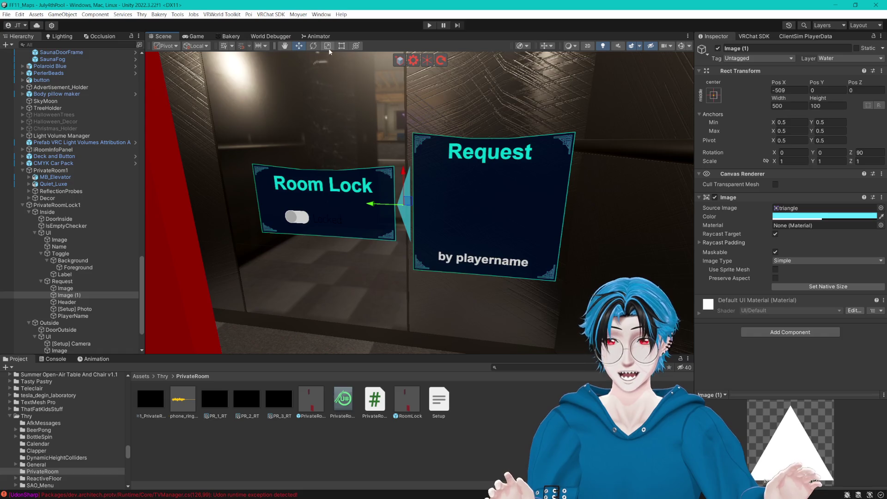
- Inspect the Request panel's background, hide the scene gizmo icons and switch to the Rect tool
click(71, 282)
click(67, 288)
click(65, 282)
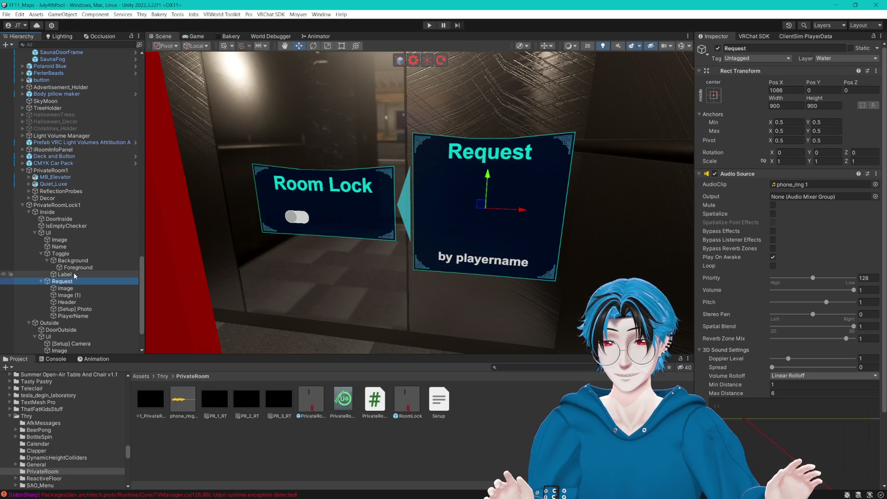
click(683, 46)
click(681, 47)
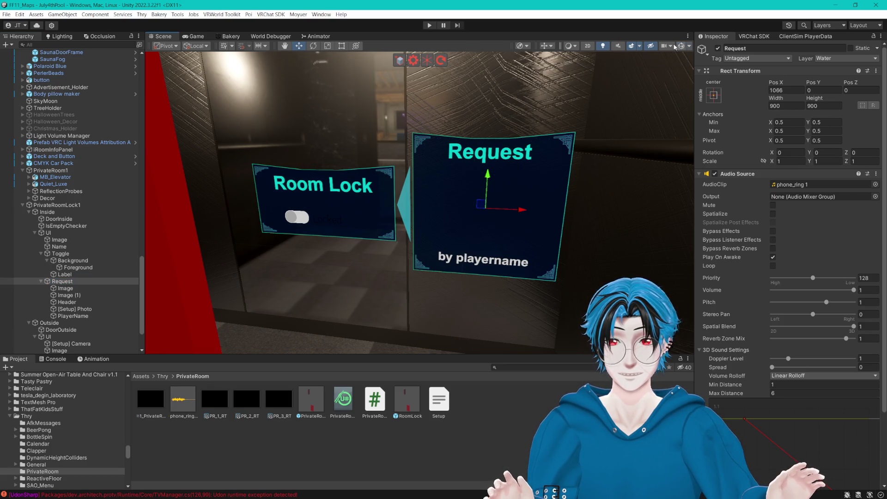
click(338, 46)
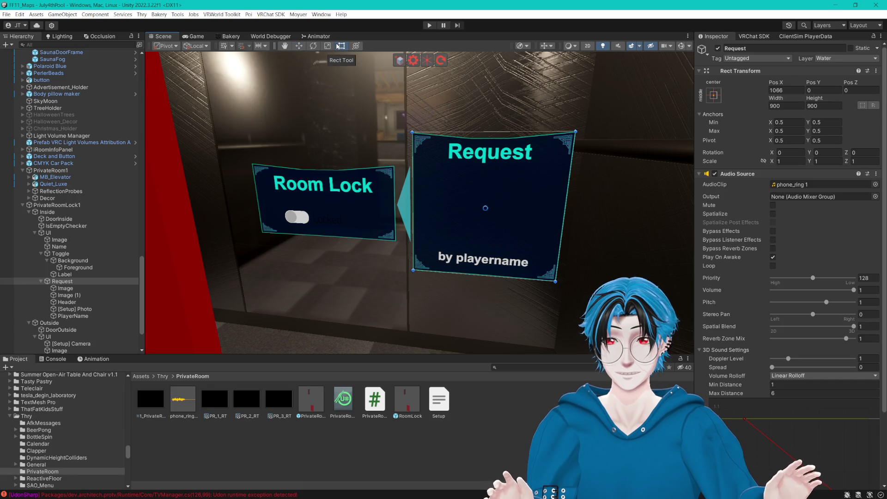
- Review the Request panel's parts and canvas, then select the triangle arrow Image (1)
click(64, 288)
click(67, 302)
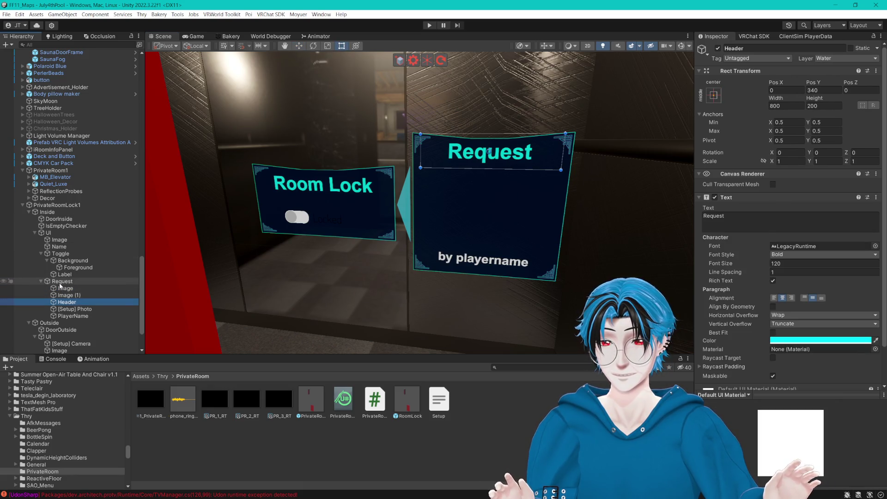
click(62, 282)
click(48, 233)
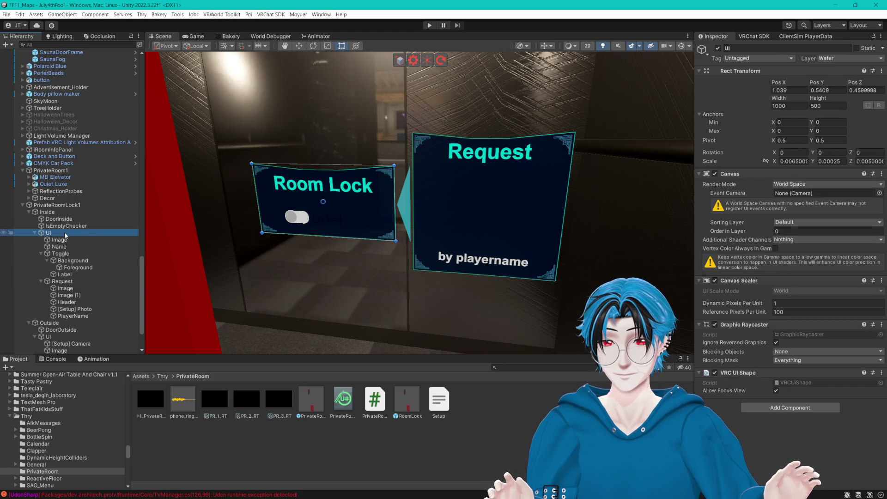
click(62, 282)
click(111, 294)
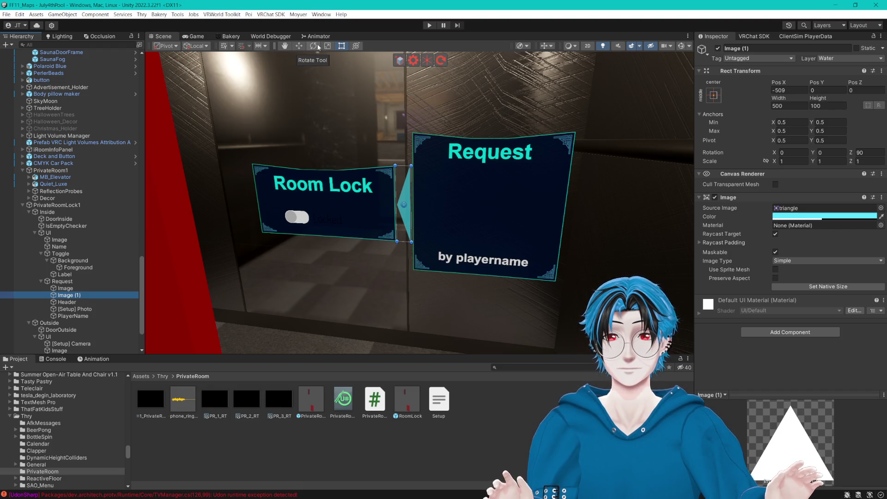
- Rotate the triangle arrow to Z 180 so it points downward
click(315, 45)
drag(432, 182, 339, 141)
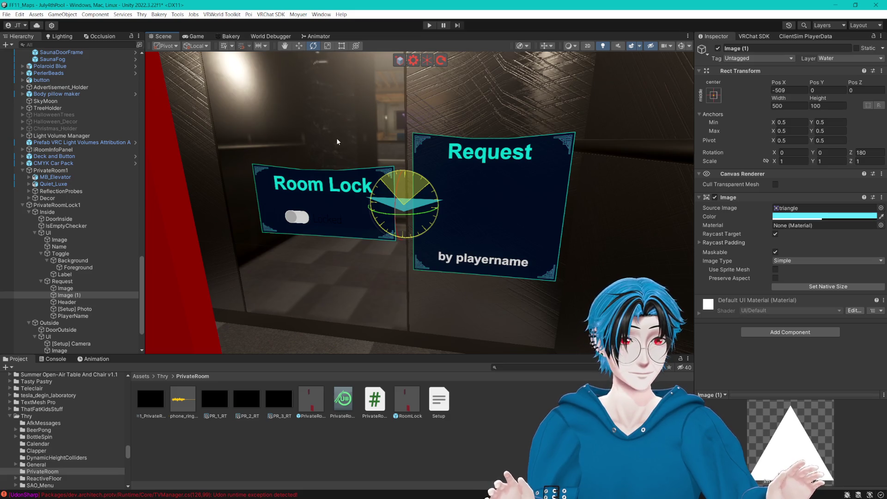
drag(335, 139, 335, 139)
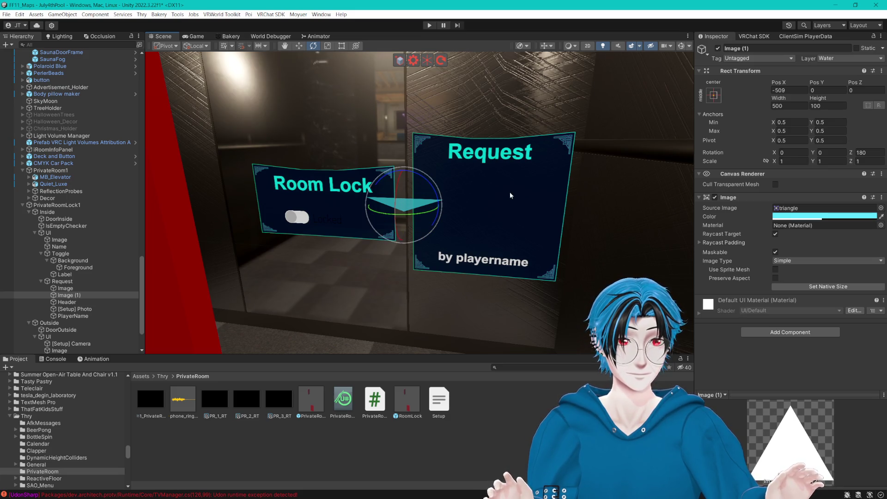
- Set the triangle's colour to 00FFFC at full opacity
click(798, 217)
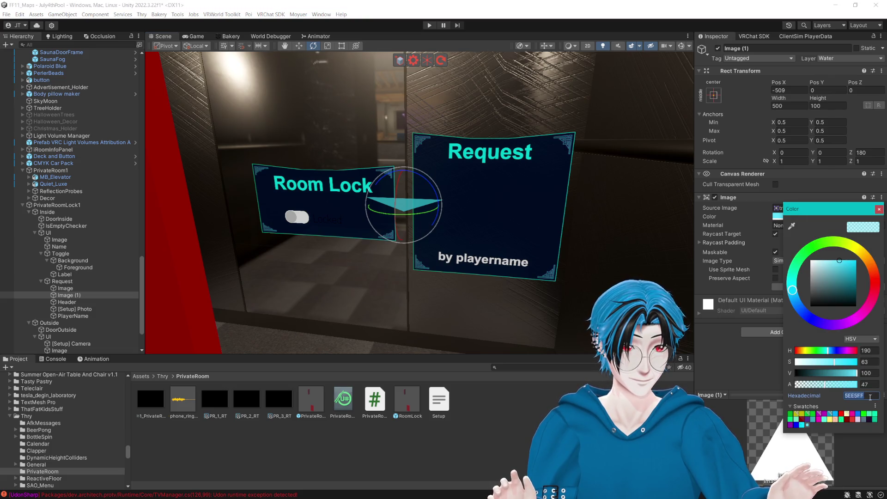
text(00FFFC)
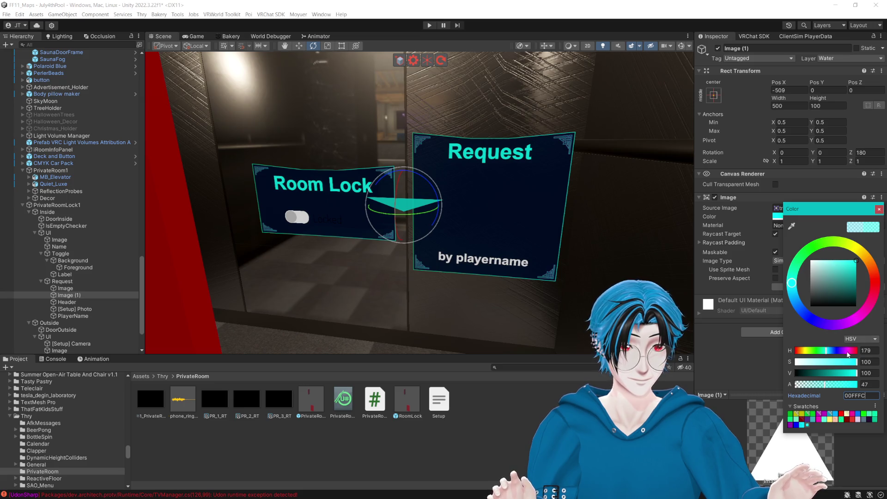
drag(833, 380, 870, 389)
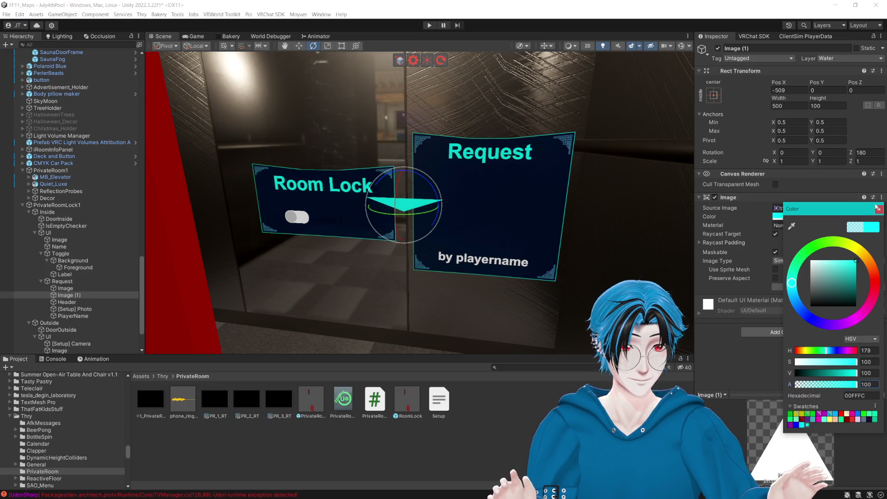
click(877, 209)
- Move the triangle so it sits centred beneath the Request panel
click(296, 47)
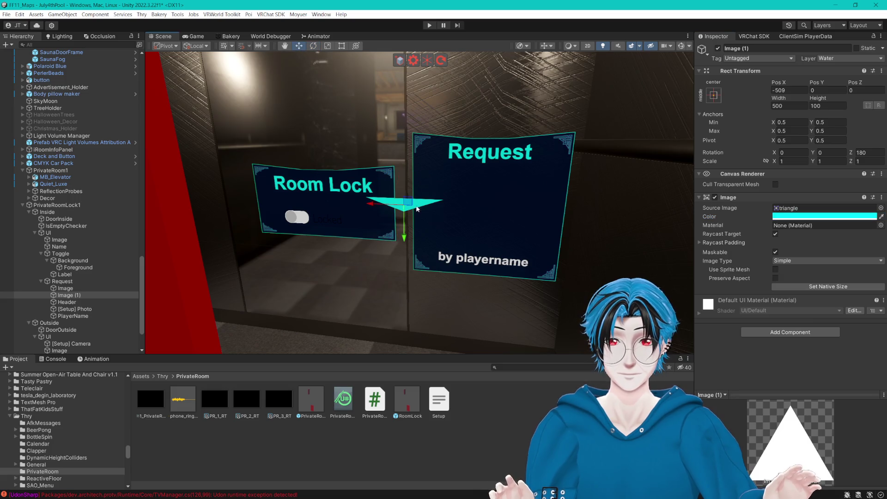
drag(375, 208, 447, 209)
mouse_move(484, 245)
mouse_down()
mouse_move(500, 325)
mouse_move(541, 164)
mouse_move(485, 271)
mouse_move(488, 316)
mouse_up()
click(62, 281)
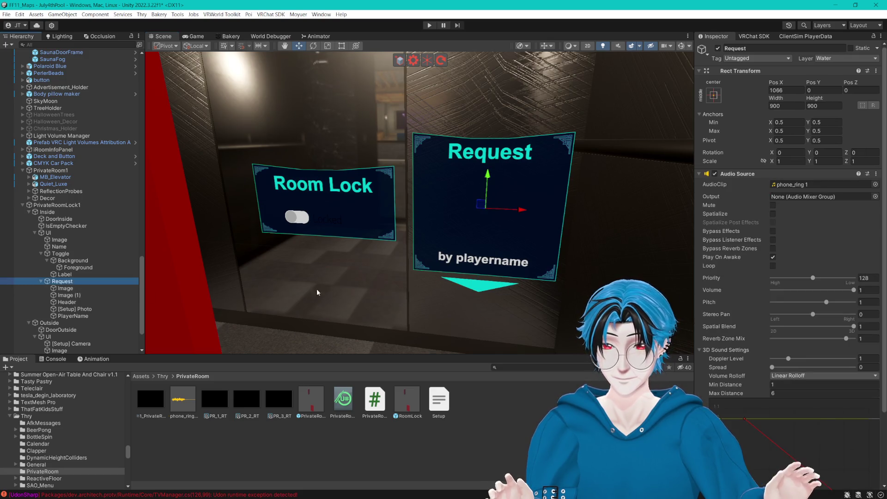
- Drag the Request panel up and left above Room Lock to Pos X 2, Pos Y 876
drag(489, 176, 461, 68)
mouse_move(572, 174)
mouse_down()
mouse_move(366, 152)
mouse_move(392, 148)
mouse_move(353, 88)
mouse_up()
mouse_move(393, 119)
mouse_down()
mouse_move(511, 143)
mouse_move(519, 192)
mouse_move(425, 93)
mouse_up()
drag(453, 139, 493, 227)
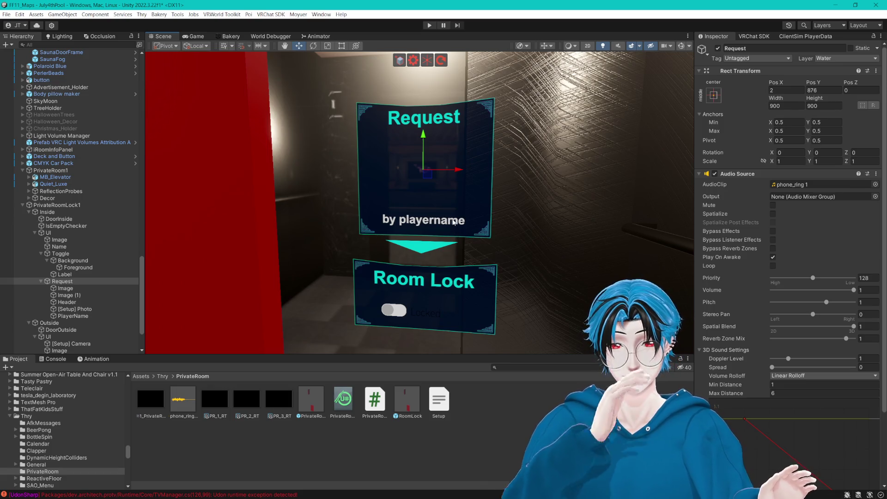
click(77, 270)
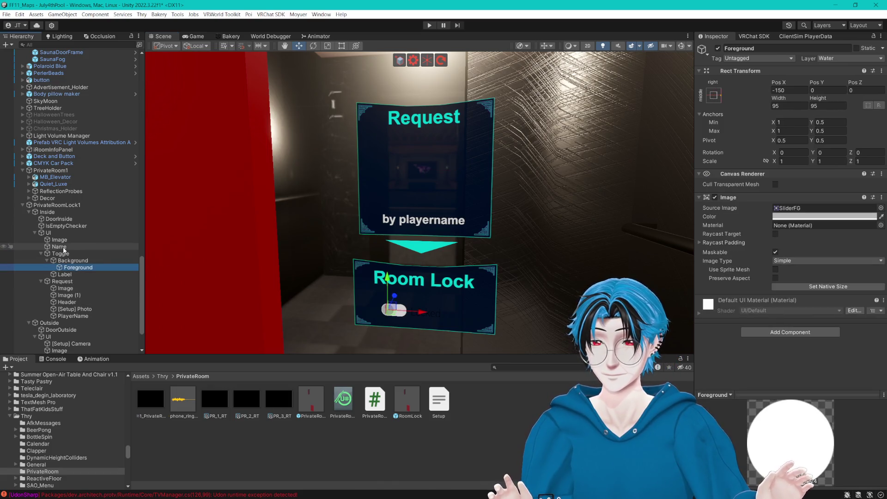
- Inspect the Room Lock panel's background, title, toggle and Locked label
click(60, 246)
click(76, 237)
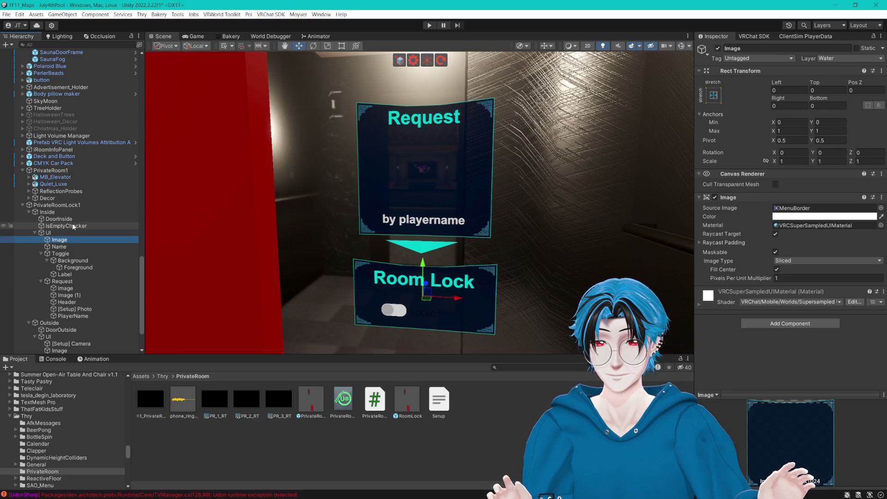
click(68, 247)
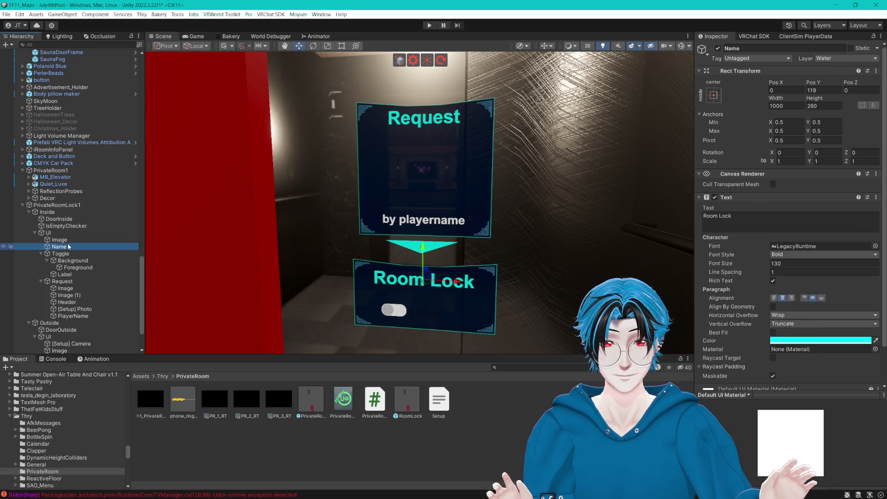
click(60, 254)
click(64, 274)
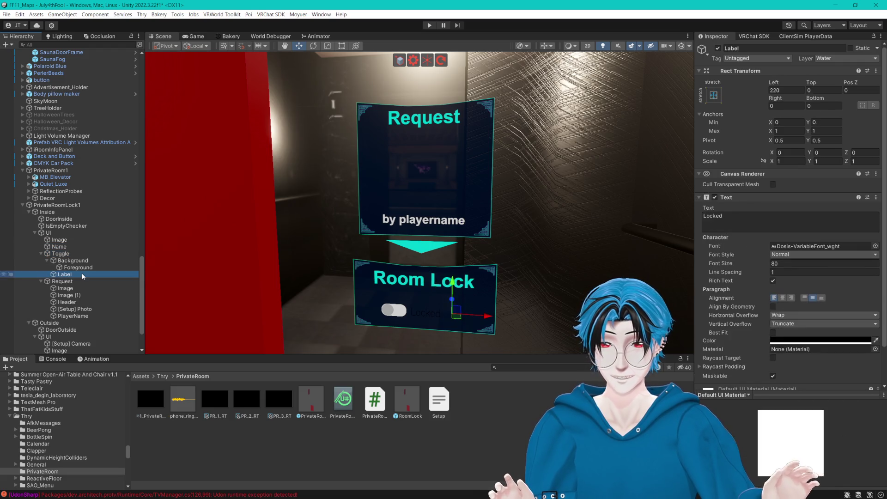
- Make the Locked label white and bold with font size 90
click(813, 340)
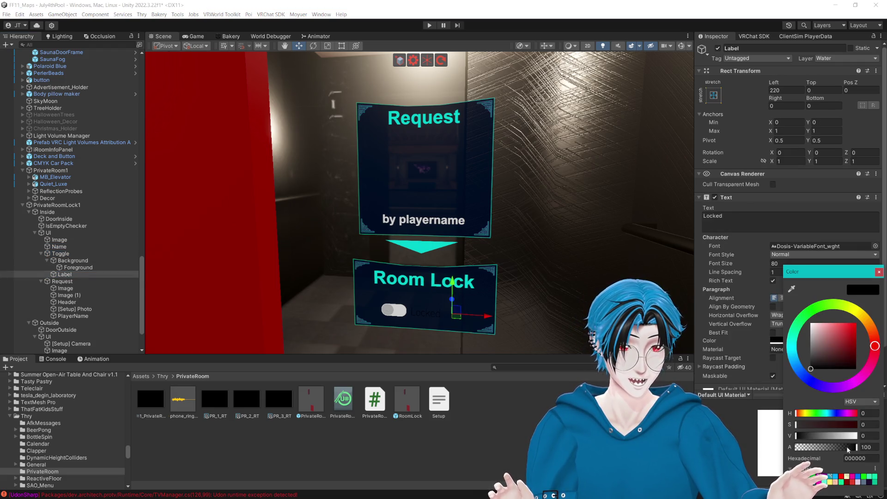
click(855, 436)
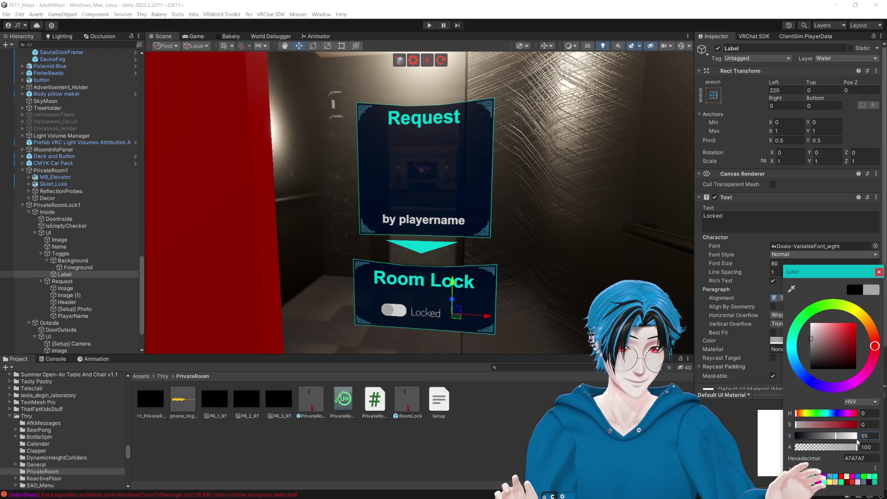
click(879, 271)
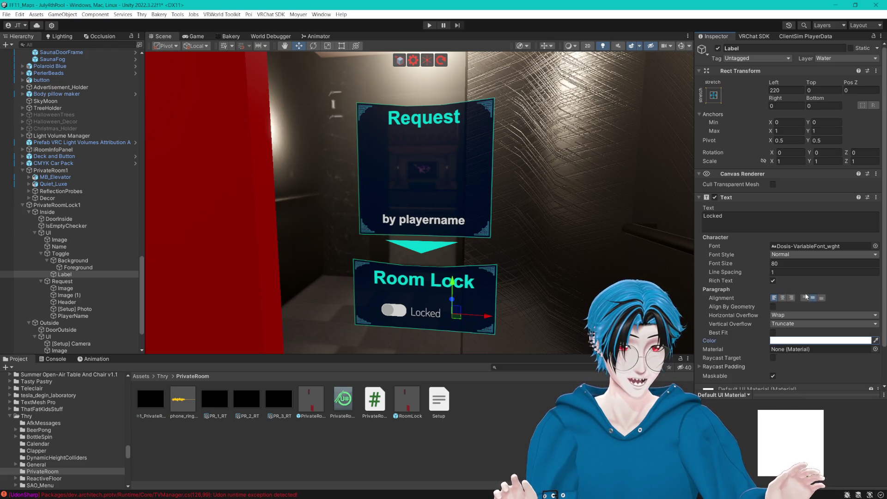
click(786, 255)
click(784, 272)
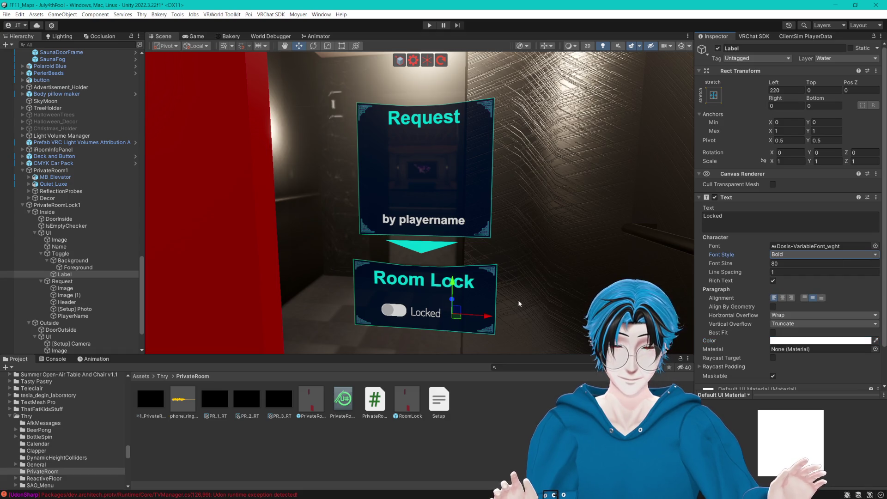
click(780, 265)
key(BackSpace)
key(BackSpace)
text(90)
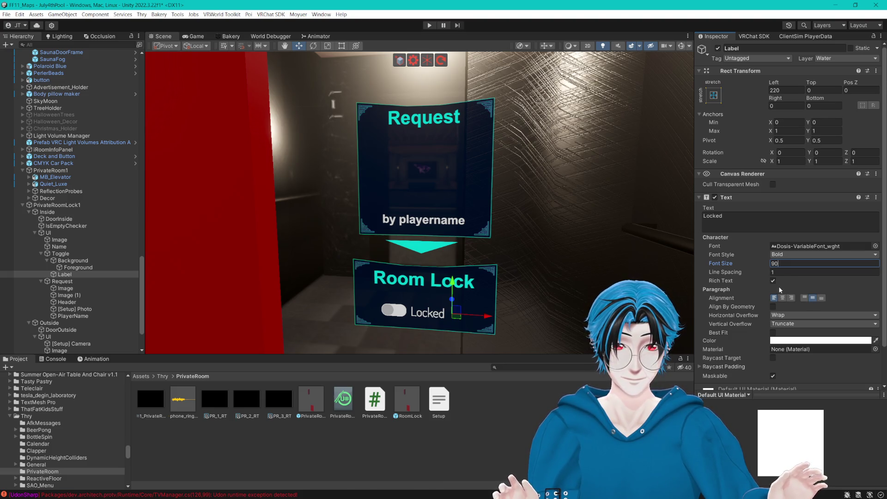
- Review the toggle's knob, track and components, then select the Request panel's [Setup] Photo image
scroll(739, 231, down, 3)
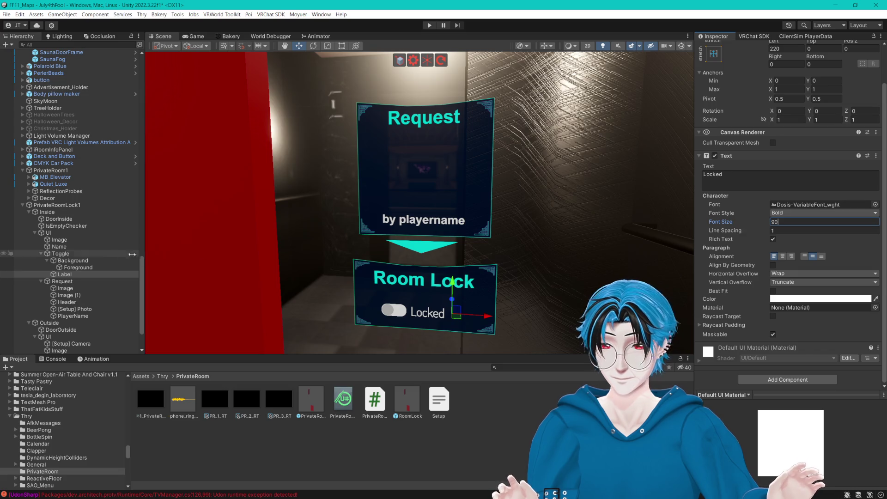
click(79, 268)
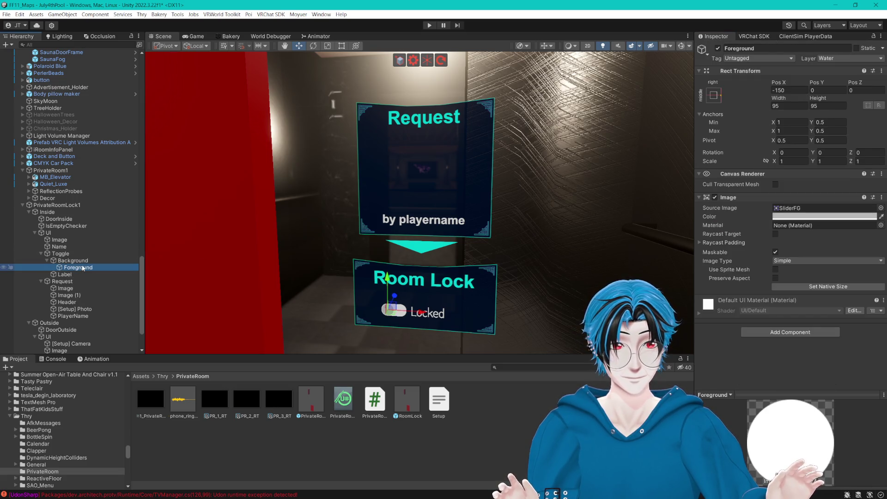
click(87, 261)
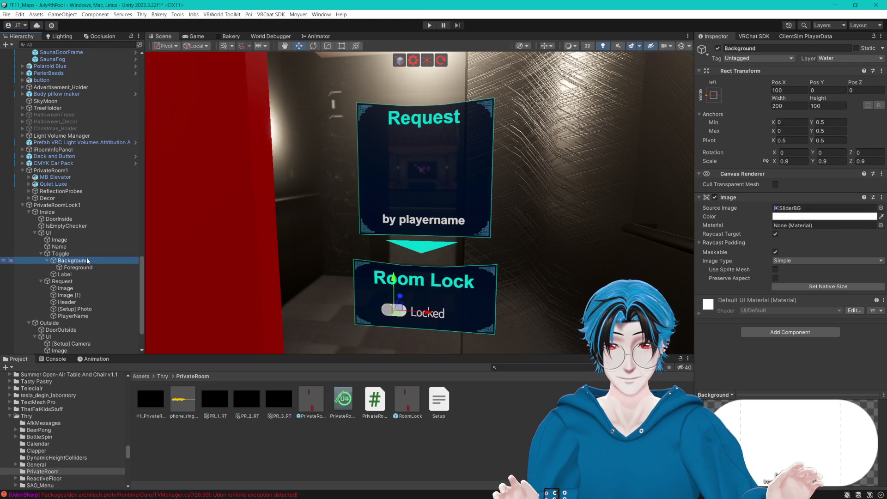
click(73, 254)
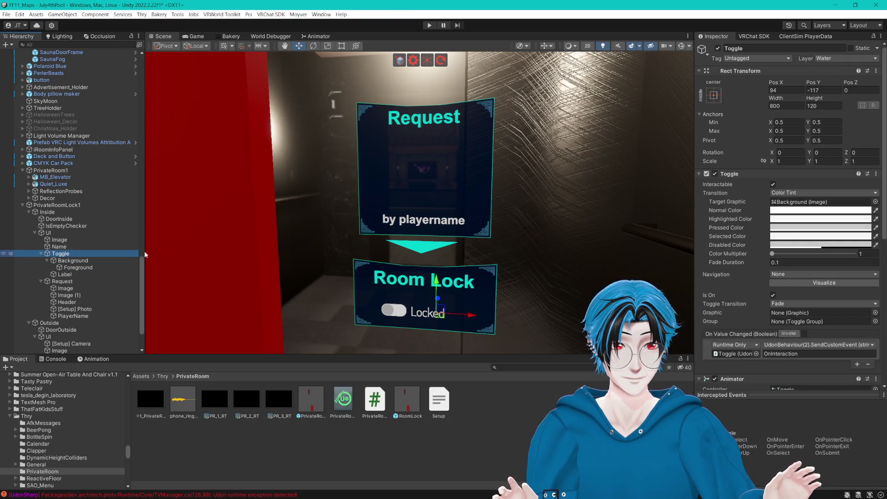
scroll(750, 218, down, 10)
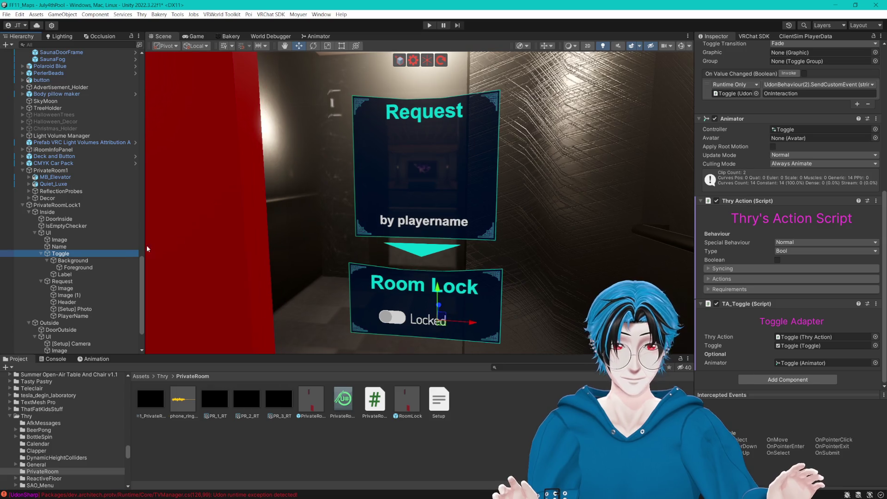
click(42, 254)
click(68, 247)
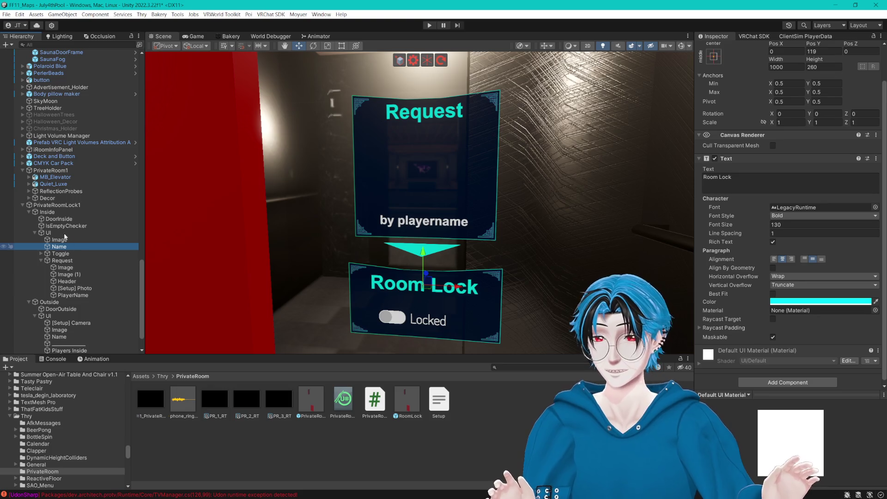
click(48, 233)
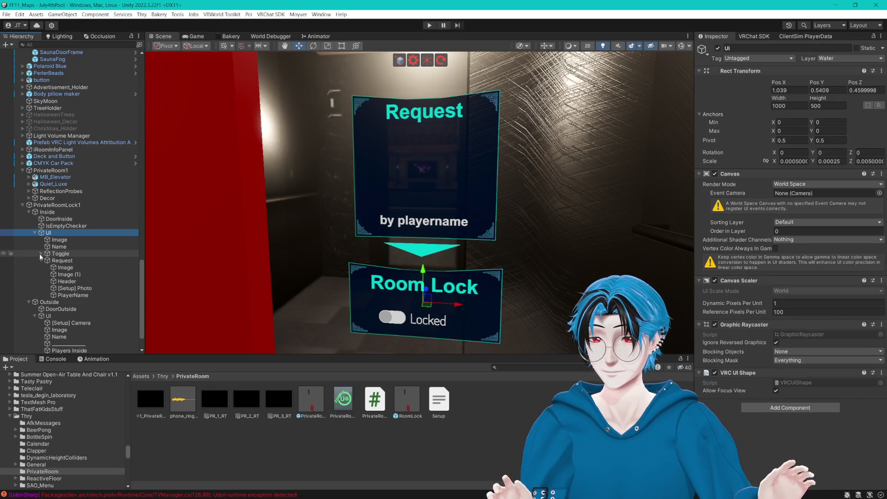
click(78, 288)
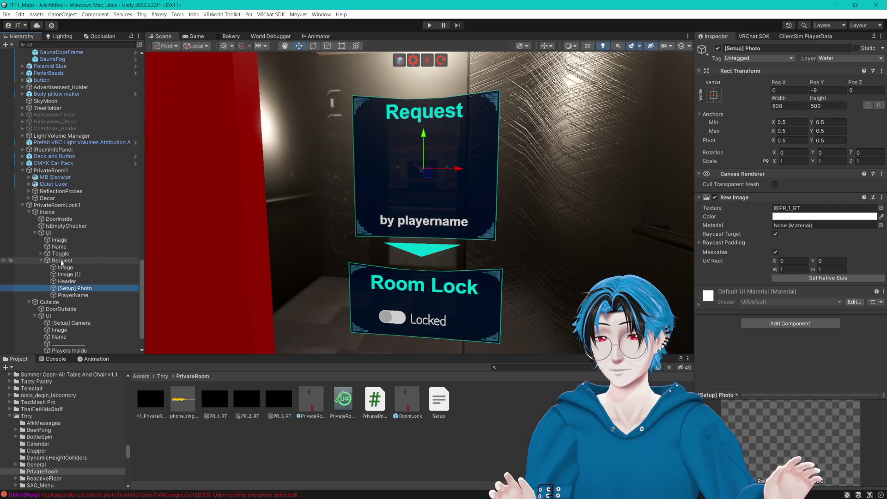
- Enable the outside [Setup] Camera and set its Far clipping plane to 20
scroll(61, 262, down, 2)
click(71, 288)
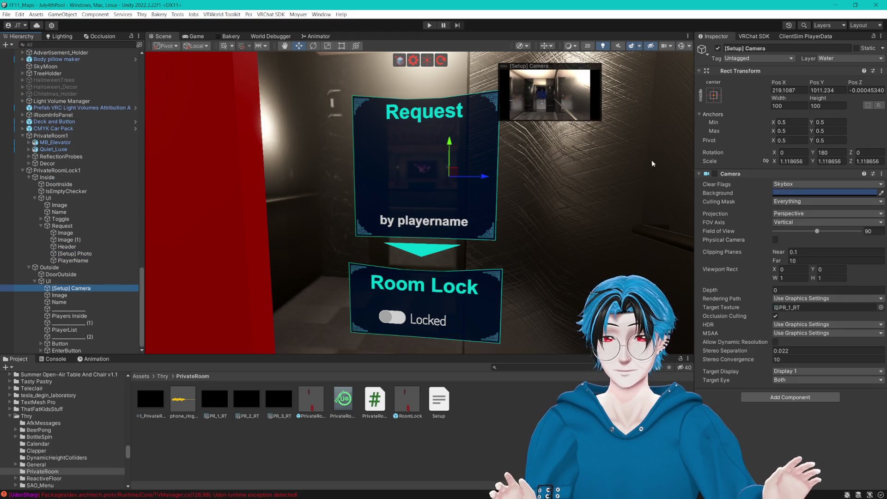
click(714, 174)
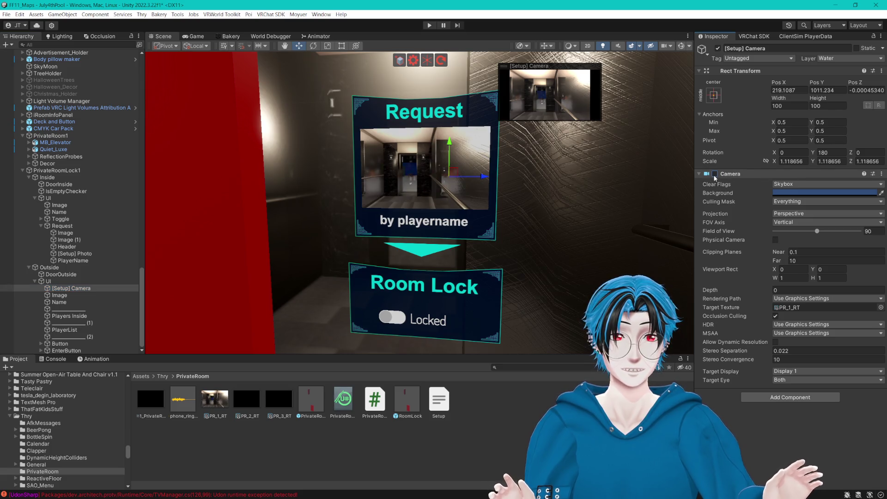
scroll(548, 163, up, 8)
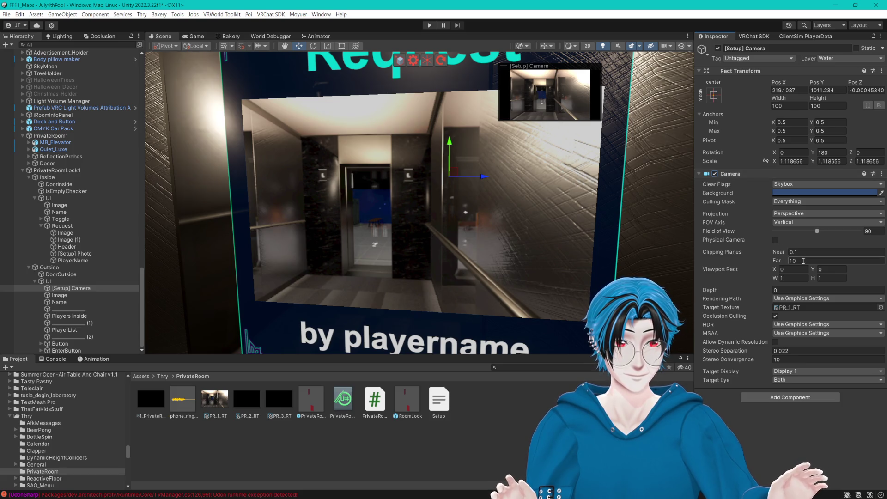
text(20)
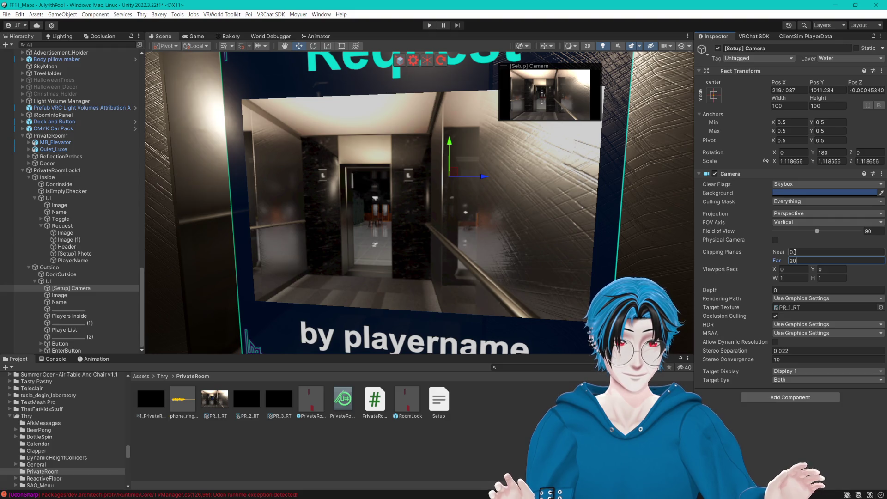
scroll(550, 189, down, 5)
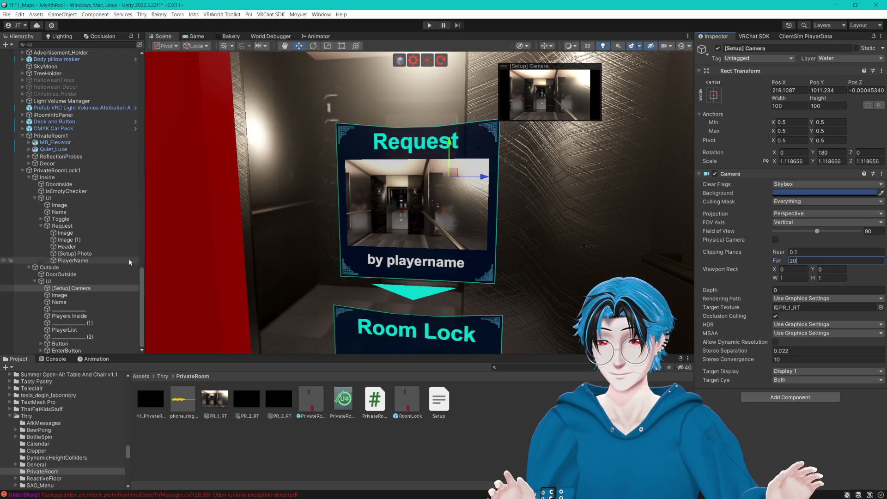
mouse_move(564, 190)
mouse_down()
mouse_move(571, 193)
mouse_move(552, 200)
mouse_up()
scroll(571, 193, down, 2)
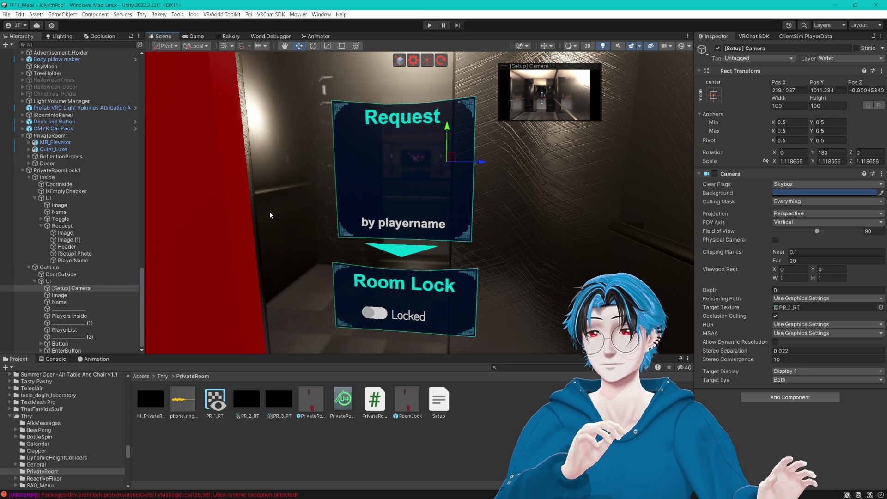
scroll(33, 279, up, 3)
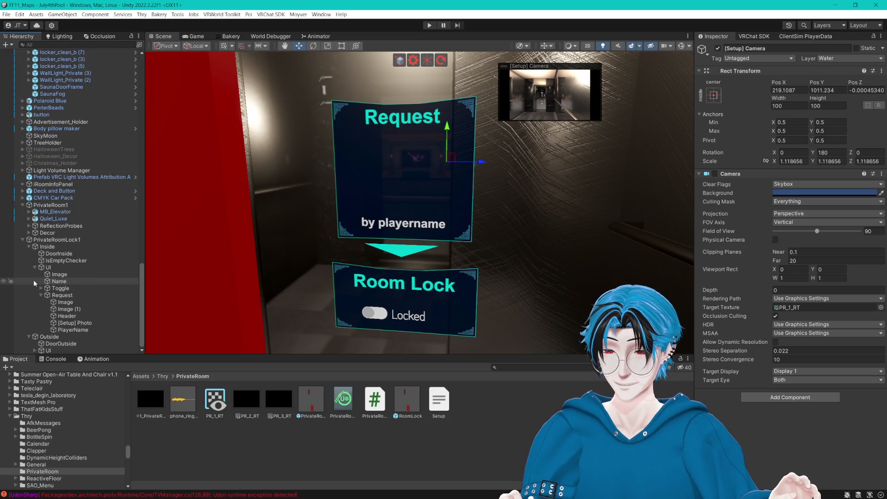
- Deactivate the Request panel and collapse its children in the Hierarchy
click(60, 295)
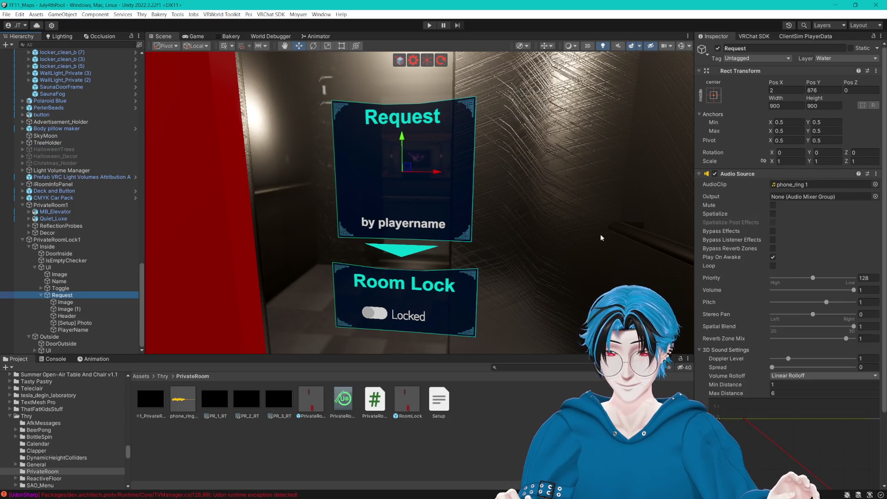
click(718, 48)
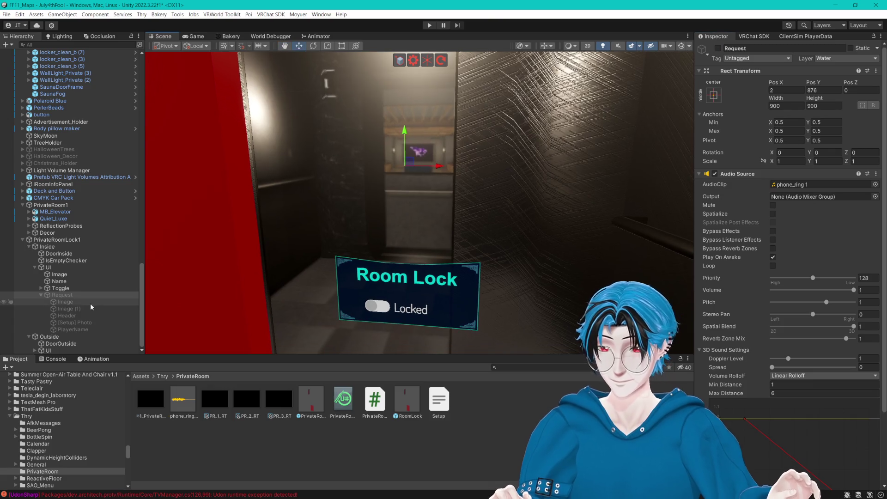
click(40, 295)
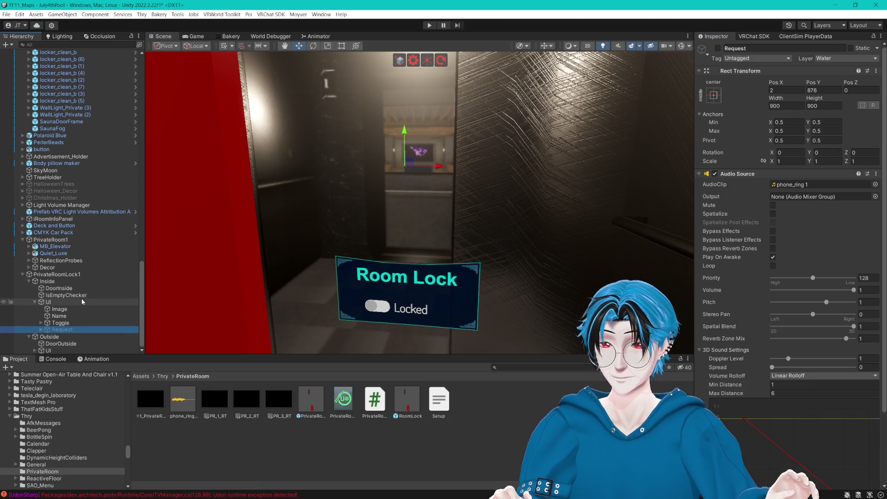
click(35, 351)
scroll(70, 231, down, 5)
- Frame the EnterButton and move it down from Pos Y -612 to -873.6
click(66, 350)
key(f)
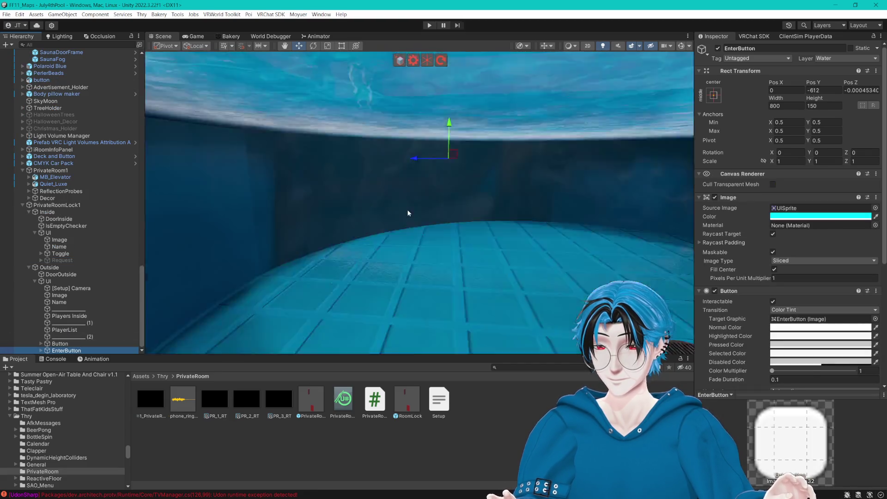
mouse_move(420, 211)
mouse_down()
mouse_move(321, 217)
mouse_move(501, 138)
mouse_move(515, 151)
mouse_up()
key(w)
mouse_move(472, 128)
mouse_down()
mouse_move(470, 260)
mouse_move(461, 251)
mouse_up()
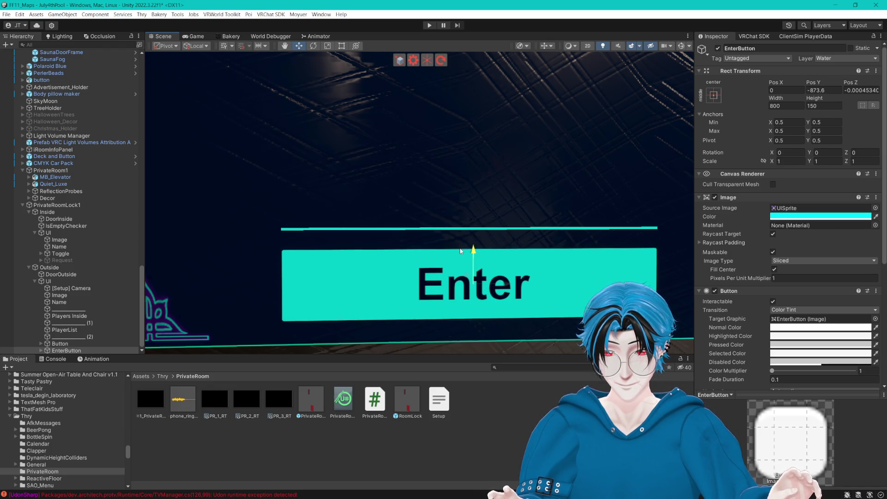
key(f)
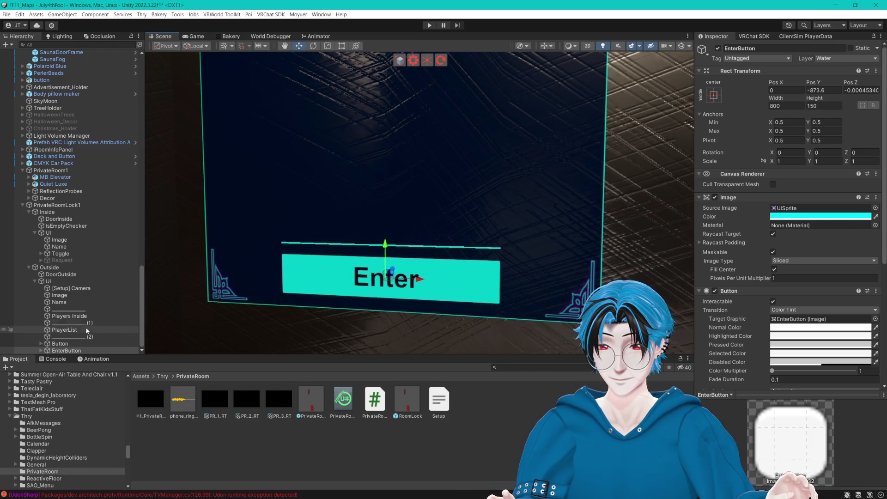
- Set the EnterButton label Text's font size to 120
scroll(779, 264, down, 5)
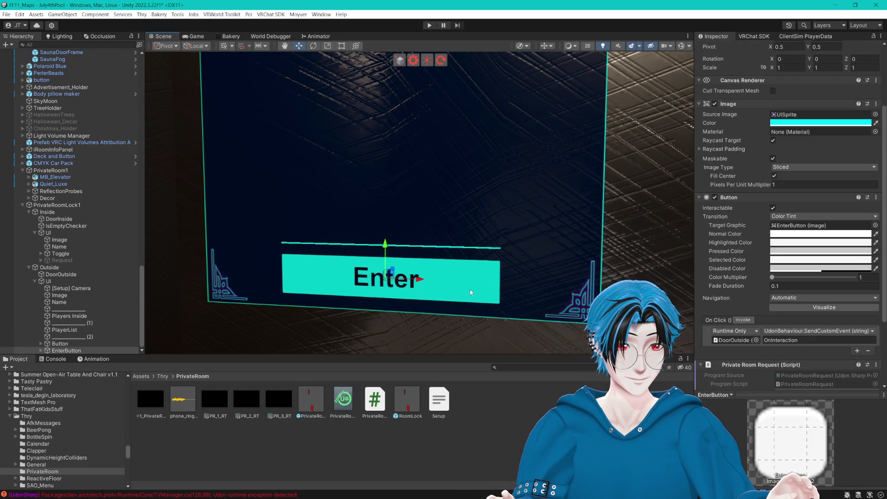
click(42, 350)
click(63, 350)
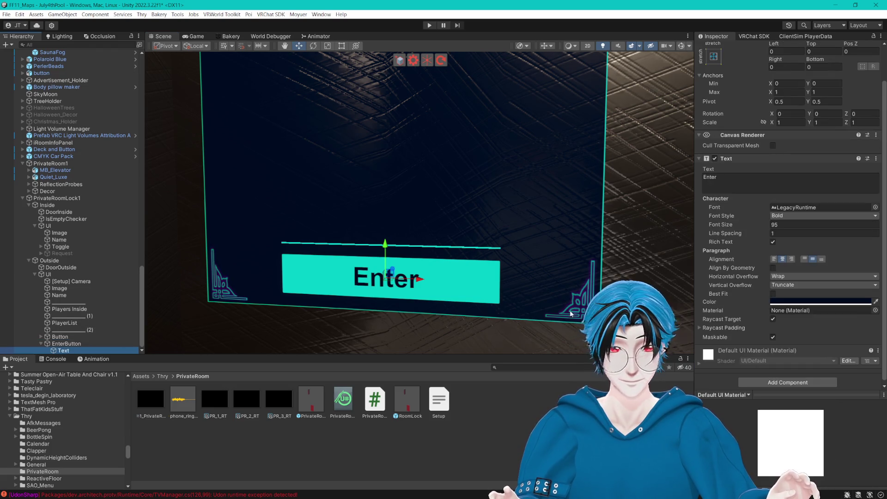
click(807, 224)
text(105)
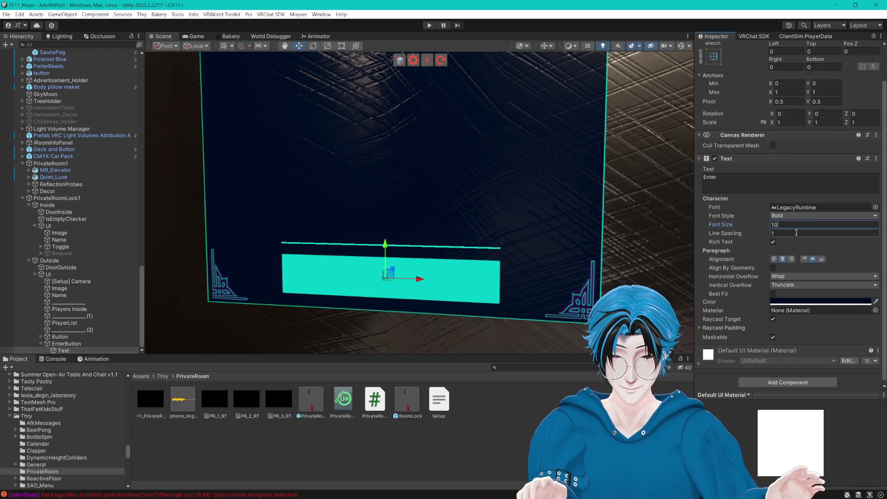
double_click(776, 225)
text(125)
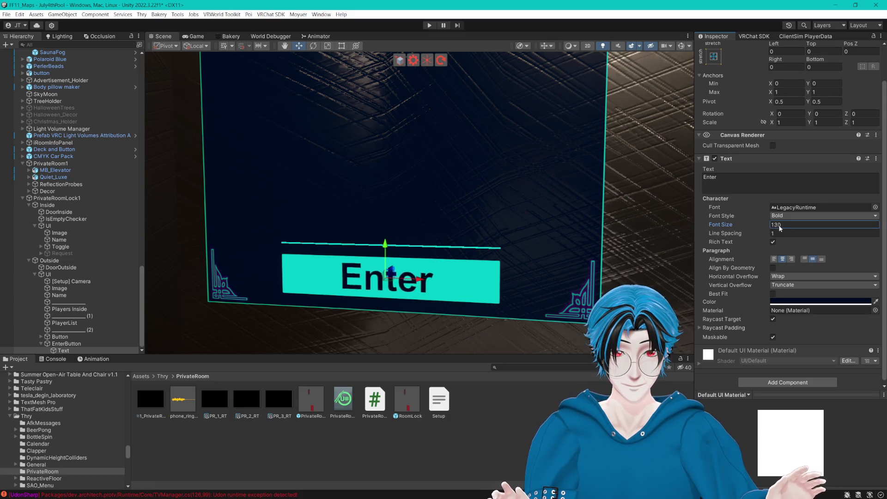
key(BackSpace)
text(0)
- Leave Best Fit off and keep the label's Line Spacing at 1
scroll(503, 311, down, 2)
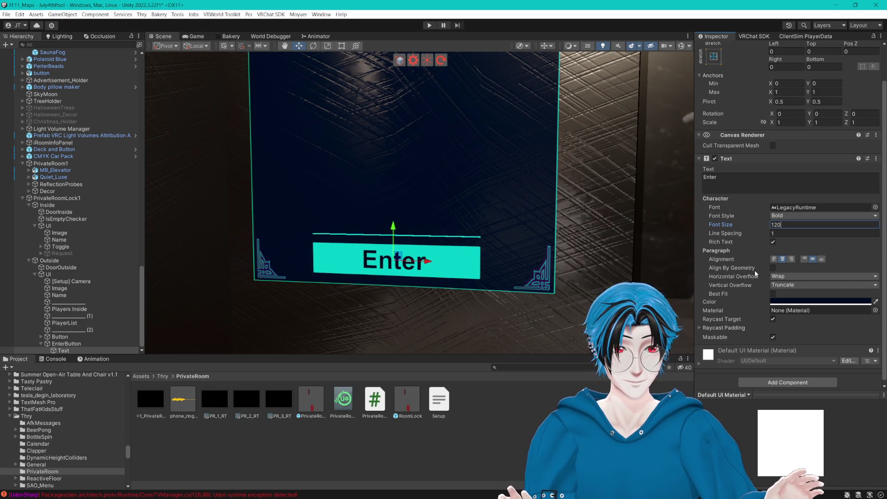
click(773, 293)
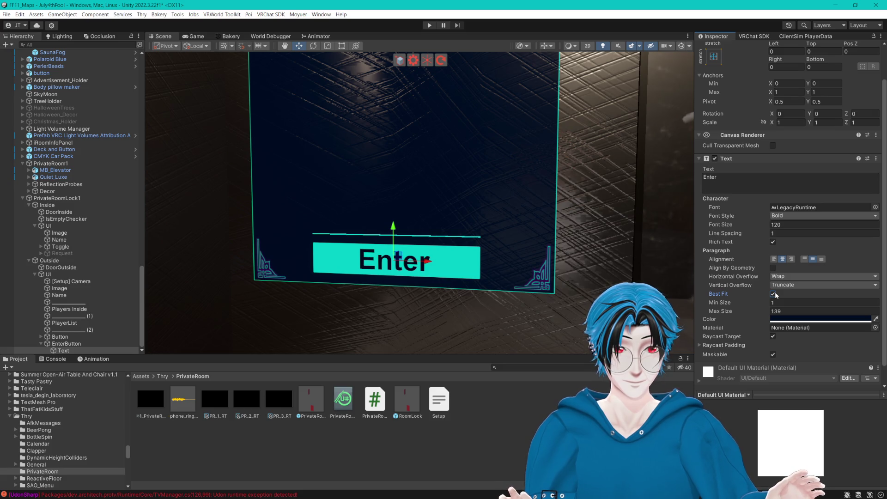
click(774, 295)
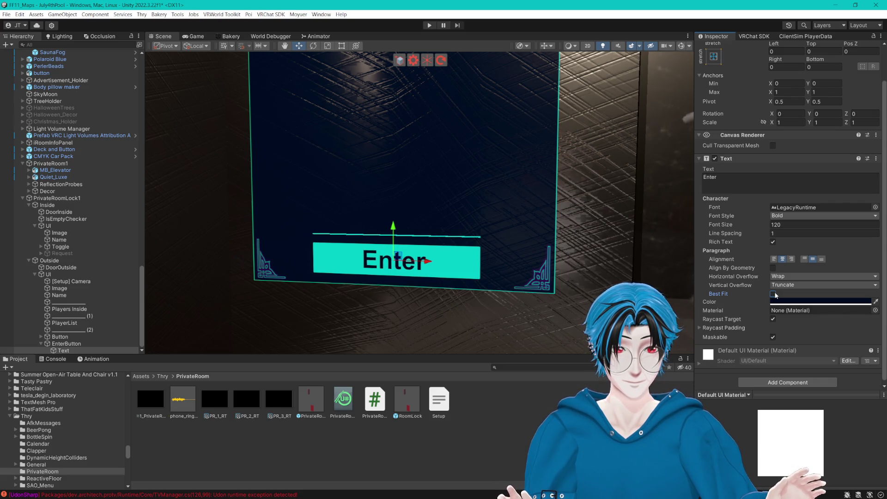
drag(739, 236, 749, 237)
text(1)
scroll(825, 234, up, 1)
drag(531, 231, 541, 232)
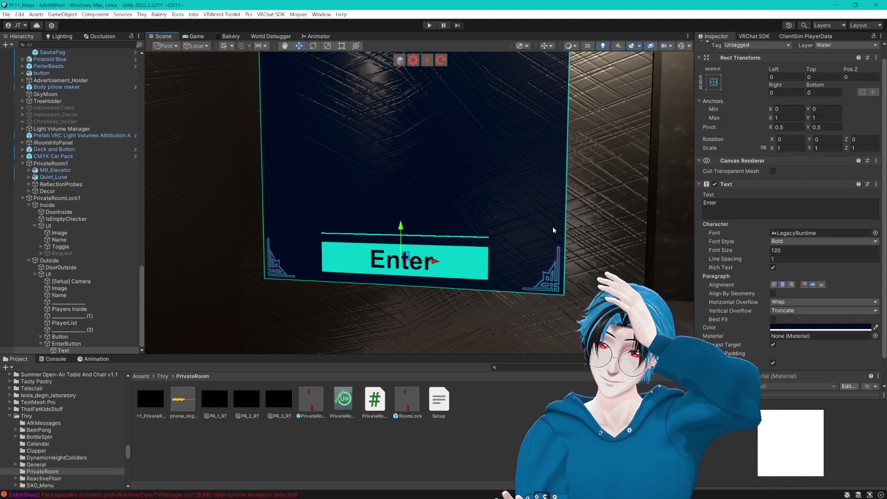
- Shift the outside door panel canvas to Pos X -0.991, undoing the overshoot
scroll(553, 226, down, 6)
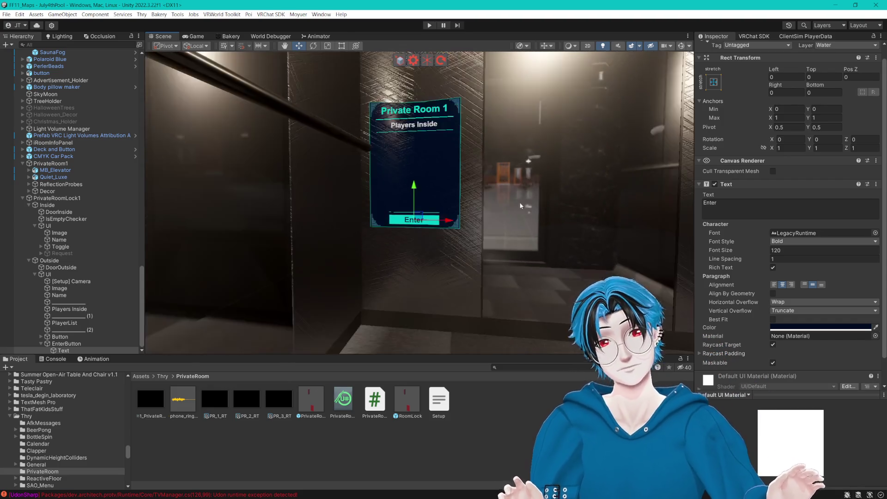
click(75, 274)
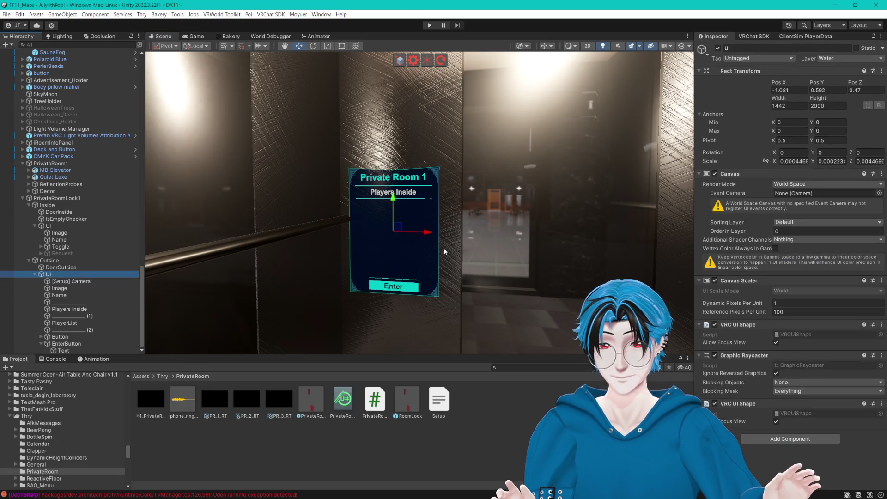
mouse_move(431, 234)
mouse_down()
mouse_move(445, 234)
mouse_move(442, 264)
mouse_up()
scroll(454, 239, up, 2)
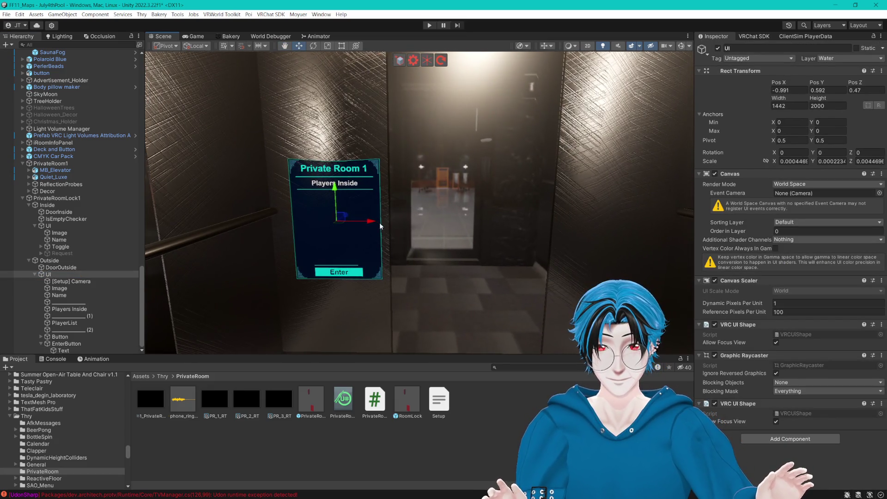
mouse_move(379, 223)
mouse_down()
mouse_move(509, 226)
mouse_move(561, 244)
mouse_move(556, 255)
mouse_move(495, 214)
mouse_move(476, 237)
mouse_move(444, 213)
mouse_move(416, 226)
mouse_move(551, 203)
mouse_move(548, 173)
mouse_move(564, 163)
mouse_move(558, 184)
mouse_up()
key(ctrl+z)
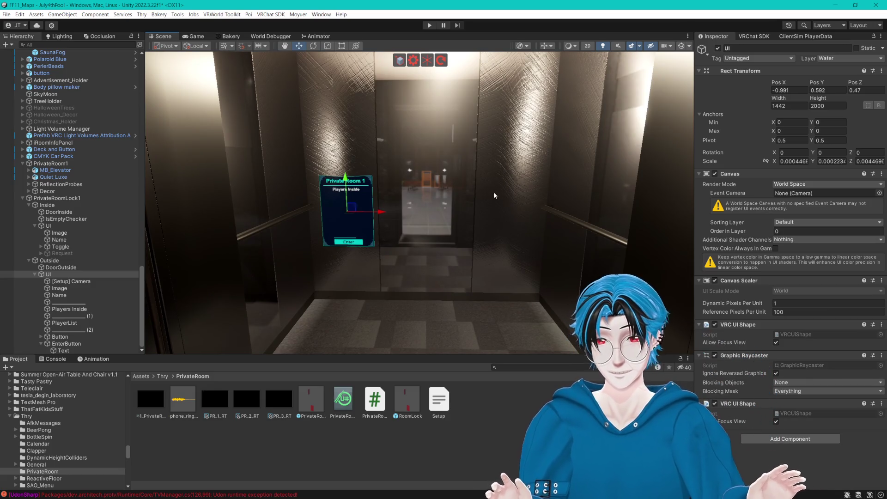
scroll(472, 189, up, 3)
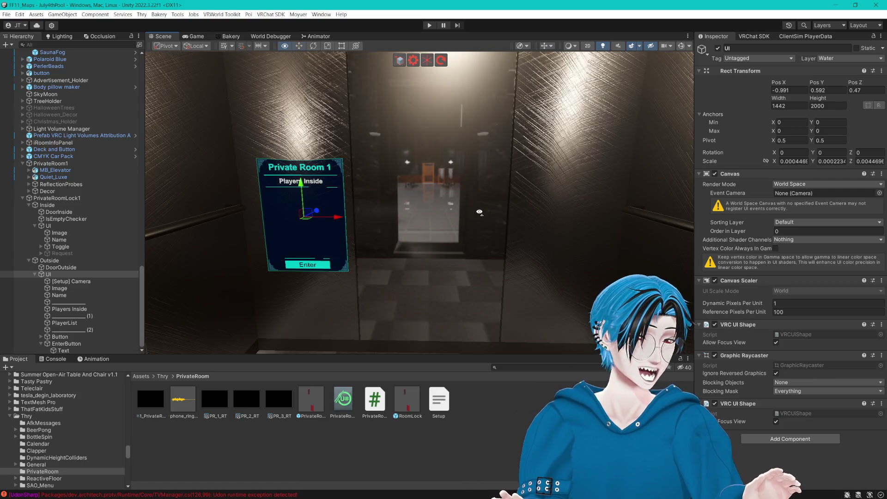
mouse_move(481, 211)
mouse_down()
mouse_move(592, 240)
mouse_move(577, 200)
mouse_move(490, 209)
mouse_move(484, 189)
mouse_up()
click(413, 242)
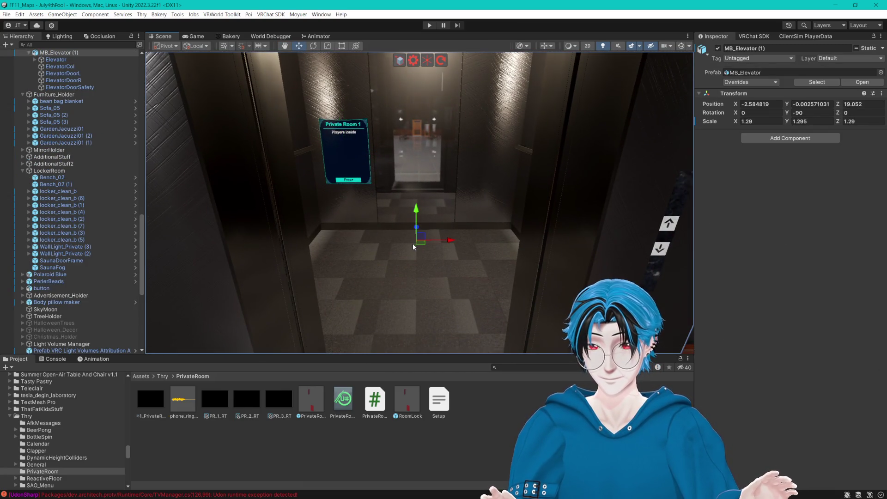
- Add an empty child under the elevator named Elevator_TP_Out
right_click(55, 54)
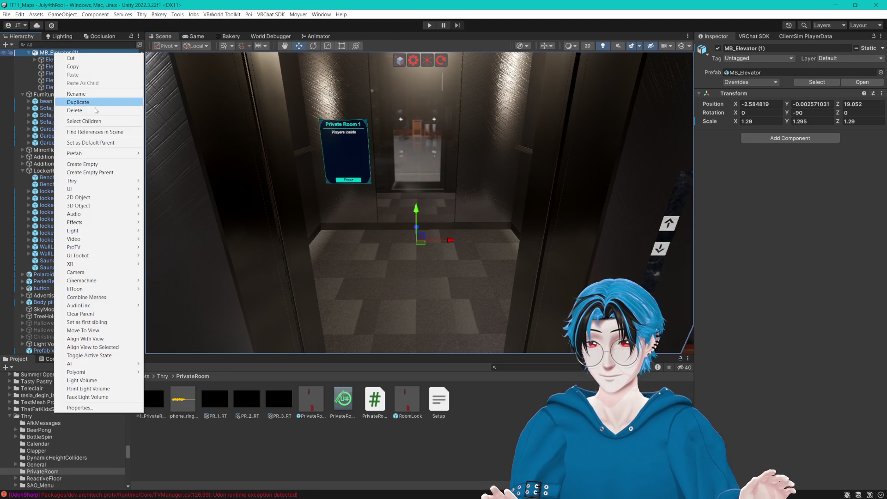
click(90, 165)
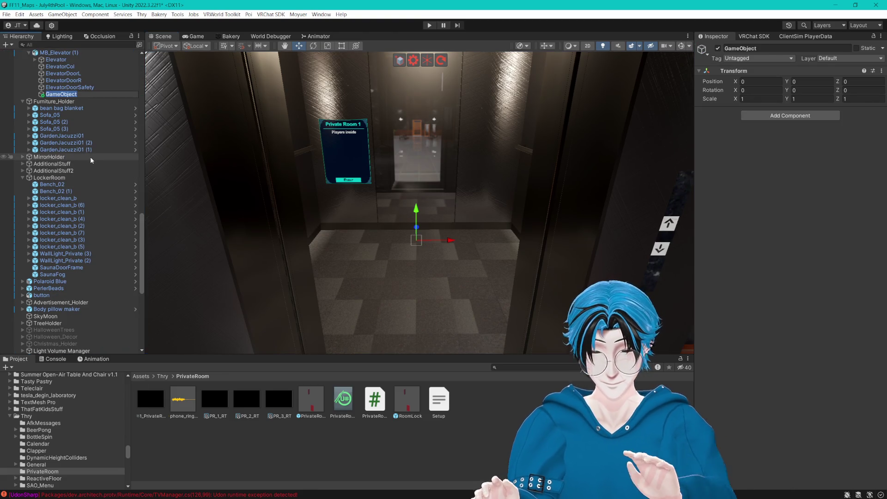
text(Ele)
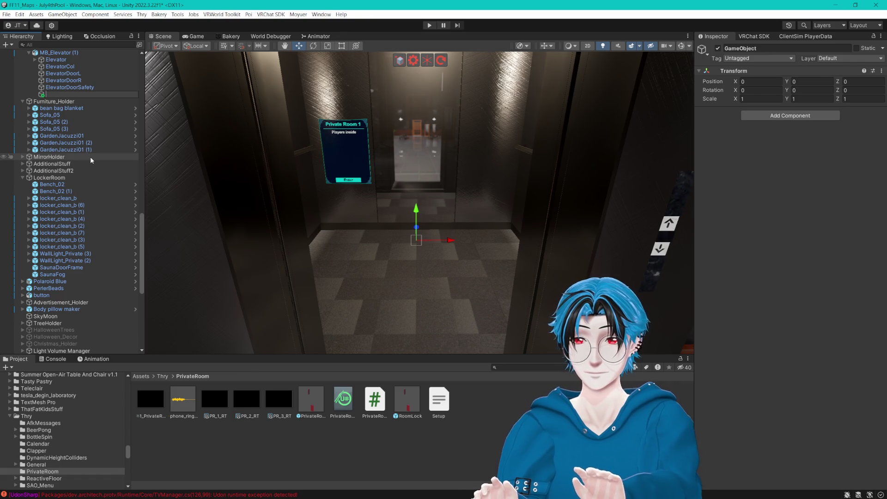
text(vator_T)
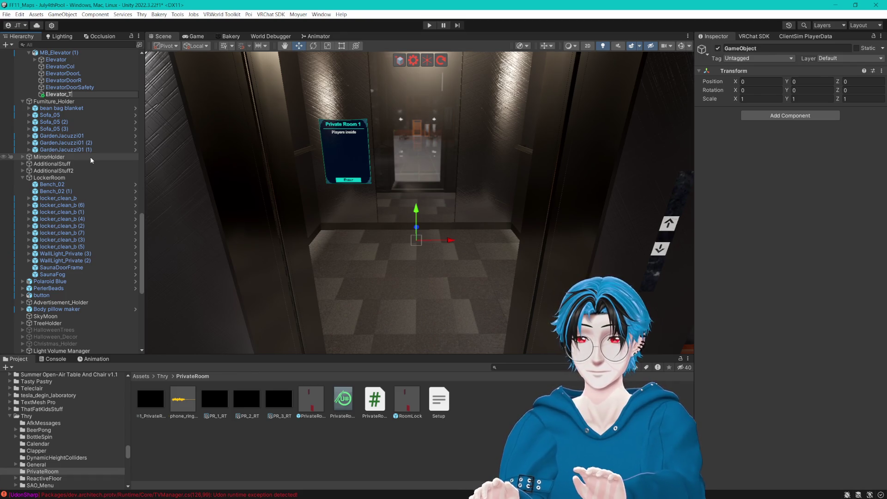
text(P_Out)
key(Return)
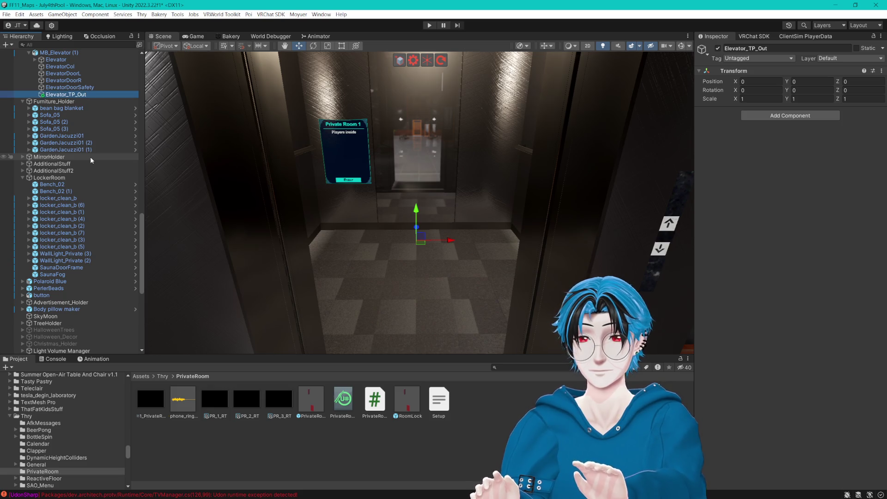
- Place Elevator_TP_Out at 0, 0.056, -0.704 with Y rotation 180
mouse_move(552, 168)
mouse_down()
mouse_move(463, 178)
mouse_move(546, 240)
mouse_up()
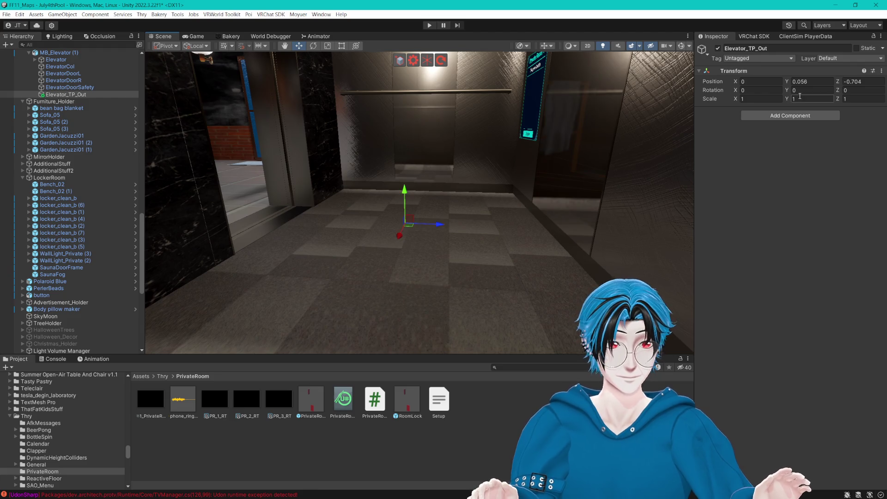
text(180)
key(Return)
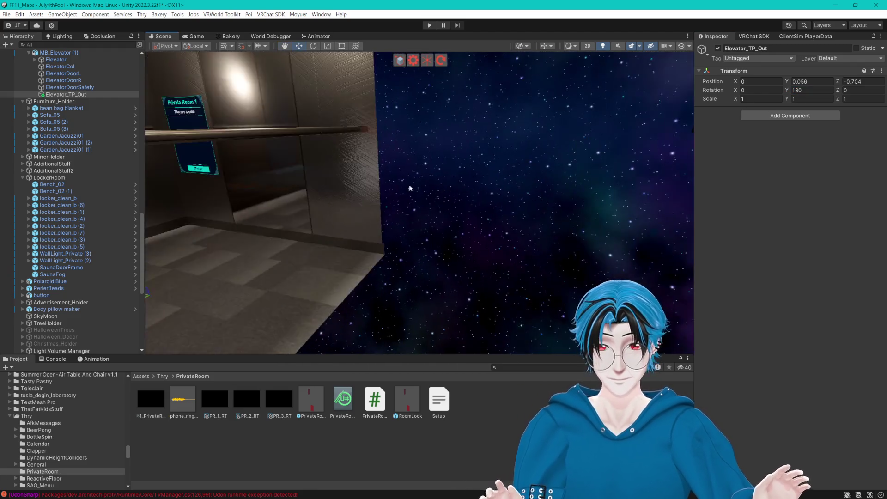
mouse_move(514, 203)
mouse_down()
mouse_move(473, 204)
mouse_move(501, 198)
mouse_move(499, 223)
mouse_move(490, 187)
mouse_move(499, 206)
mouse_move(373, 217)
mouse_move(387, 209)
mouse_move(540, 240)
mouse_move(461, 222)
mouse_move(502, 240)
mouse_move(365, 234)
mouse_move(402, 238)
mouse_move(402, 175)
mouse_move(407, 187)
mouse_up()
scroll(406, 185, up, 3)
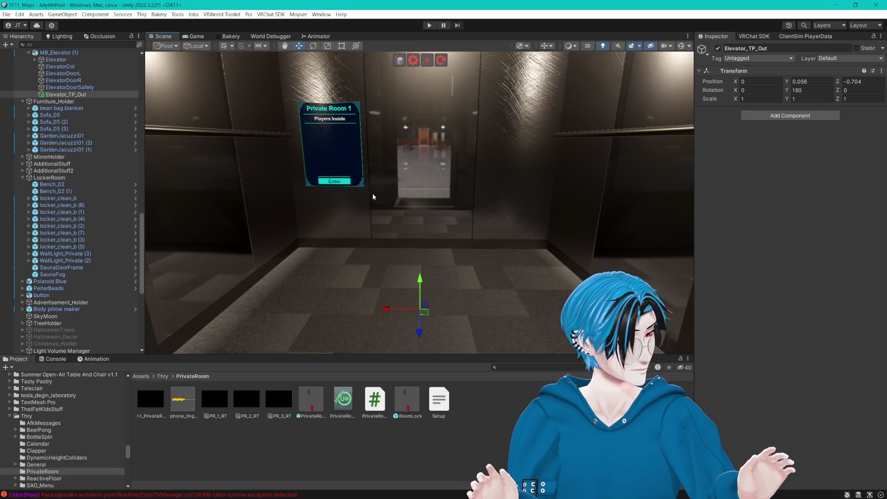
scroll(374, 185, down, 5)
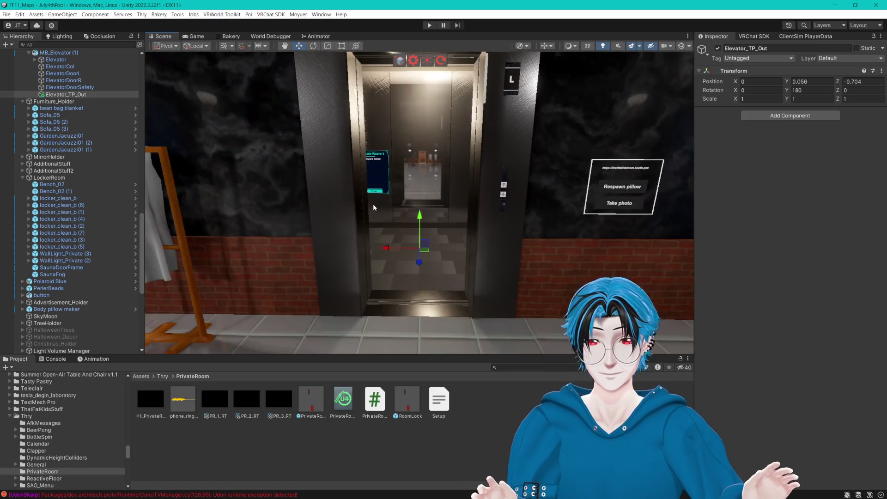
scroll(373, 204, up, 3)
scroll(377, 198, down, 3)
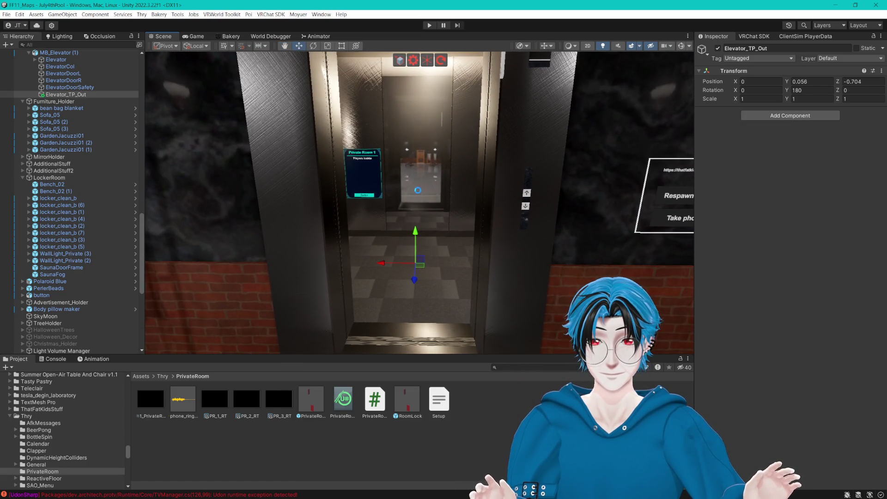
scroll(416, 190, up, 2)
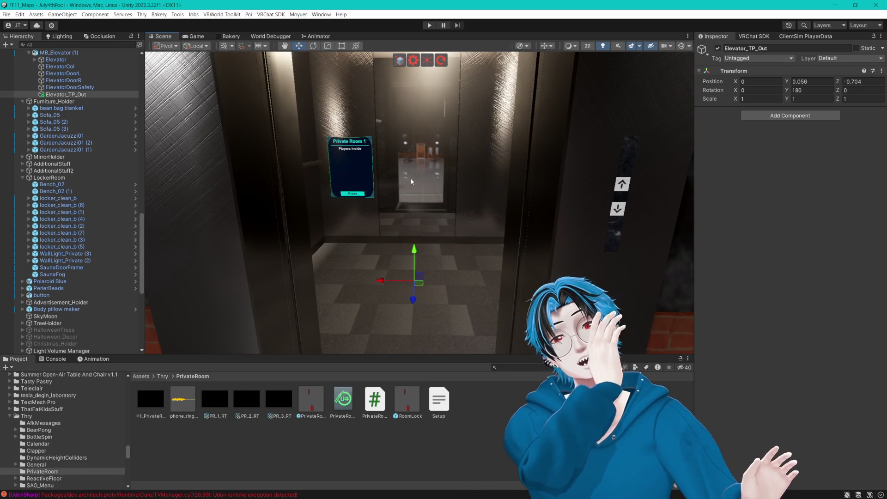
scroll(409, 166, down, 3)
scroll(409, 170, up, 2)
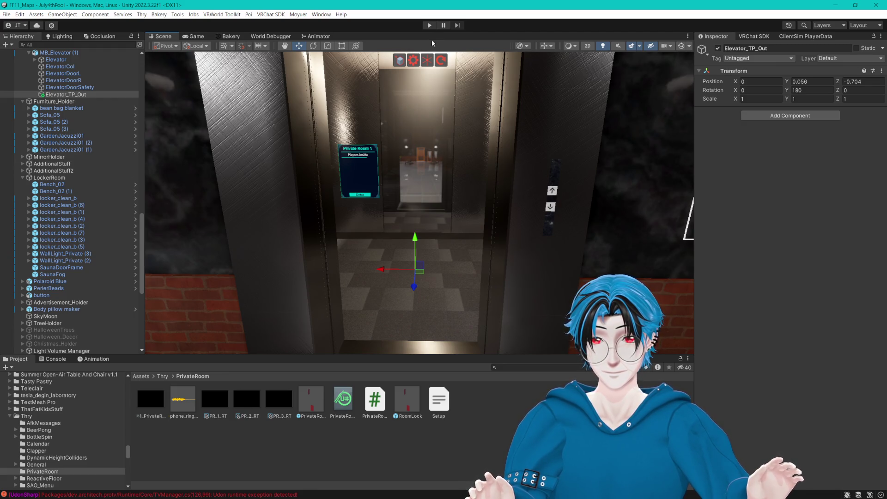
scroll(405, 161, up, 3)
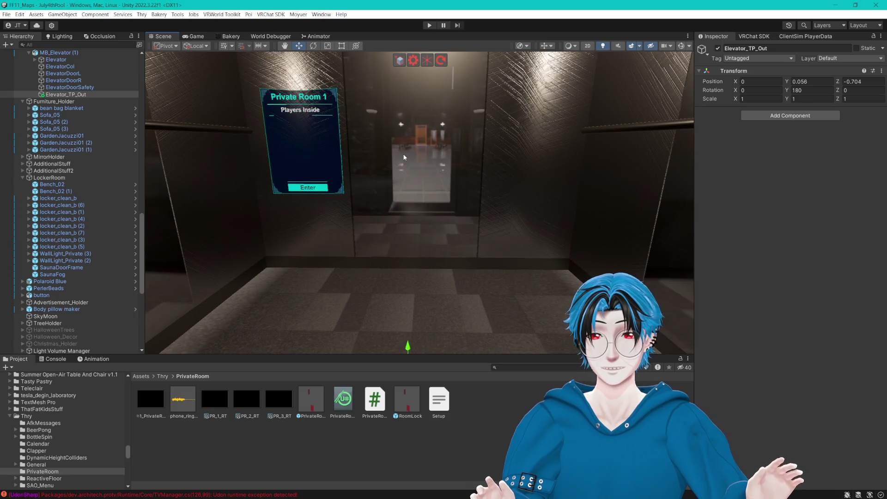
mouse_move(404, 158)
mouse_down()
mouse_move(489, 184)
mouse_move(469, 166)
mouse_move(499, 182)
mouse_up()
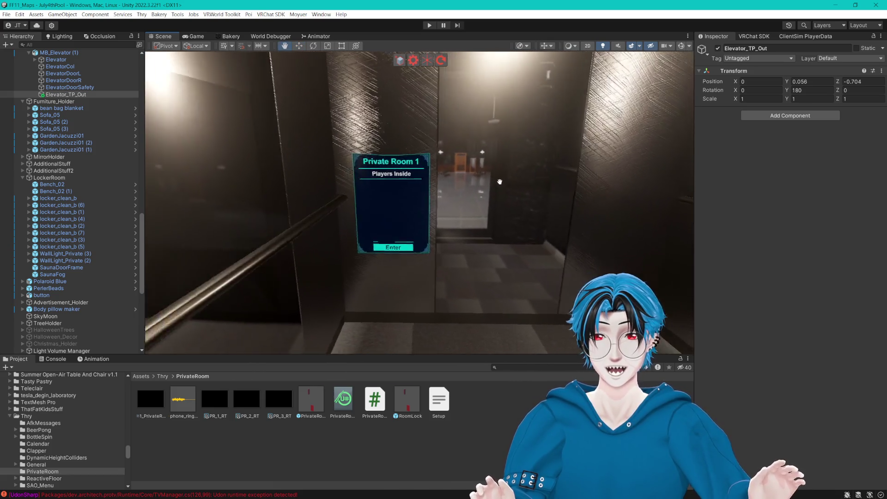
scroll(452, 179, up, 5)
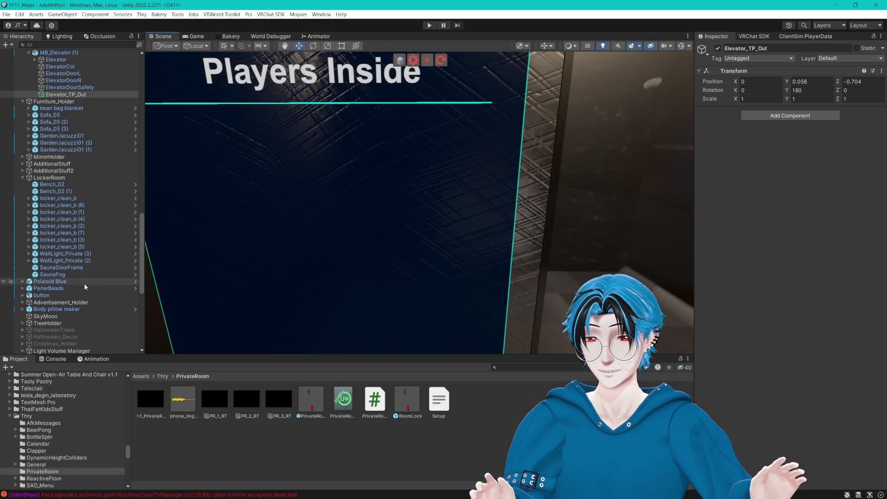
- Select the PrivateRoomLock1 divider lines (2) and (1) to inspect them
scroll(85, 284, down, 10)
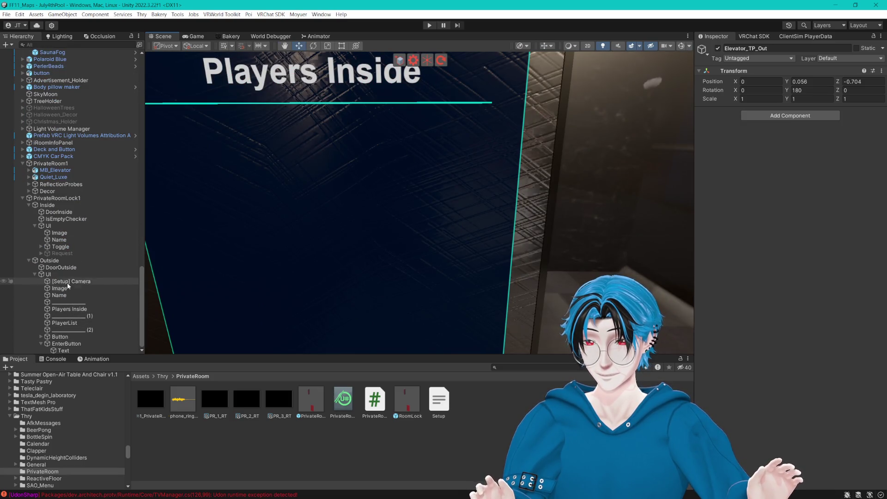
click(81, 328)
click(78, 316)
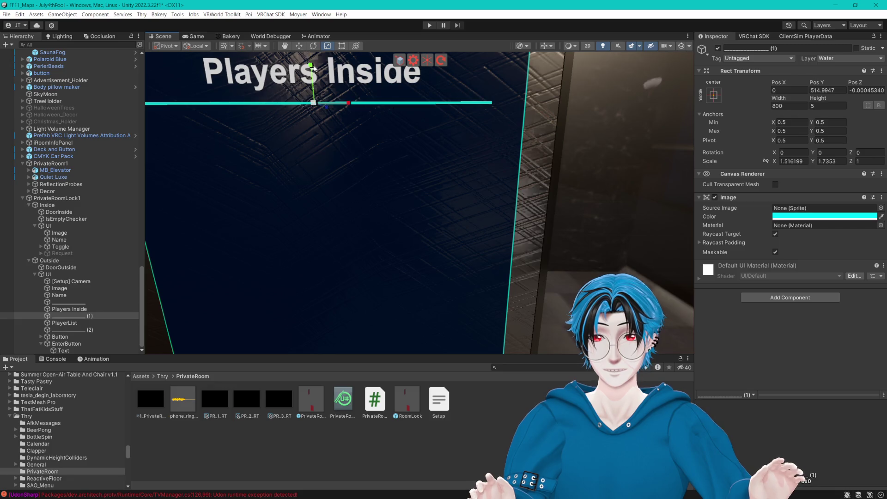
scroll(309, 62, down, 5)
click(512, 379)
scroll(464, 255, down, 3)
scroll(428, 236, up, 2)
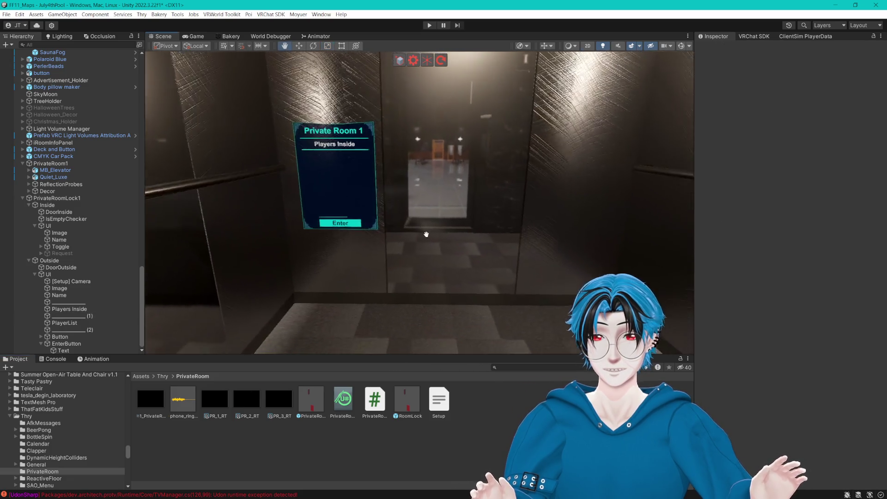
- Reselect divider line (2), then select and frame the Inside UI canvas
drag(429, 235, 429, 236)
click(79, 329)
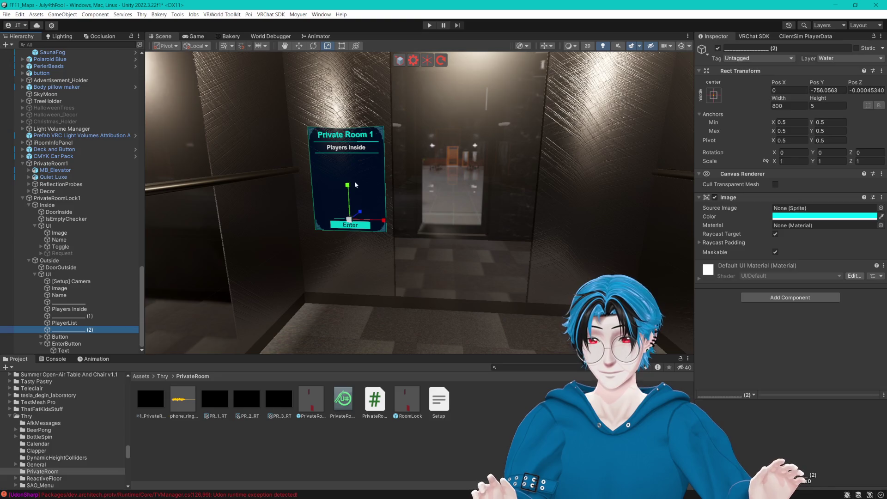
click(501, 415)
scroll(375, 256, up, 10)
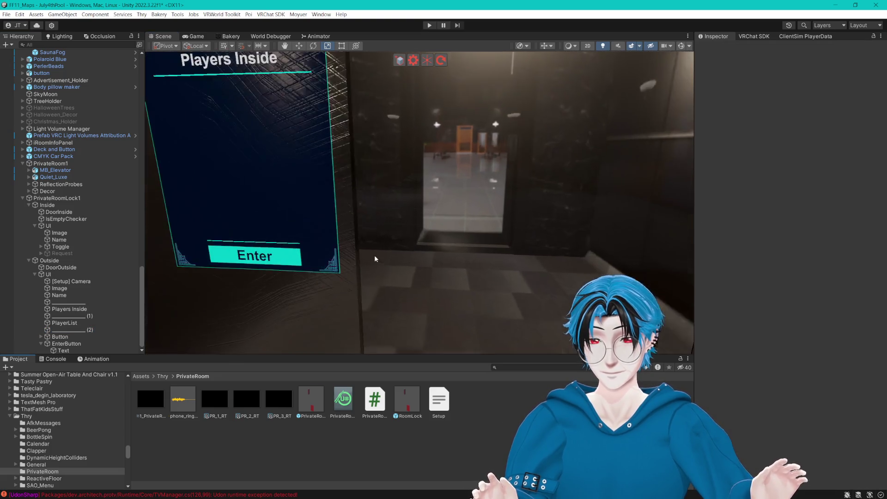
scroll(432, 243, down, 10)
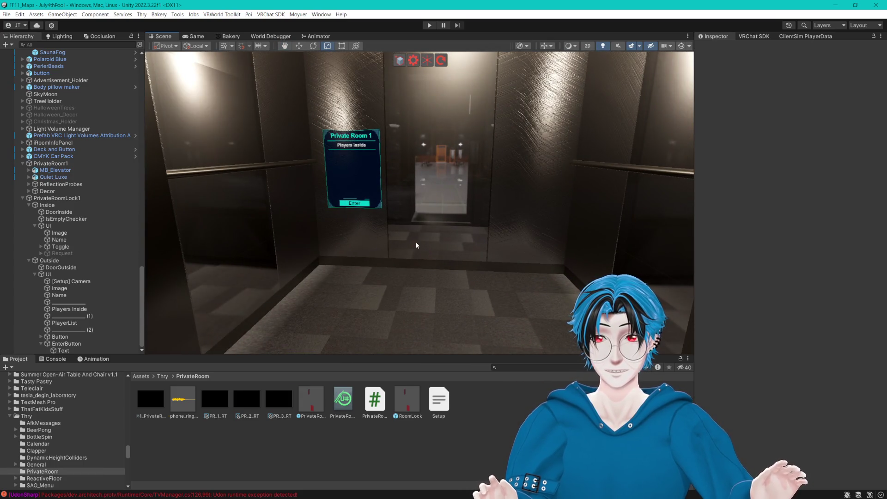
scroll(415, 244, down, 3)
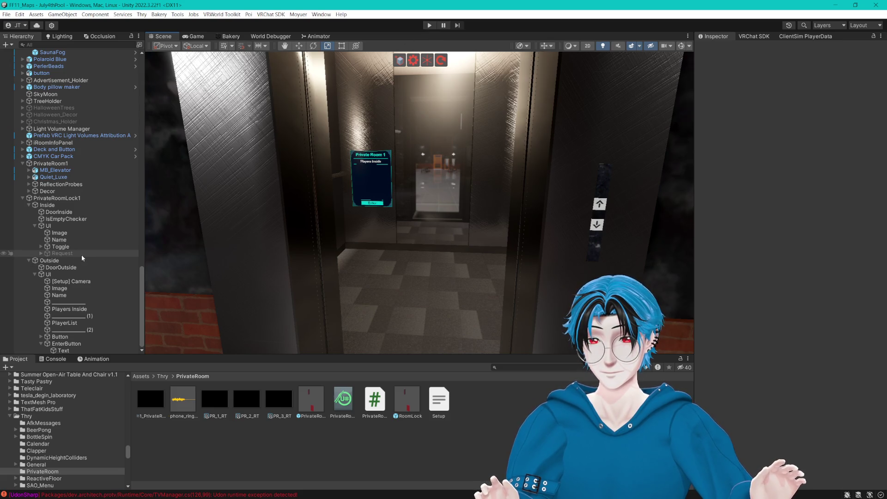
click(65, 227)
key(f)
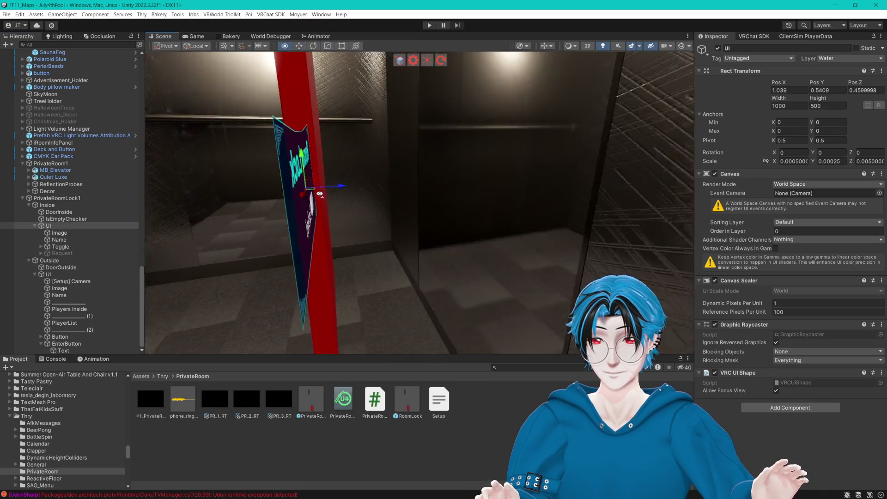
- Frame the DoorInside box, then slide the Inside object slightly along Z
click(185, 220)
key(f)
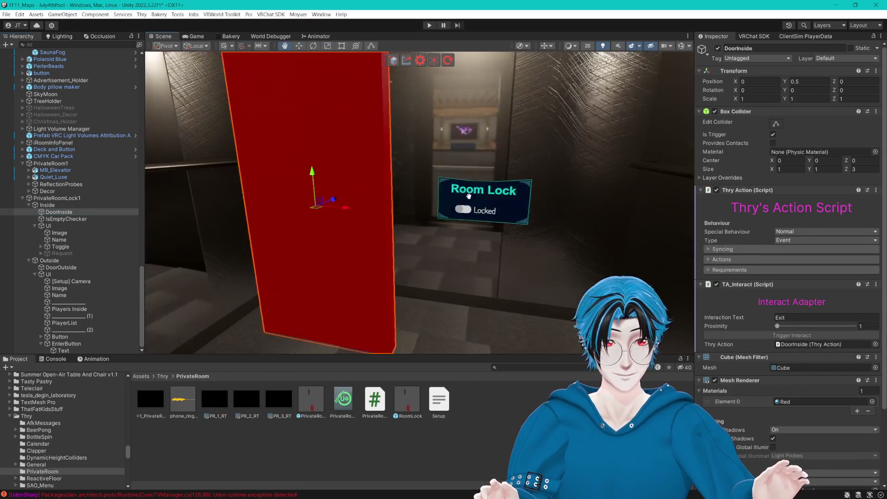
mouse_move(522, 222)
mouse_down()
mouse_move(489, 287)
mouse_move(453, 254)
mouse_move(444, 284)
mouse_move(449, 276)
mouse_move(401, 239)
mouse_move(478, 250)
mouse_move(341, 198)
mouse_move(397, 243)
mouse_move(350, 252)
mouse_move(406, 246)
mouse_up()
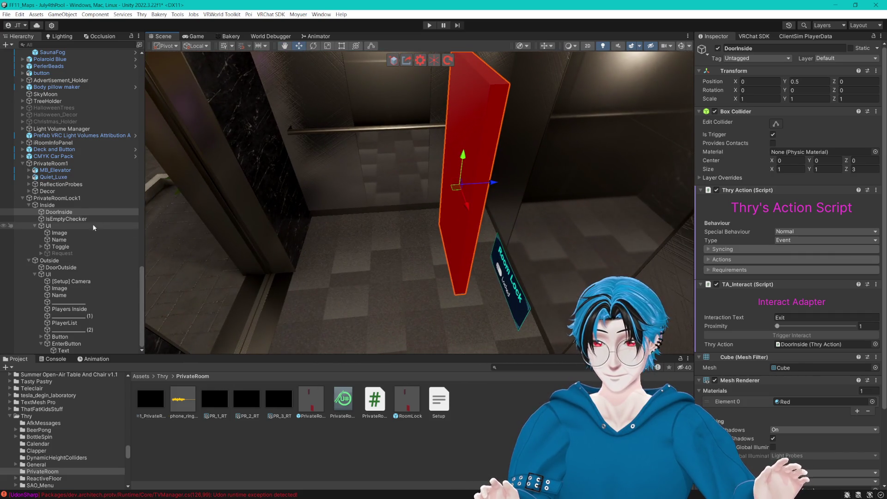
click(81, 205)
key(f)
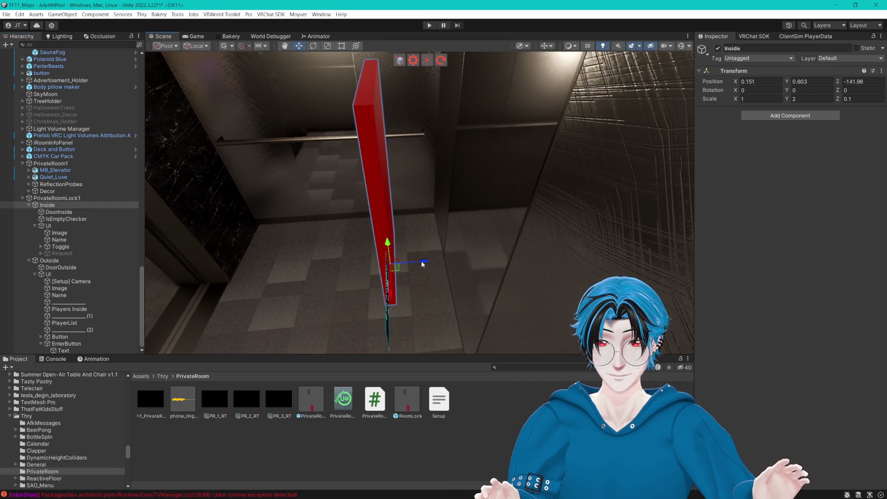
mouse_move(425, 264)
mouse_down()
mouse_move(475, 257)
mouse_move(182, 239)
mouse_up()
- Stretch the IsEmptyChecker box collider to about 3.96 × 2.34 × 5.44 over the room
click(76, 226)
click(65, 219)
key(f)
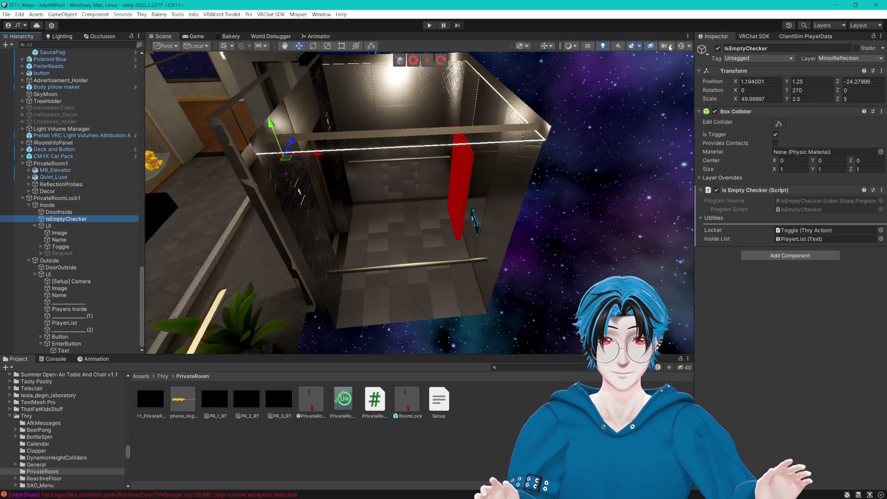
scroll(465, 216, down, 10)
mouse_move(465, 216)
mouse_down()
mouse_move(421, 240)
mouse_move(642, 164)
mouse_up()
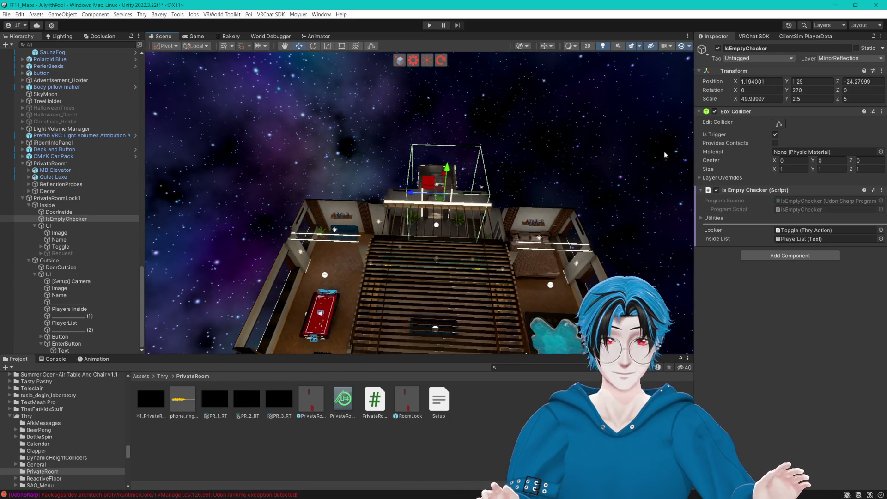
click(780, 123)
mouse_move(486, 185)
mouse_down()
mouse_move(431, 153)
mouse_move(469, 199)
mouse_move(317, 211)
mouse_up()
mouse_move(316, 211)
mouse_down()
mouse_move(437, 198)
mouse_move(500, 205)
mouse_up()
- Orbit the Scene view to frame the red door and Room Lock sign, then turn Gizmos off
mouse_move(430, 194)
mouse_down()
mouse_move(511, 200)
mouse_move(308, 193)
mouse_move(376, 195)
mouse_move(292, 118)
mouse_move(433, 141)
mouse_move(419, 157)
mouse_move(417, 214)
mouse_move(339, 206)
mouse_move(341, 213)
mouse_move(383, 189)
mouse_move(382, 172)
mouse_move(353, 197)
mouse_move(401, 202)
mouse_move(401, 228)
mouse_move(324, 224)
mouse_move(378, 208)
mouse_move(478, 201)
mouse_move(460, 184)
mouse_move(391, 193)
mouse_move(464, 303)
mouse_move(447, 290)
mouse_up()
scroll(447, 290, up, 5)
click(492, 240)
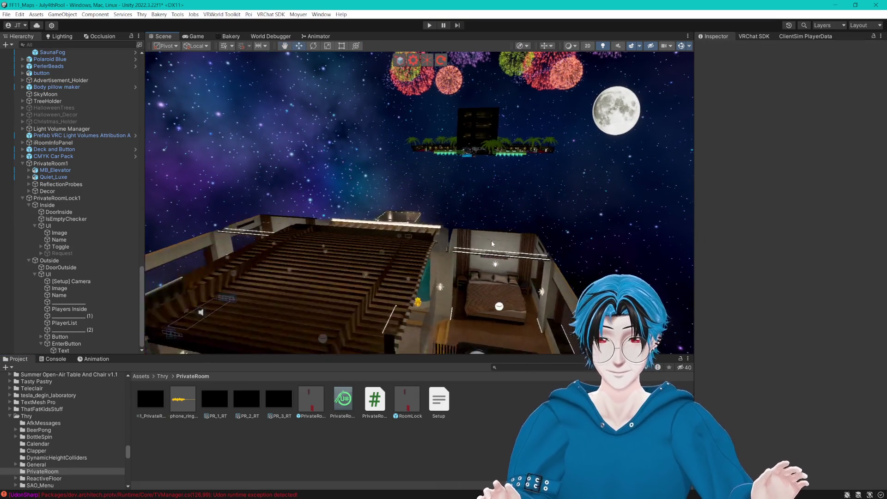
drag(479, 244, 477, 242)
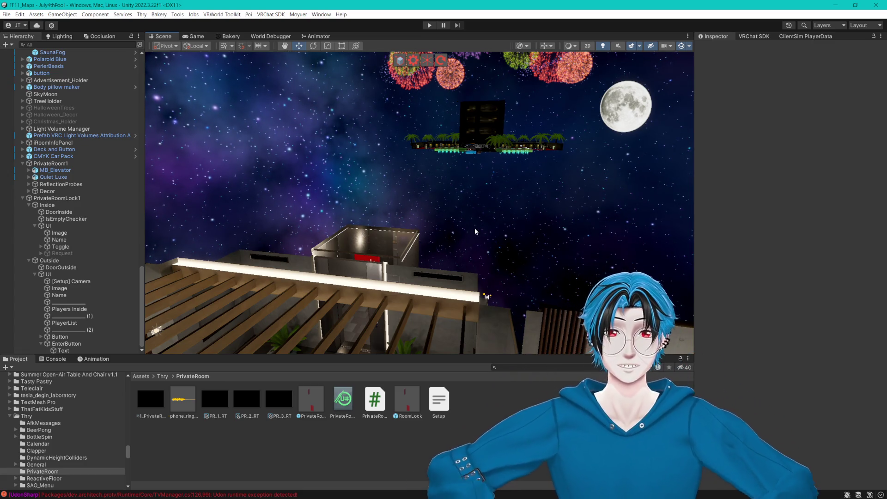
mouse_move(468, 206)
mouse_down()
mouse_move(459, 181)
mouse_move(630, 188)
mouse_up()
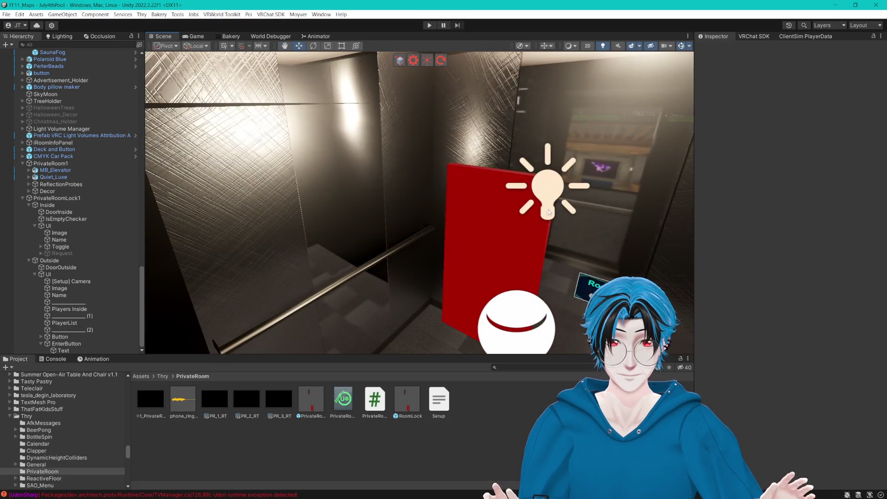
mouse_move(549, 211)
mouse_down()
mouse_move(542, 206)
mouse_move(552, 214)
mouse_move(629, 205)
mouse_up()
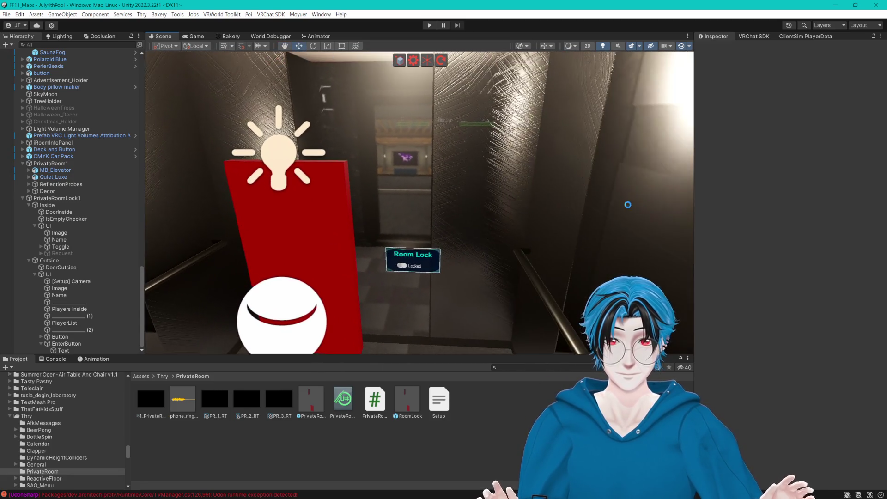
click(681, 46)
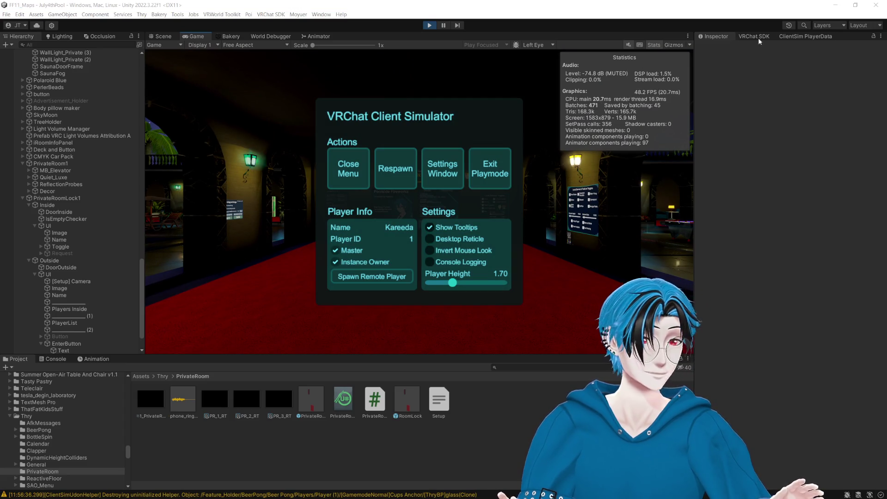
- Close the ClientSim menu, walk to the Private Room 1 panel and press Enter to teleport inside
click(348, 168)
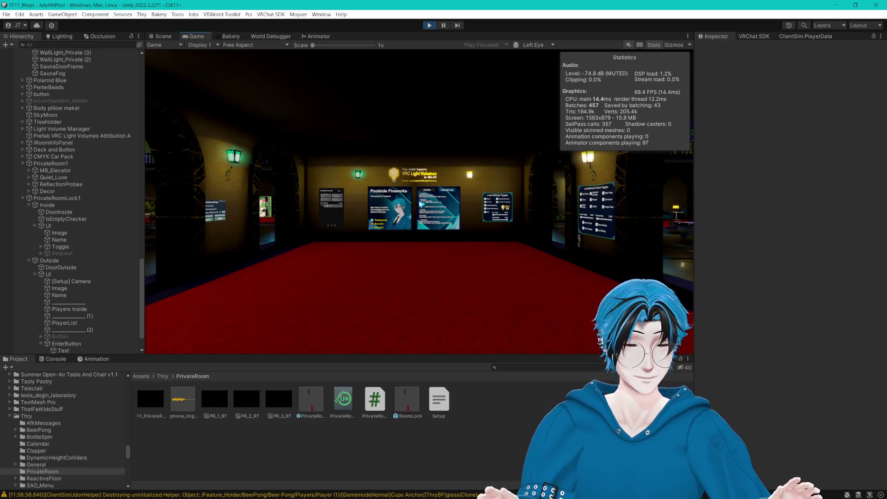
key(Escape)
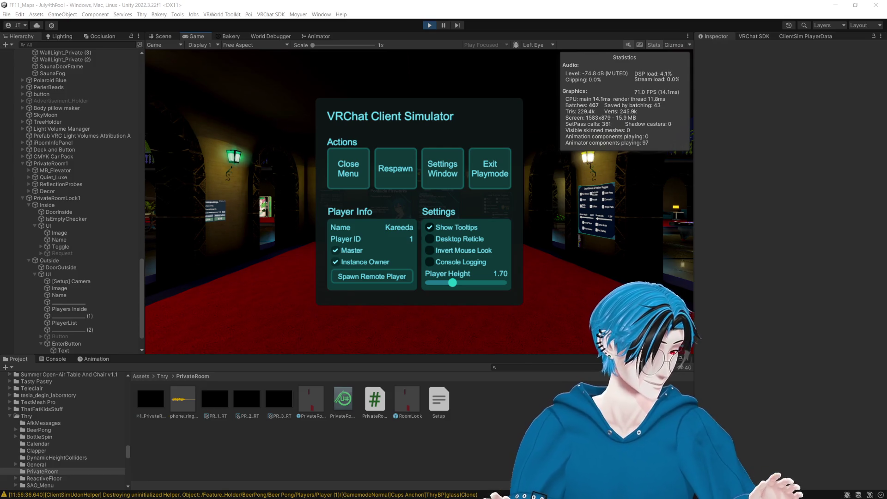
click(474, 157)
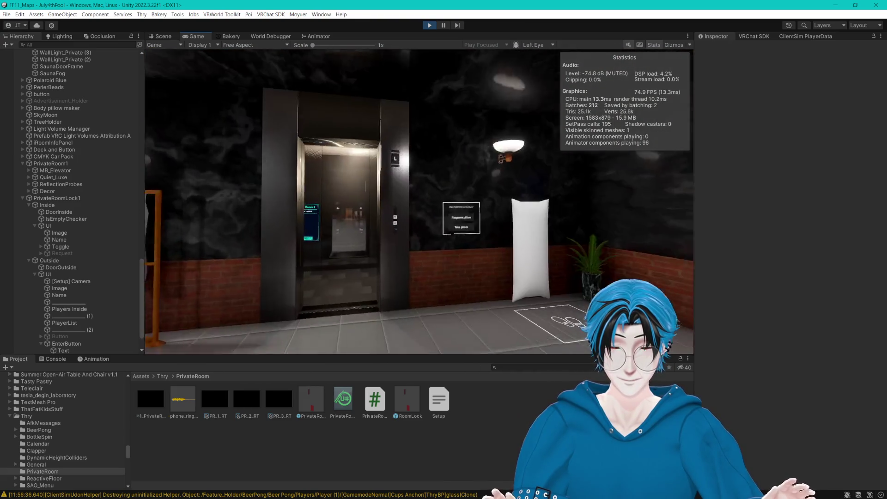
key(w)
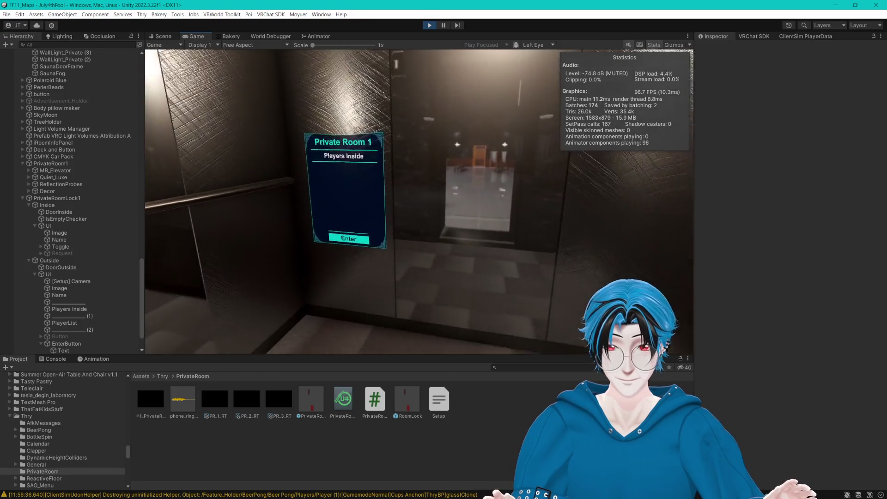
key(w)
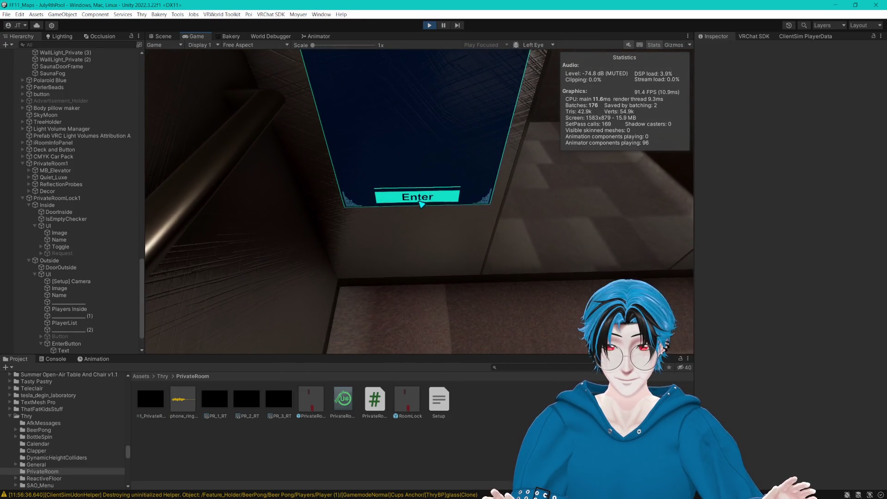
click(422, 204)
- Walk past the aquarium and up the stairs into the bedroom, then switch to the Scene view
key(w)
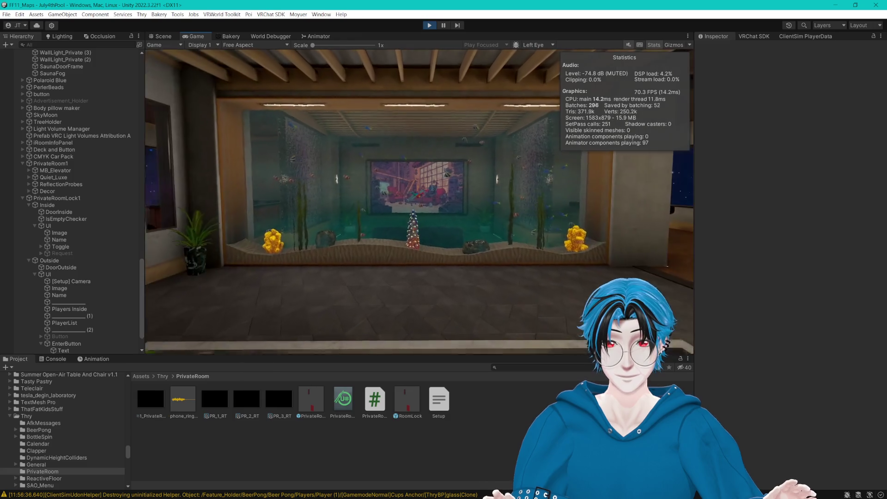
key(s)
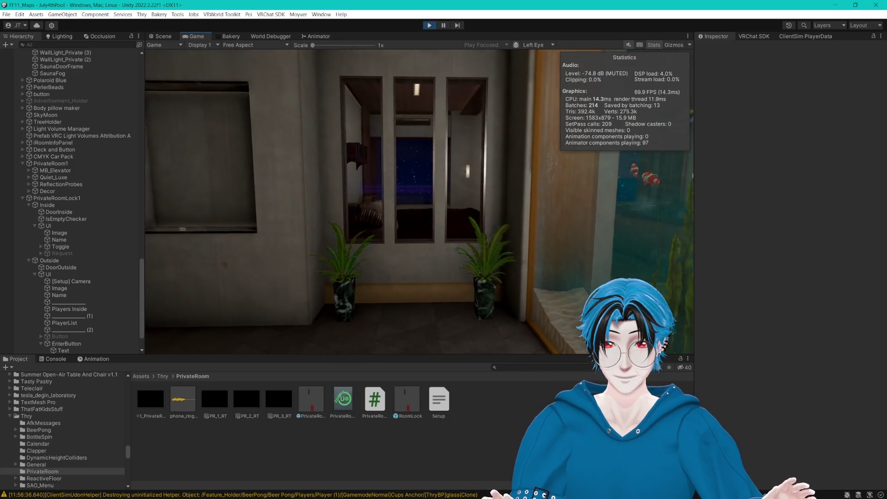
key(w)
key(w)
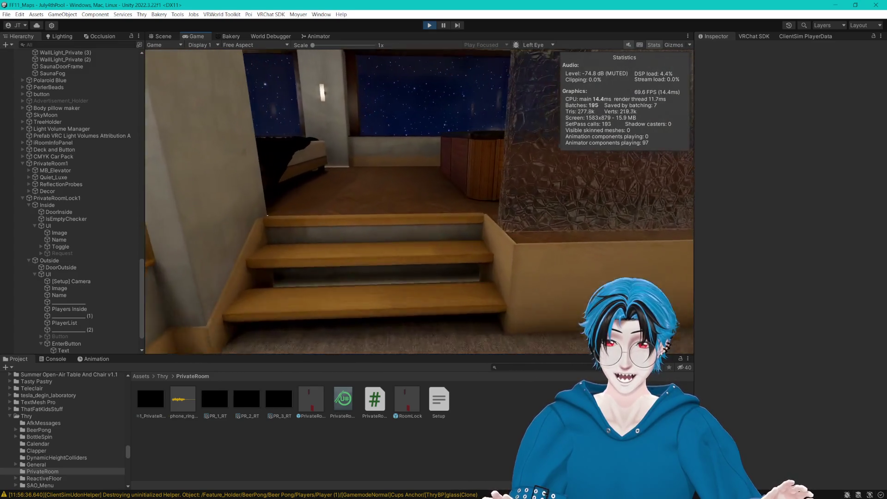
key(w)
key(Escape)
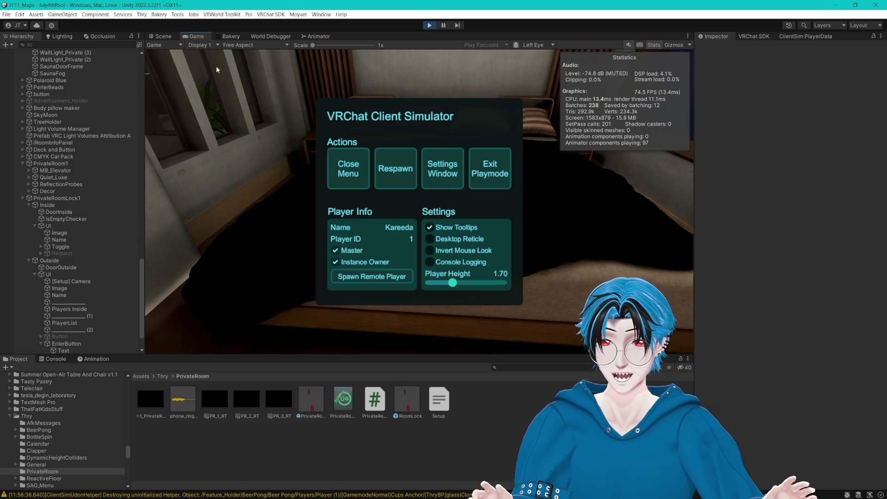
click(166, 36)
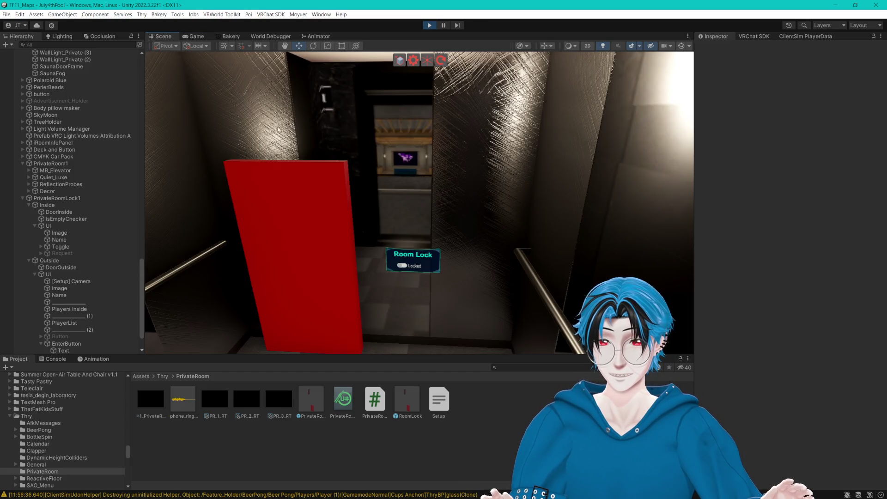
- Move the scene camera out of the elevator, select the BedCloth and expand its QL_PropA material
scroll(90, 202, down, 3)
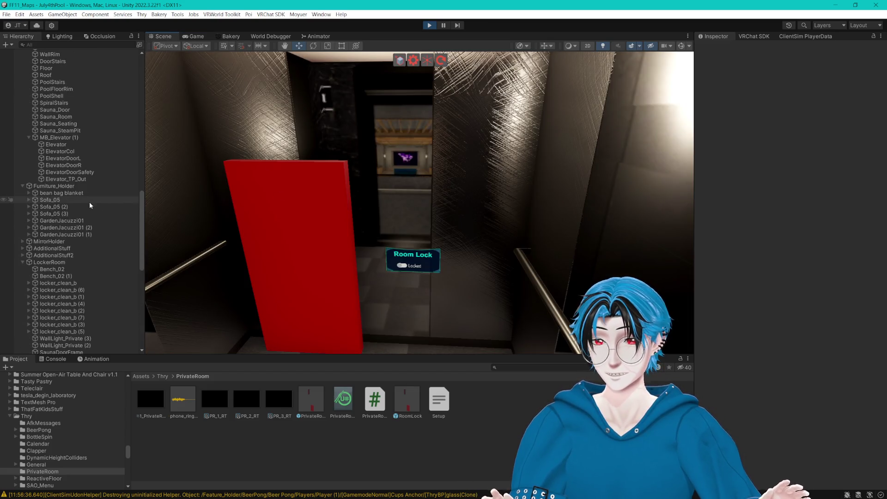
mouse_move(424, 216)
mouse_down()
mouse_move(439, 217)
mouse_move(317, 224)
mouse_move(289, 243)
mouse_move(426, 295)
mouse_move(470, 253)
mouse_up()
click(491, 238)
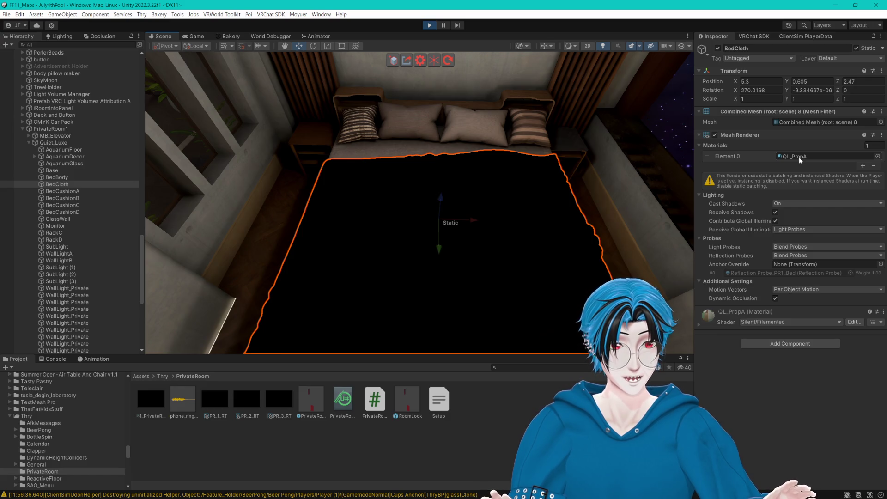
click(700, 325)
scroll(736, 376, down, 10)
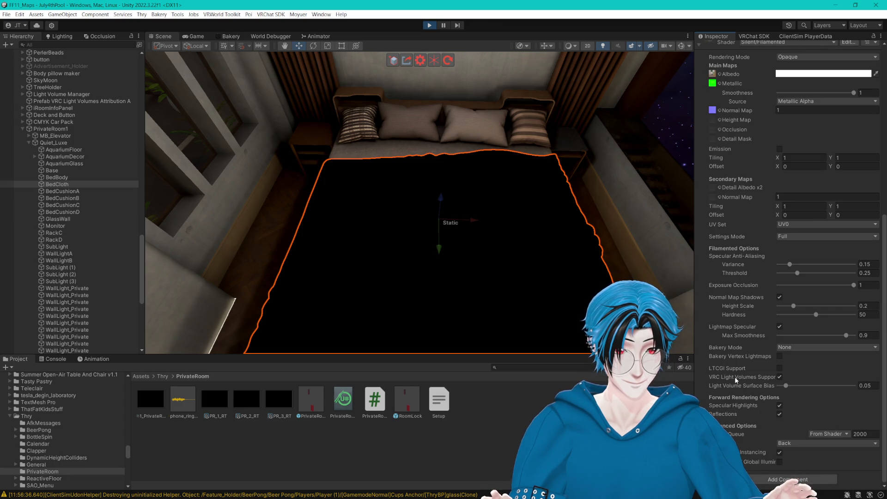
scroll(734, 376, up, 10)
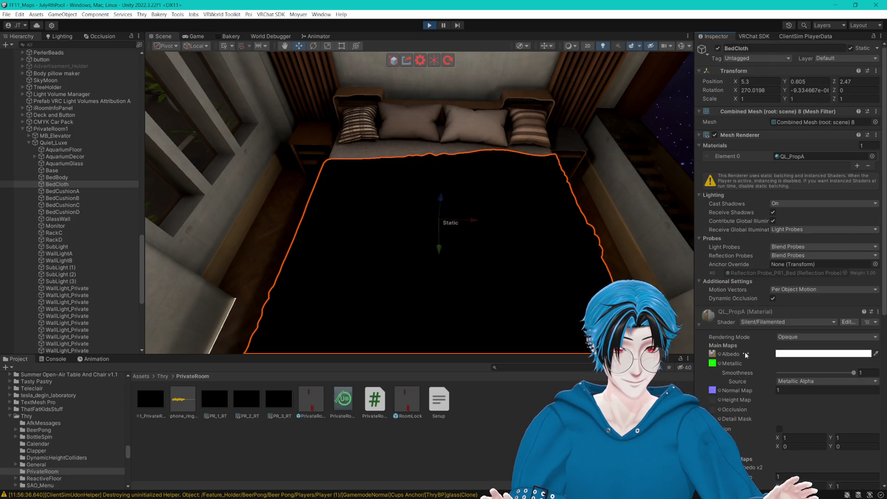
- Switch the bed cloth's Receive Global Illumination to Lightmaps, then back to Light Probes
click(787, 229)
click(800, 237)
click(788, 229)
click(795, 247)
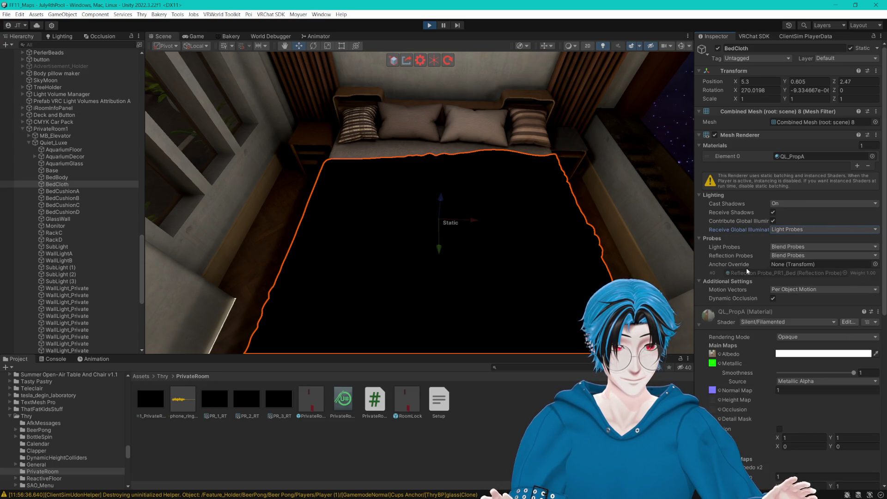
- Deselect the bed cloth and resume the play test in the Game view
mouse_move(548, 222)
mouse_down()
mouse_move(549, 270)
mouse_move(525, 231)
mouse_move(540, 240)
mouse_move(398, 213)
mouse_up()
click(550, 273)
click(197, 36)
click(349, 168)
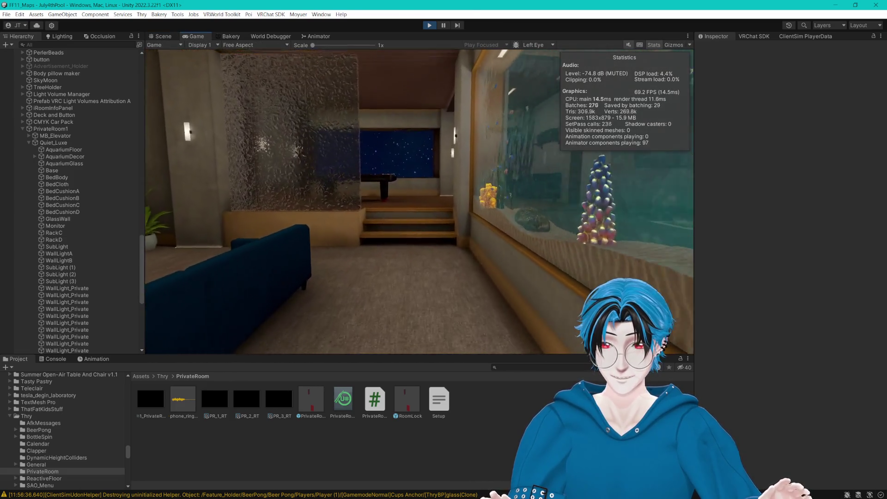
- Walk the player to the Room Lock sign in the elevator, then switch to the Scene view
key(Left)
key(w)
key(w)
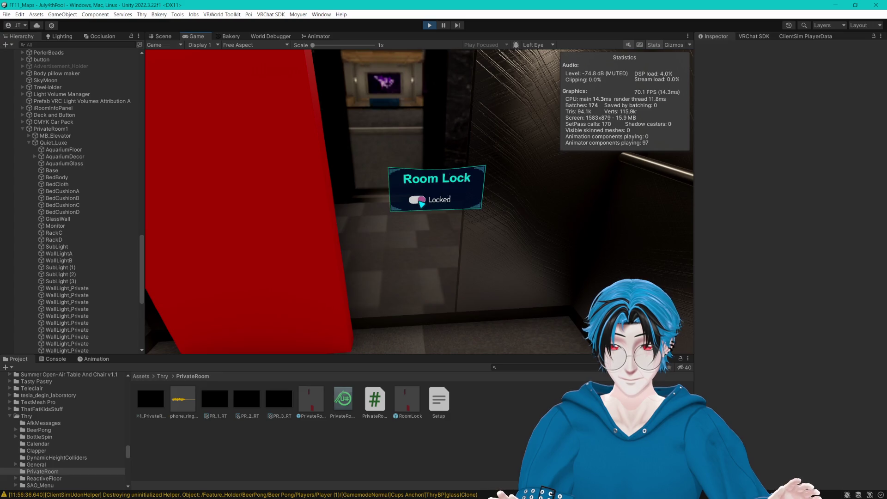
key(s)
key(Escape)
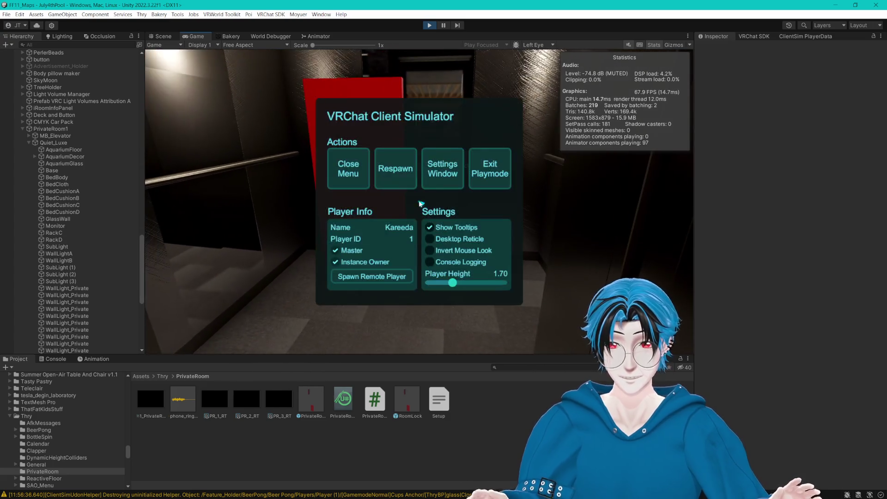
click(161, 36)
- Fly the scene camera to frame the Private Room 1 panel and dock the Game view beside it
key(s)
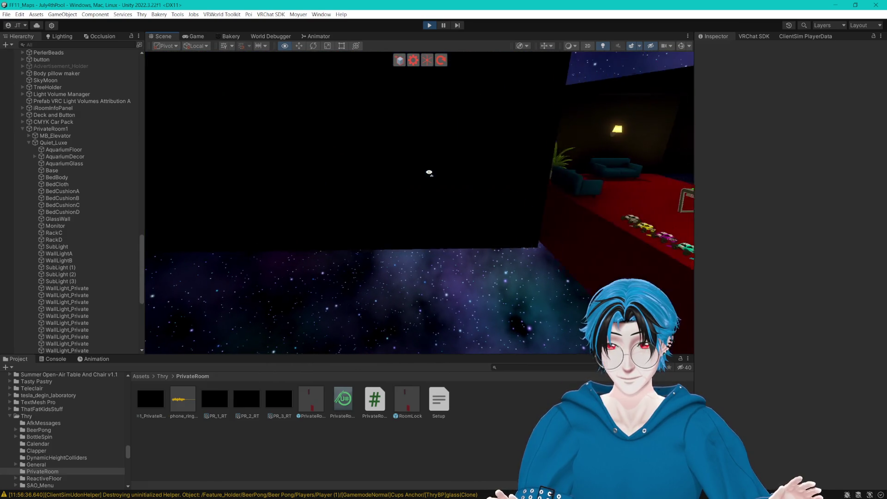
key(w)
key(w)
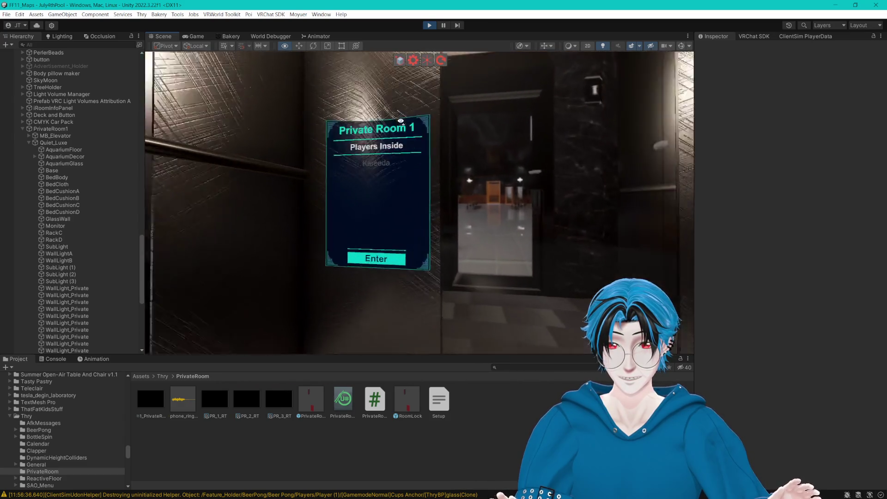
key(w)
key(s)
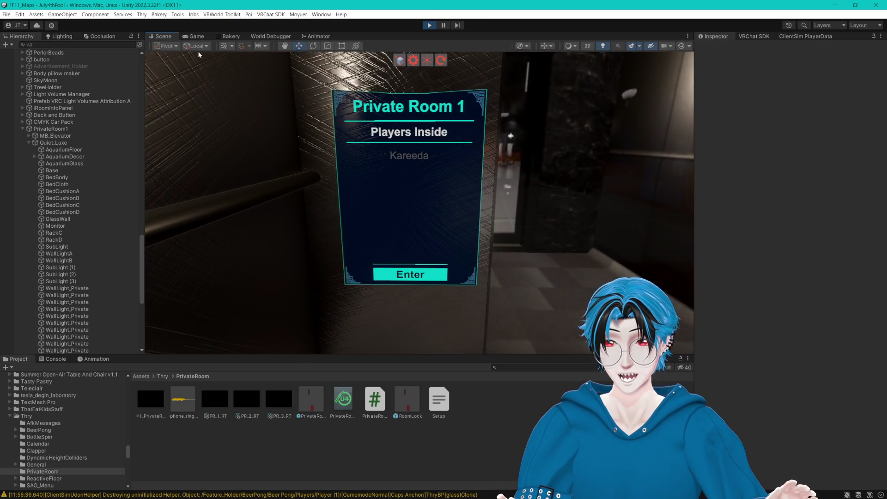
drag(194, 37, 522, 175)
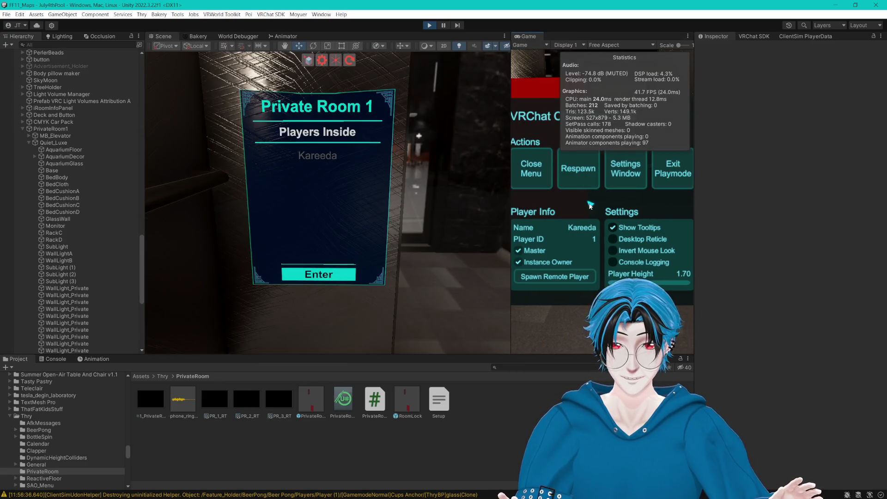
- Flip the Room Lock toggle in the game, then redock the Game view and show gizmos
click(539, 178)
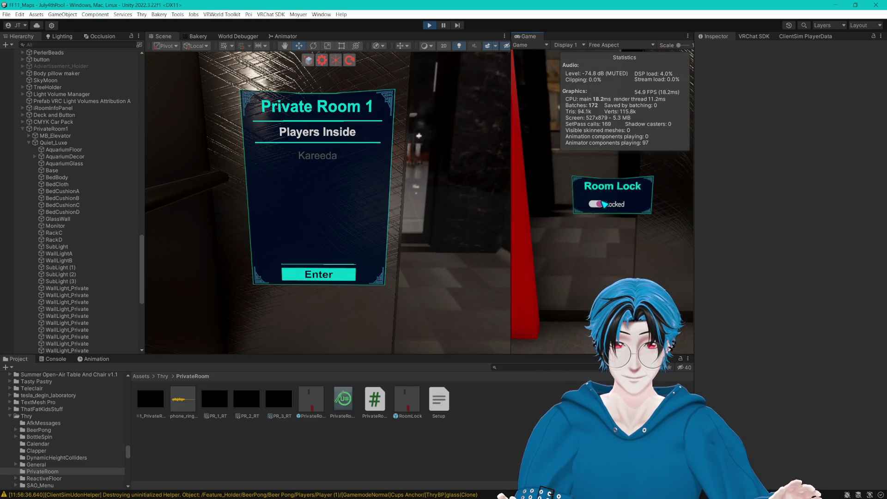
click(604, 204)
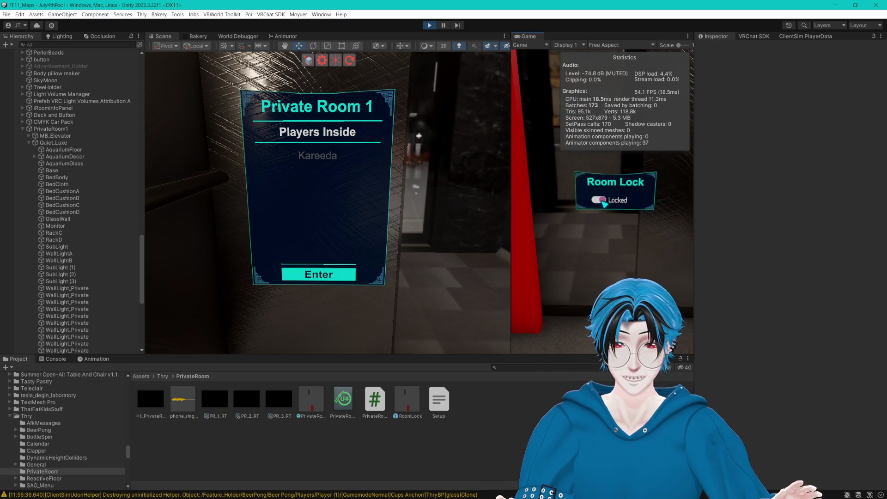
key(Escape)
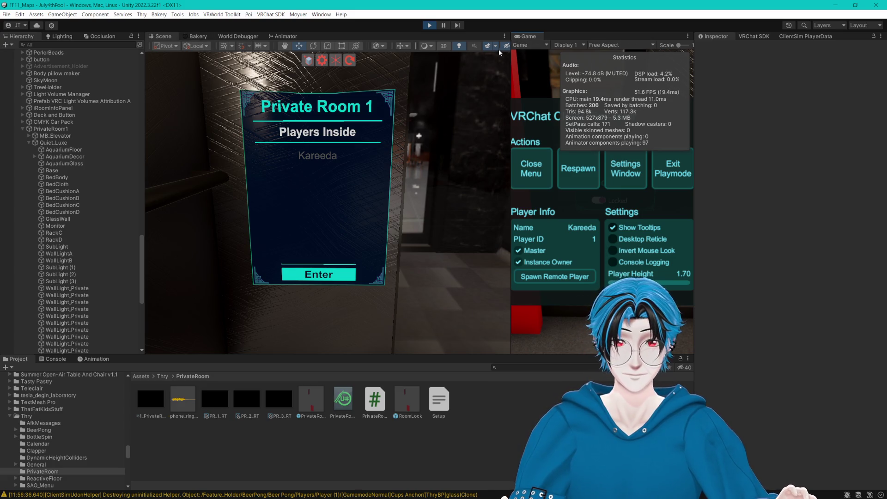
mouse_move(532, 36)
mouse_down()
mouse_move(238, 26)
mouse_move(198, 36)
mouse_up()
click(161, 38)
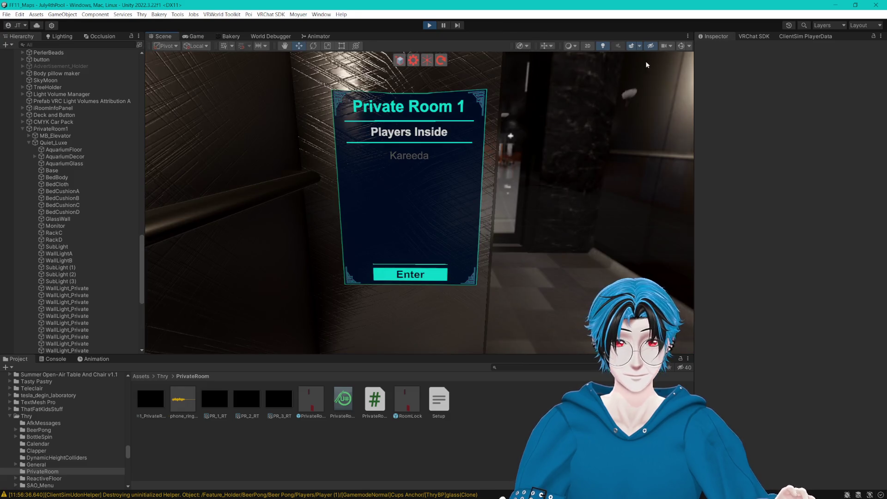
click(680, 48)
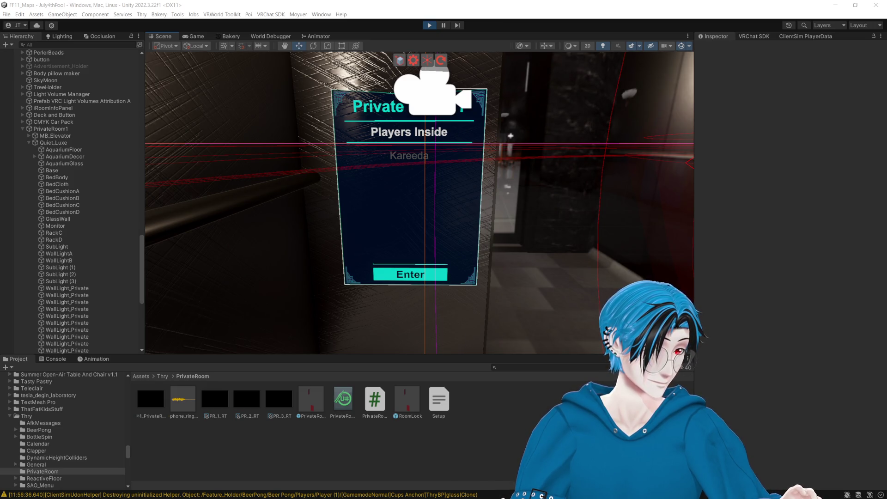
- Reframe the Private Room 1 panel and select the sign's [Setup] Camera via its gizmo
click(529, 98)
drag(530, 98, 492, 82)
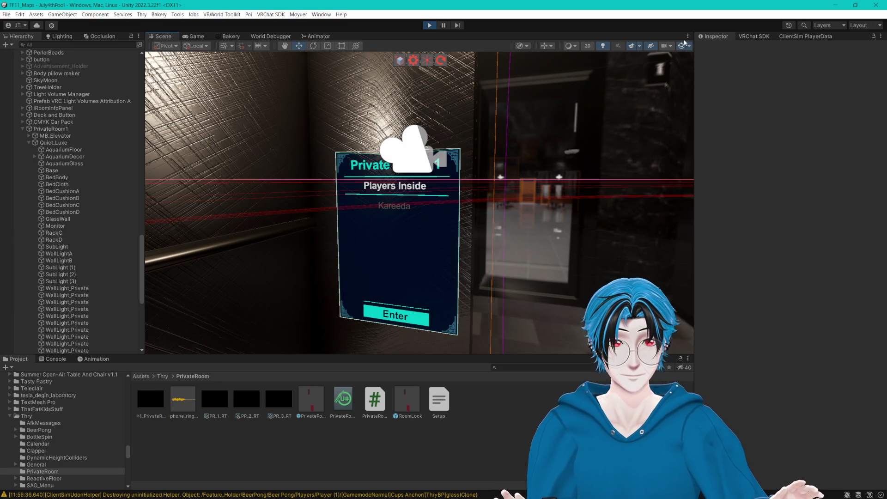
drag(515, 119, 512, 140)
scroll(101, 299, down, 8)
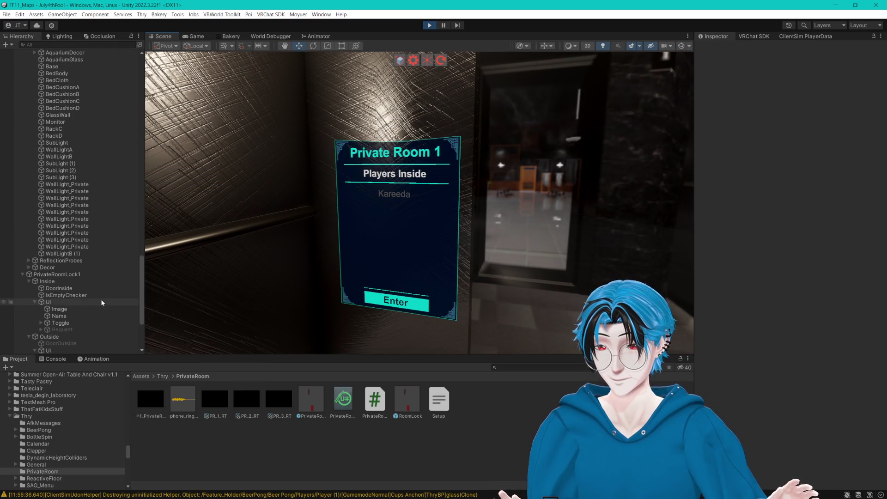
scroll(101, 299, down, 3)
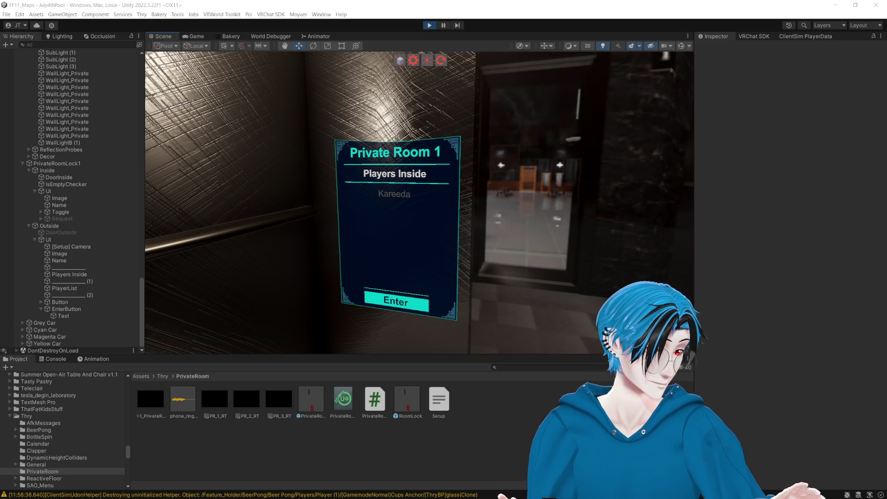
click(846, 406)
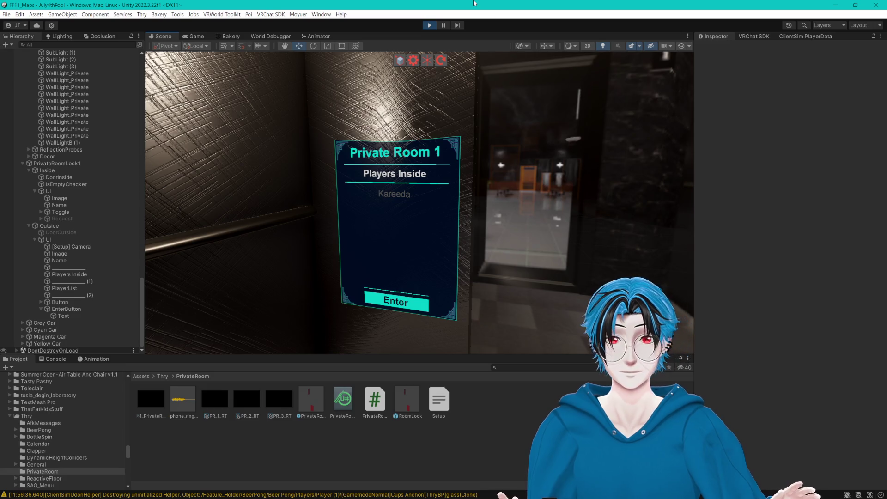
click(682, 46)
click(404, 152)
click(681, 46)
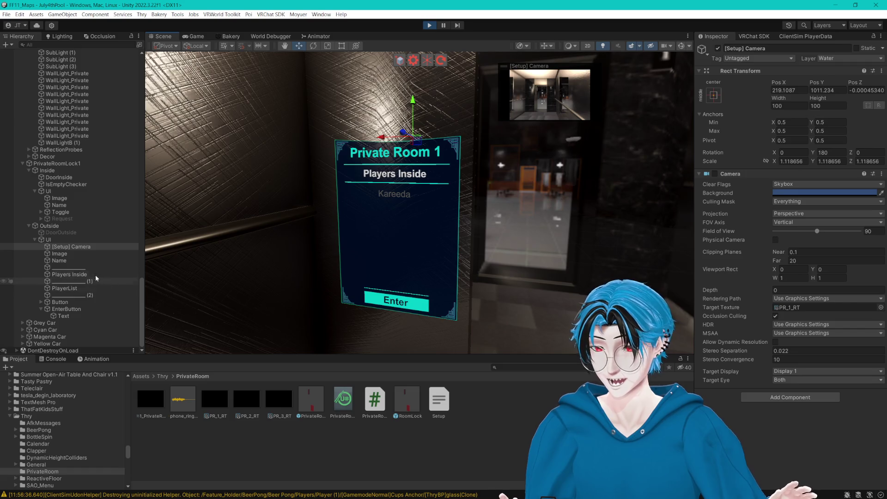
- Lift EnterButton to reveal the Button beneath, then undo it back to Pos Y -873.6
click(77, 309)
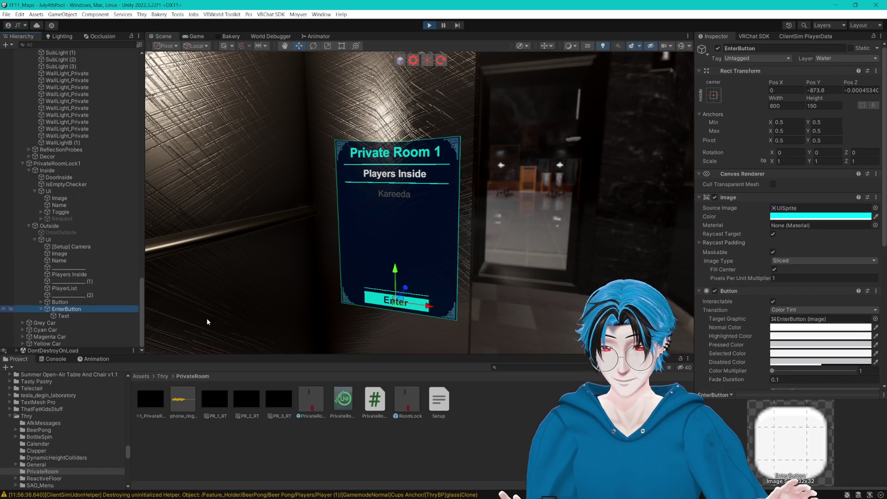
drag(400, 273, 391, 251)
key(ctrl+z)
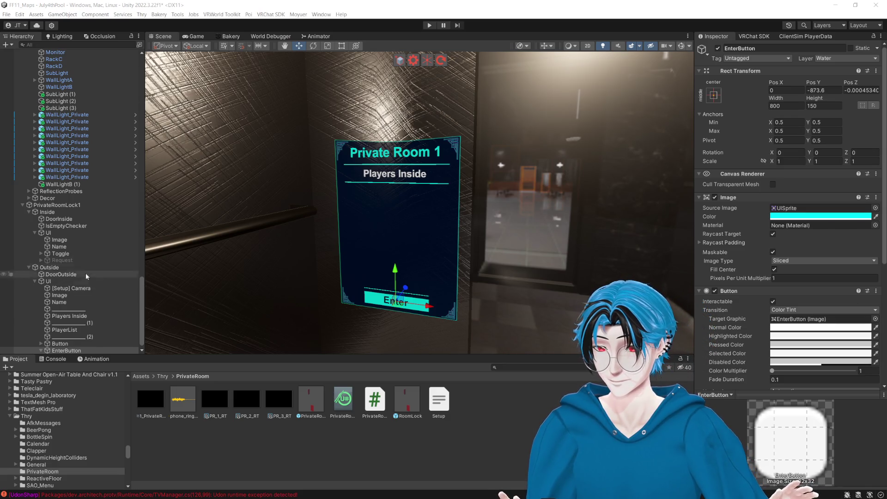
click(65, 240)
key(Down)
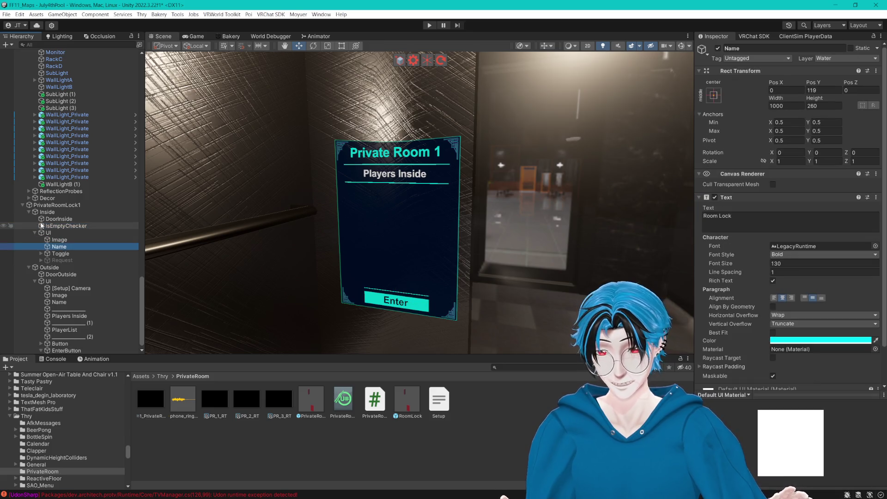
click(65, 254)
scroll(753, 237, down, 10)
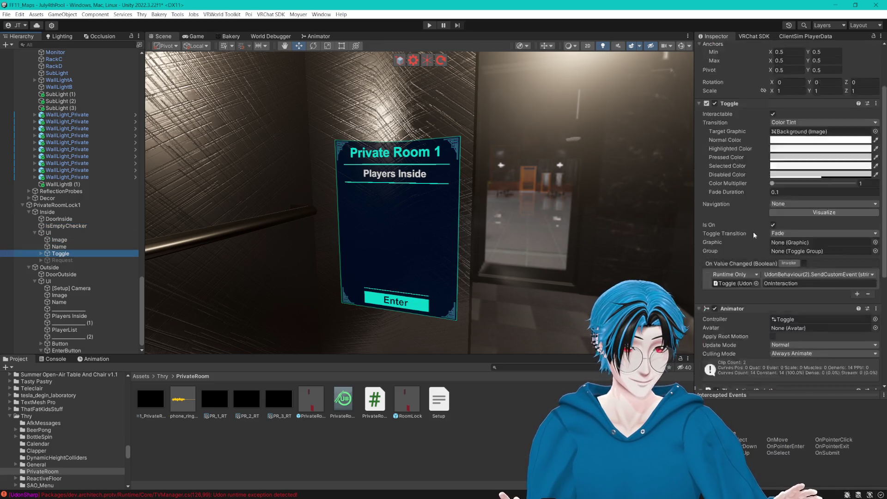
scroll(753, 237, down, 1)
click(706, 279)
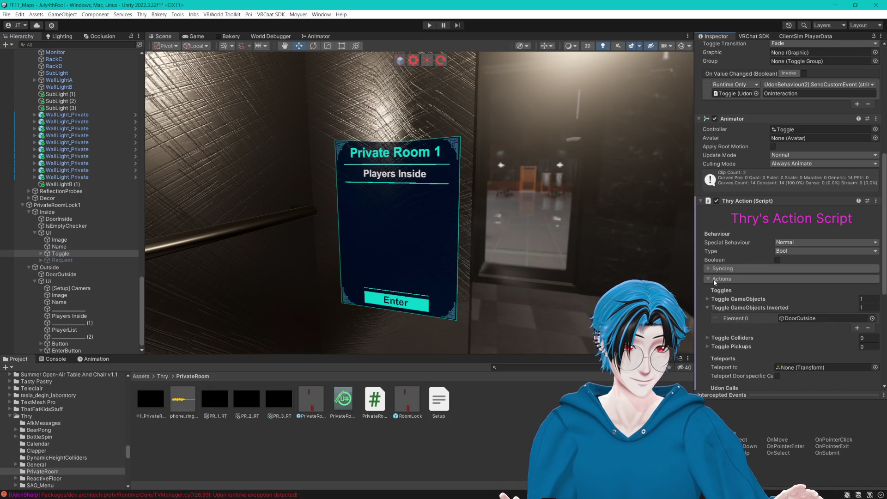
scroll(722, 285, down, 5)
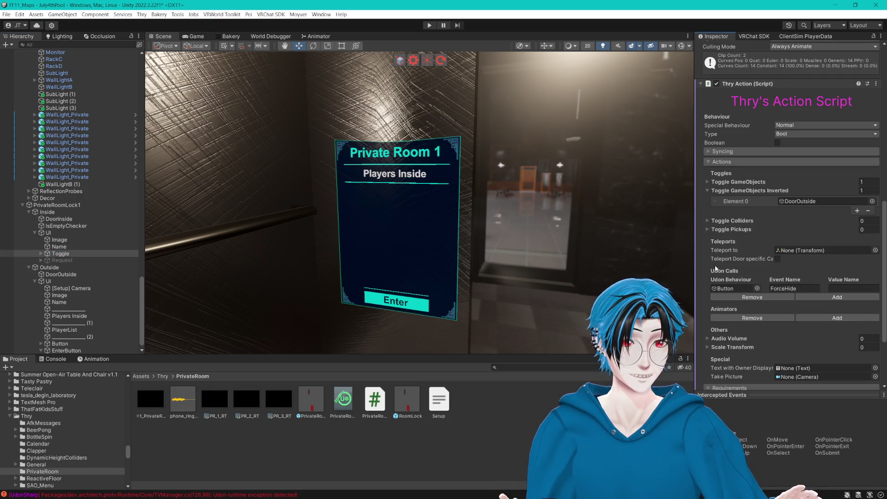
click(797, 202)
scroll(134, 271, down, 1)
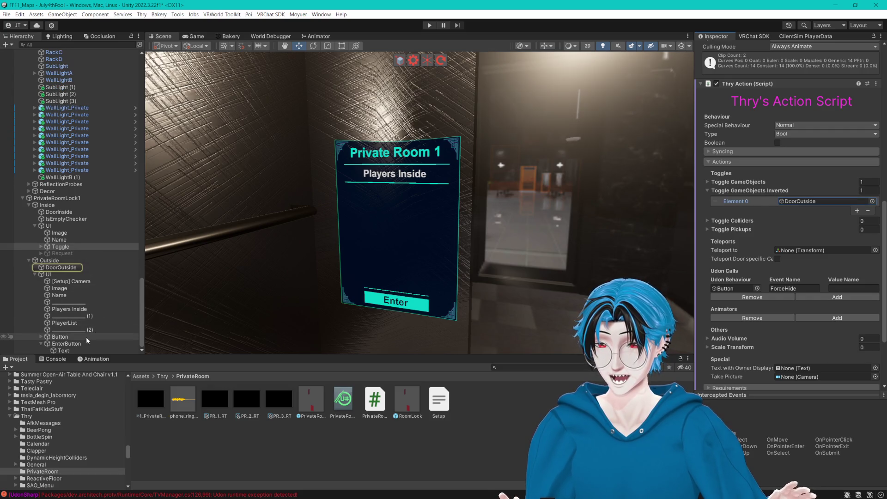
drag(76, 342, 800, 201)
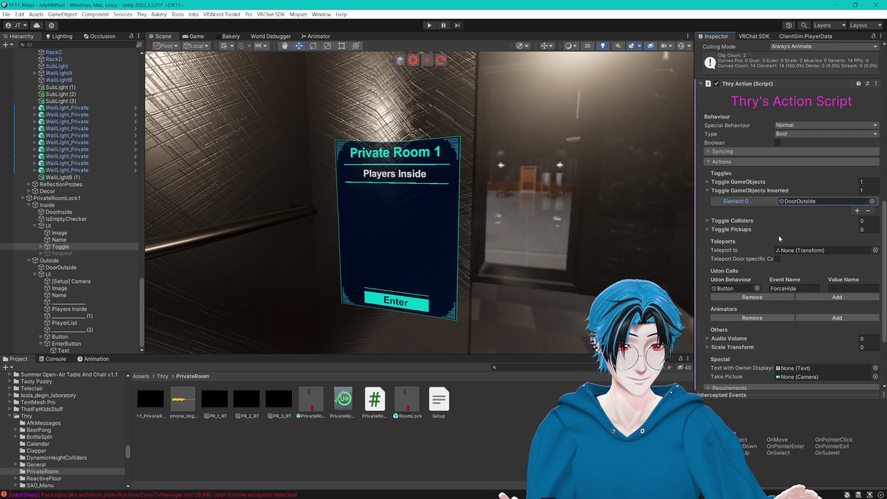
drag(70, 348, 800, 202)
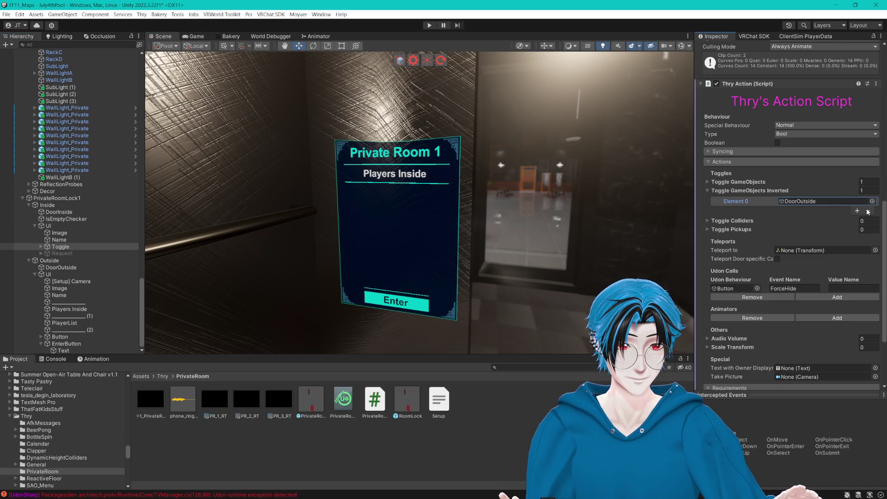
click(804, 203)
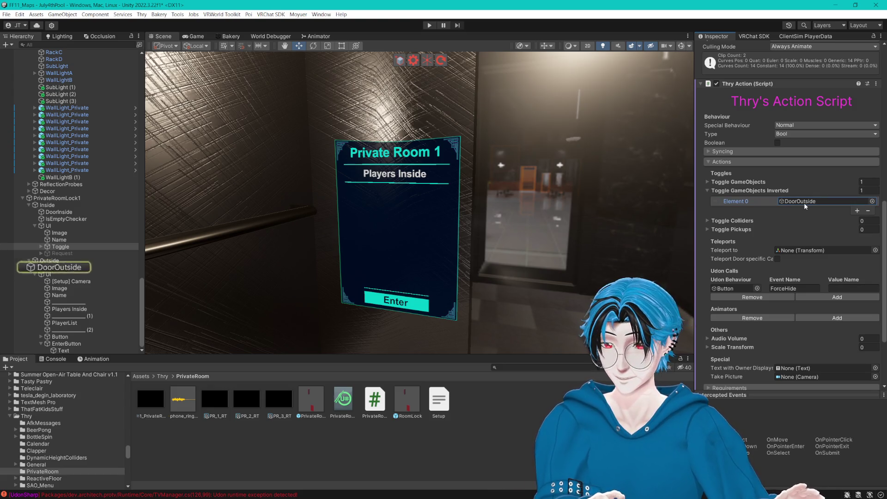
double_click(804, 202)
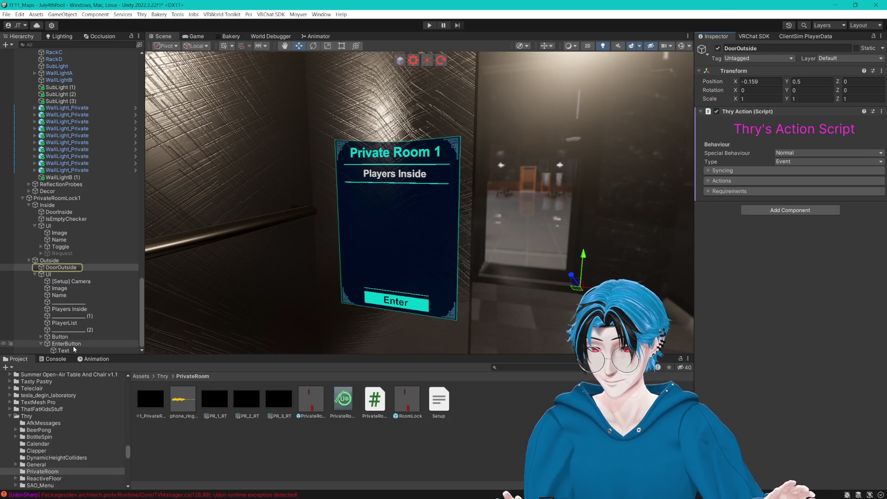
click(66, 344)
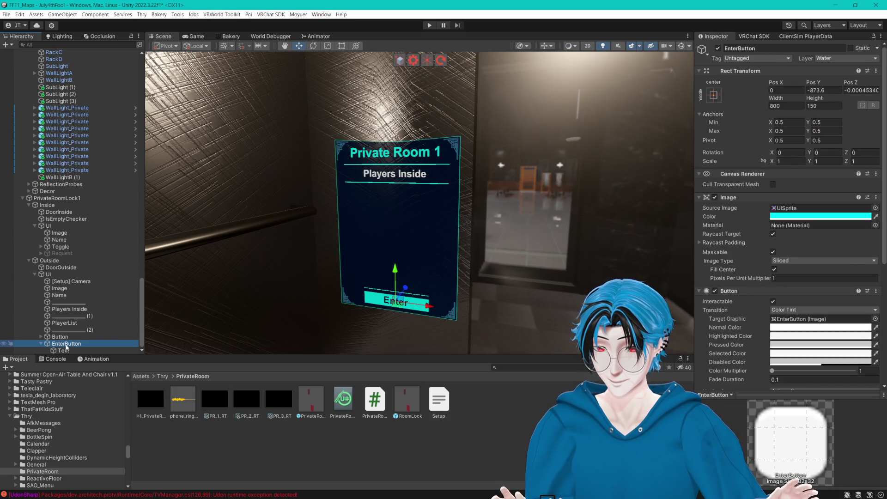
- Copy DoorOutside's Thry Action component, then remove it from DoorOutside
click(70, 268)
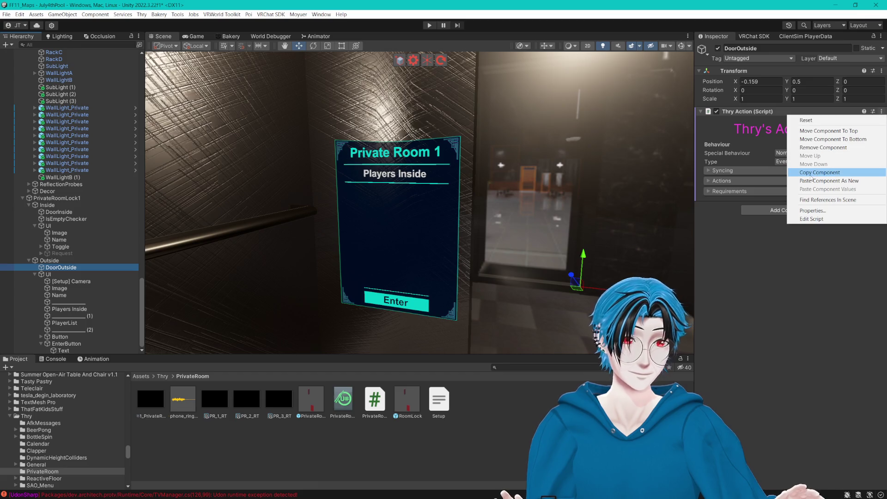
click(810, 175)
click(881, 112)
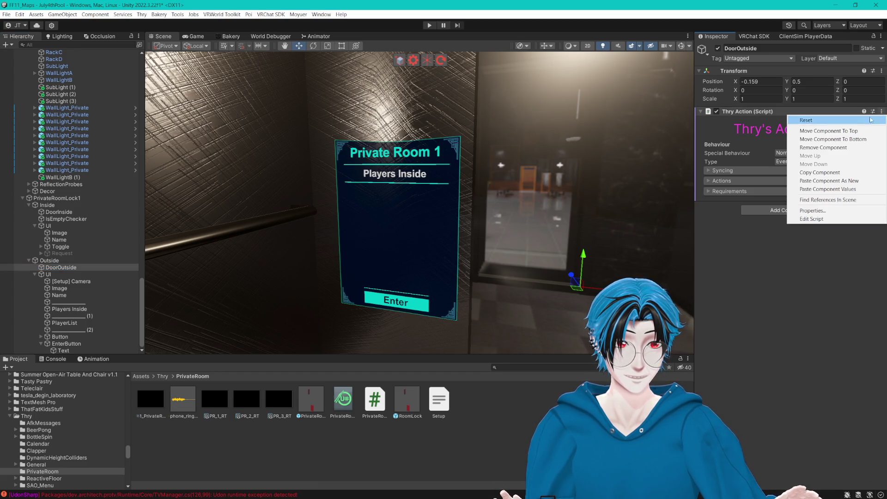
click(824, 148)
- Paste the copied Thry Action onto EnterButton as a new component
click(66, 343)
scroll(825, 242, down, 5)
scroll(824, 242, up, 5)
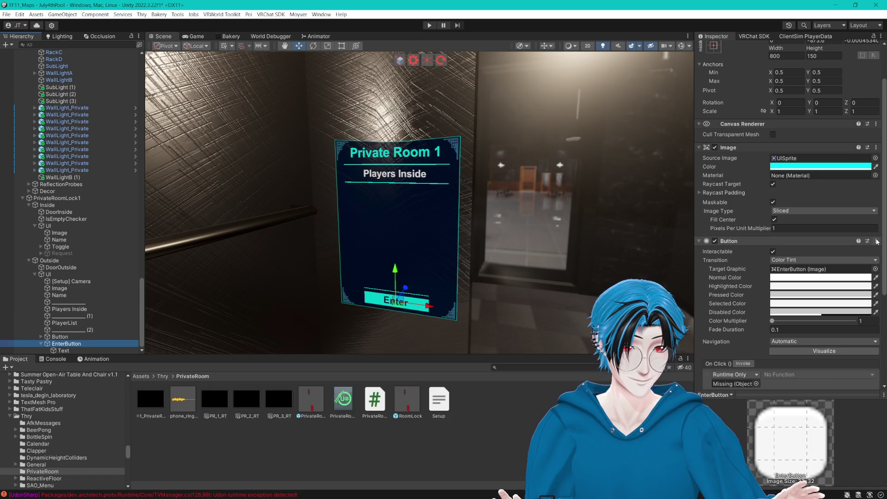
click(877, 241)
click(794, 307)
- Move the Thry Action up past Private Room Request, Button and Image to sit under Rect Transform
scroll(793, 320, down, 5)
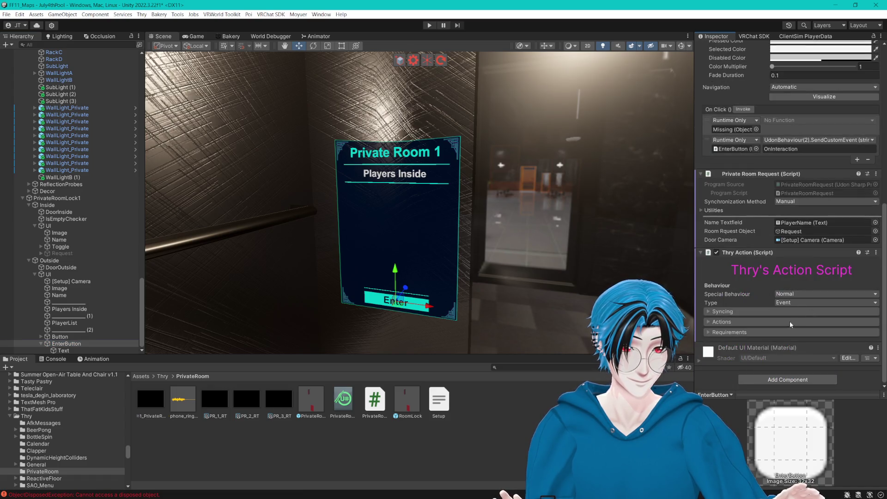
right_click(766, 256)
click(790, 279)
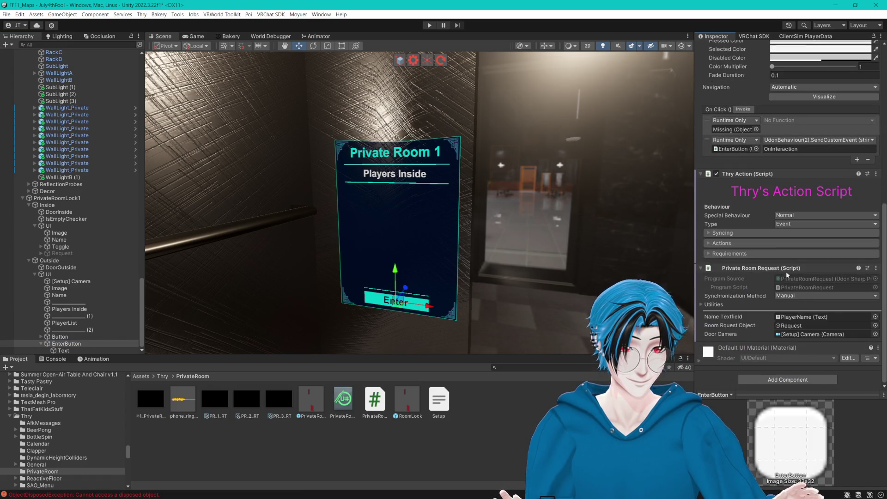
right_click(738, 175)
click(768, 211)
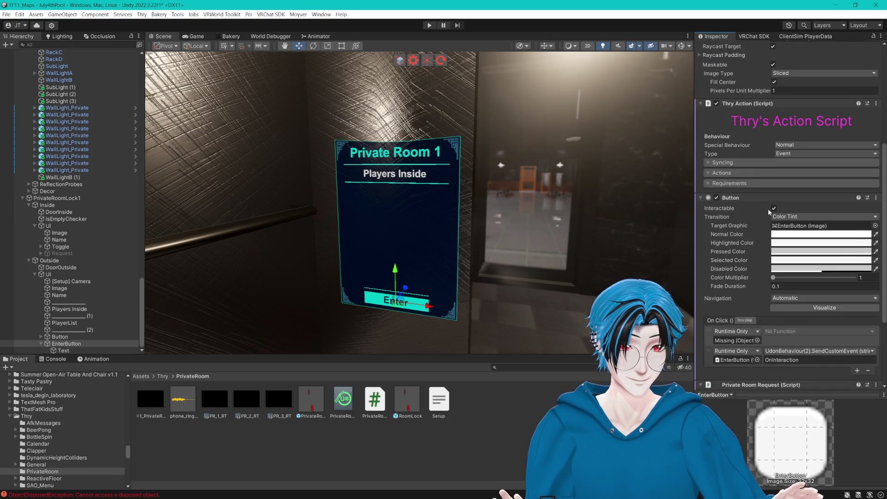
scroll(768, 209, up, 5)
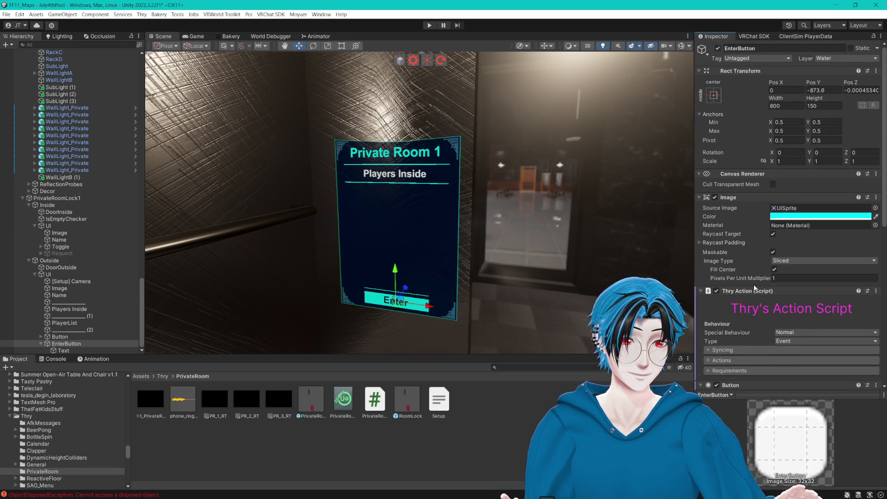
right_click(754, 291)
click(771, 328)
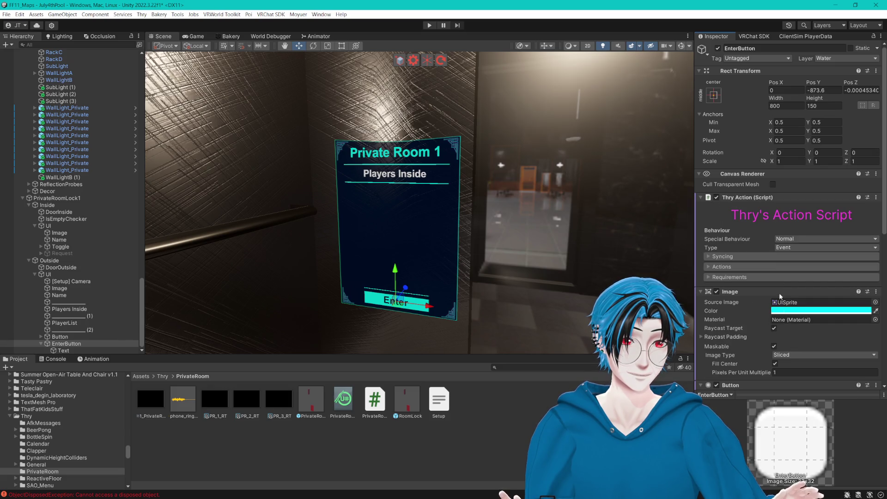
right_click(744, 199)
click(761, 240)
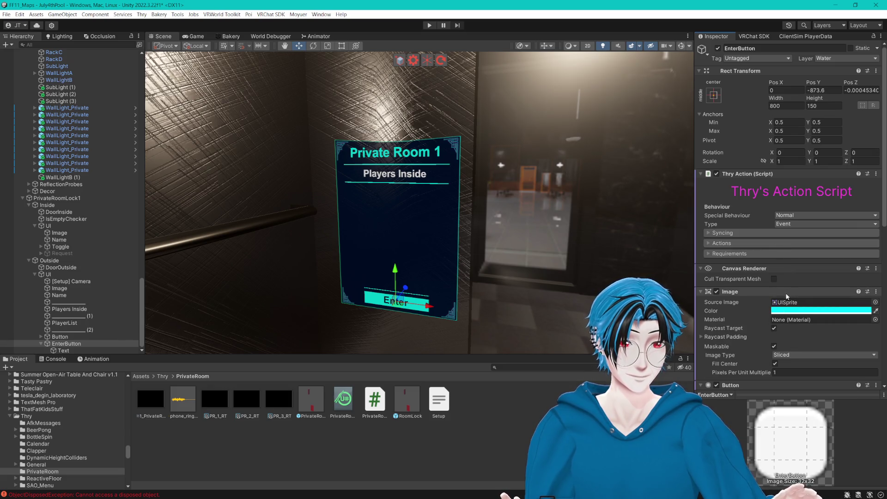
- Delete the missing-object entry from EnterButton's On Click list
click(700, 268)
scroll(712, 286, down, 4)
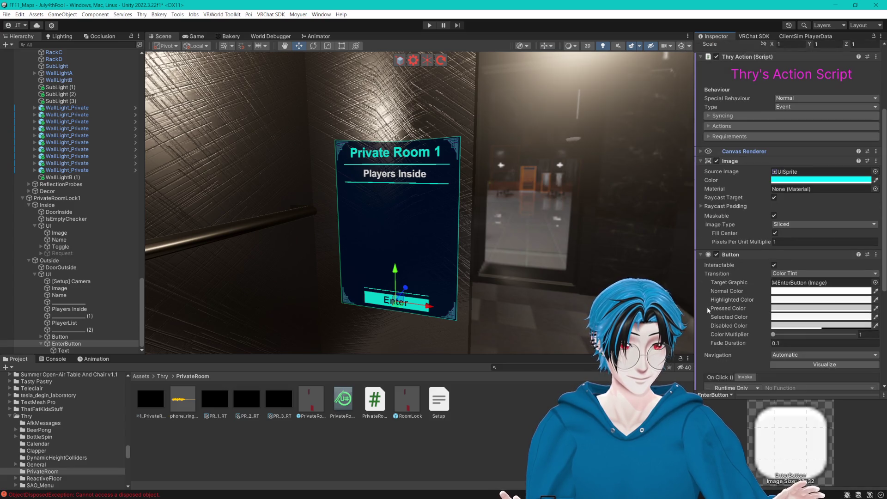
scroll(727, 308, down, 4)
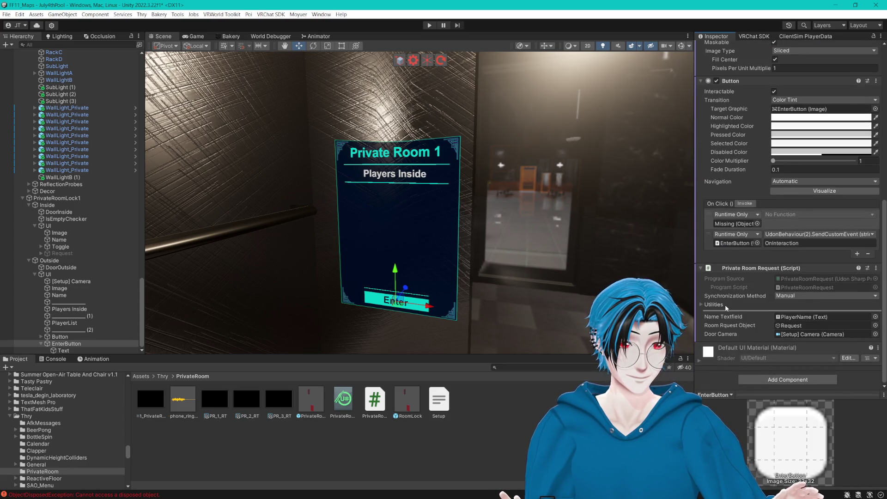
click(708, 218)
click(868, 254)
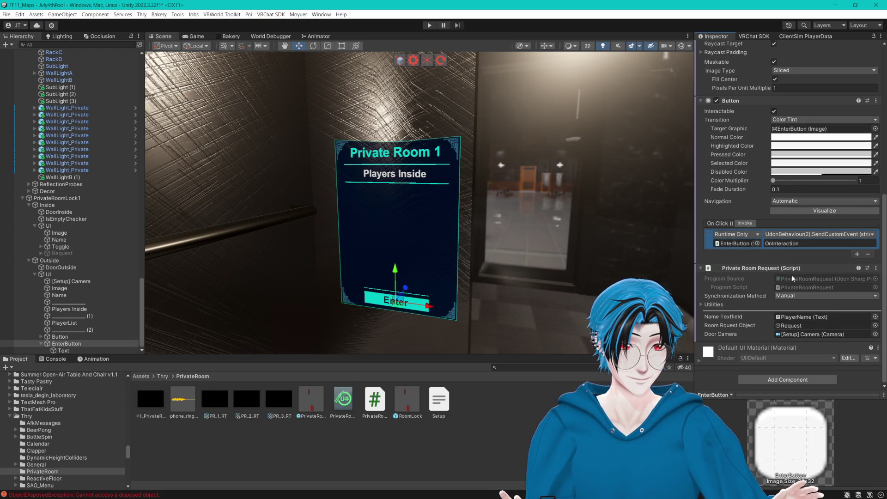
scroll(784, 271, up, 6)
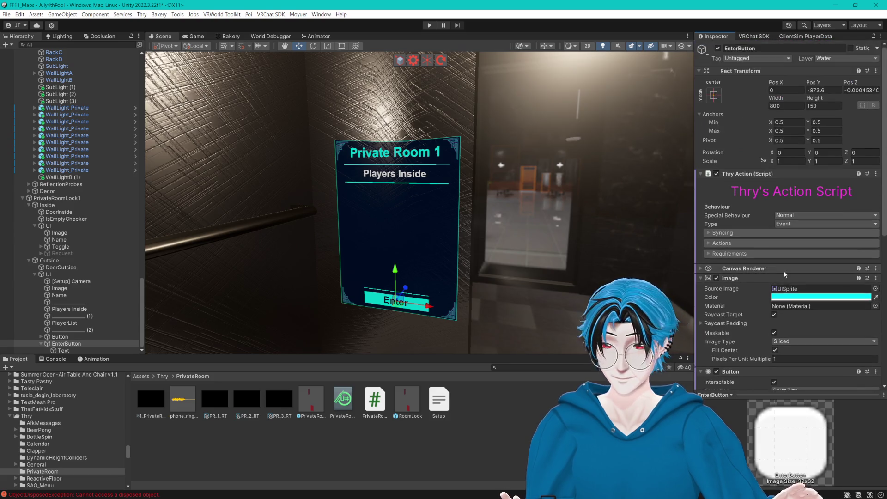
scroll(781, 270, down, 7)
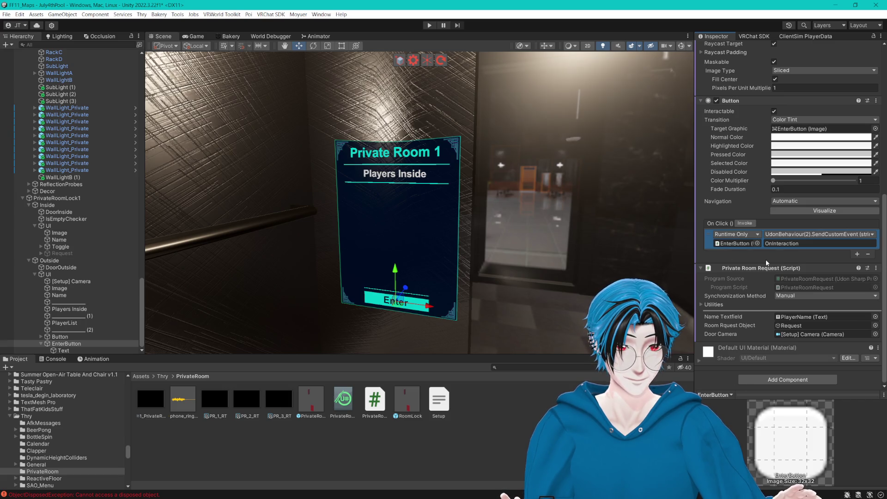
drag(620, 266, 615, 265)
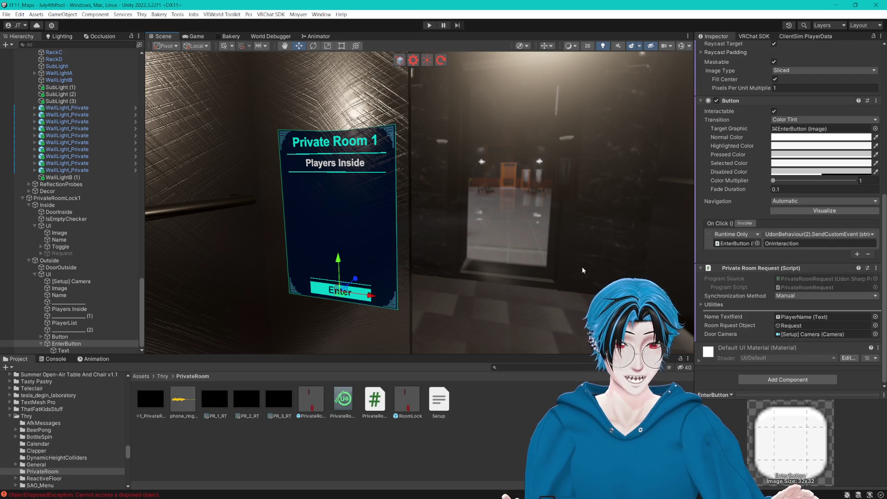
- Delete the Private Room Request (Script) component from EnterButton, then press Play
click(75, 344)
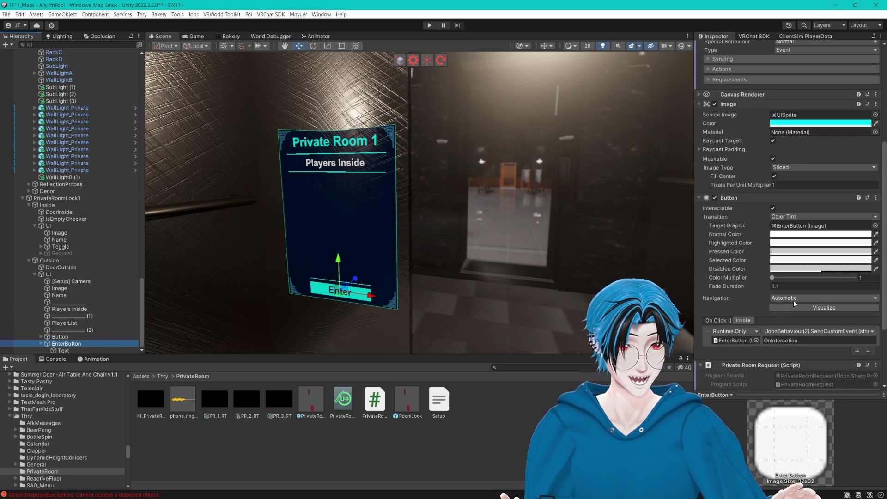
click(876, 268)
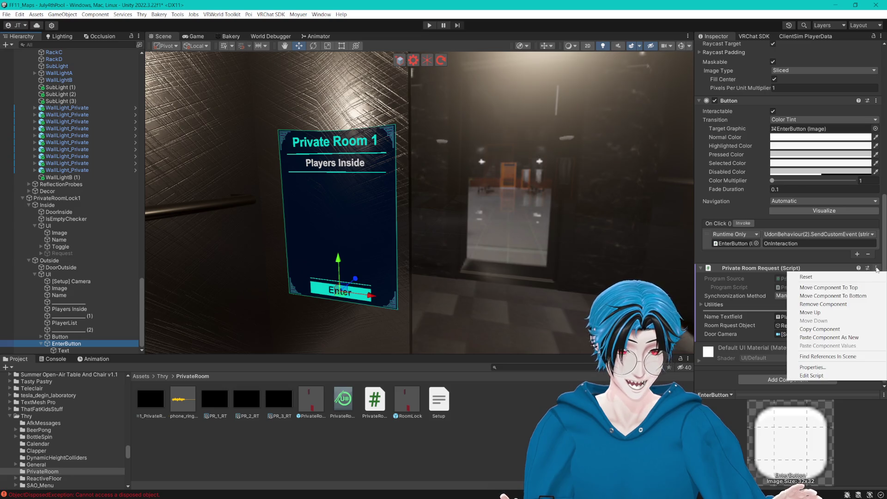
click(825, 303)
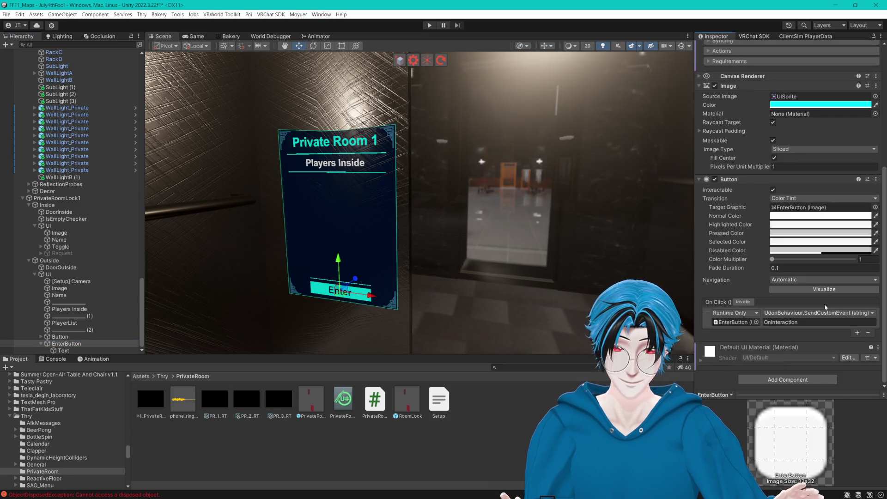
scroll(824, 304, up, 8)
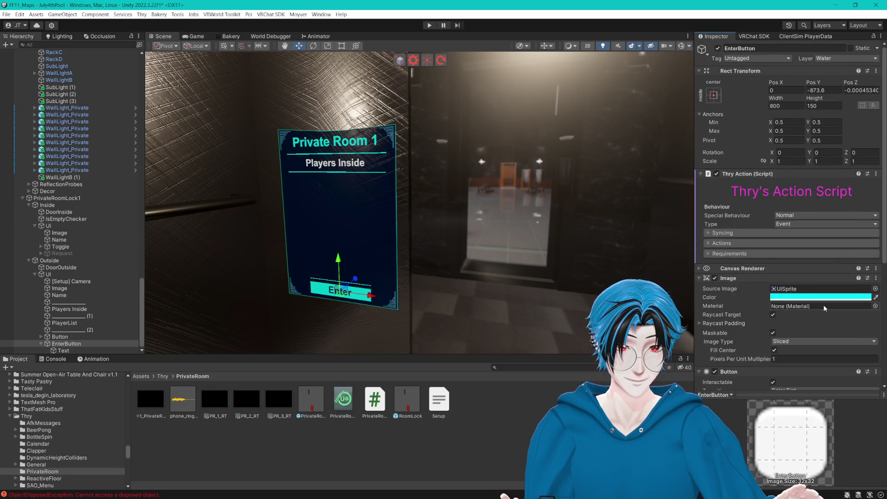
scroll(823, 304, down, 5)
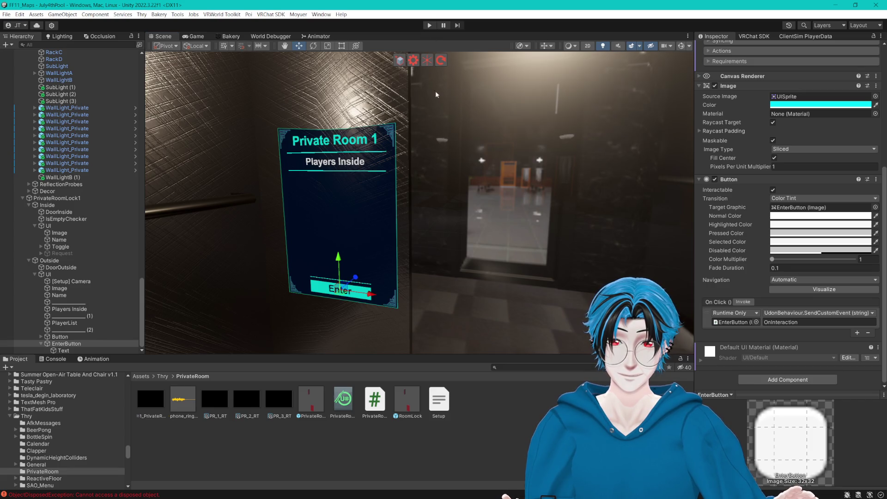
click(426, 26)
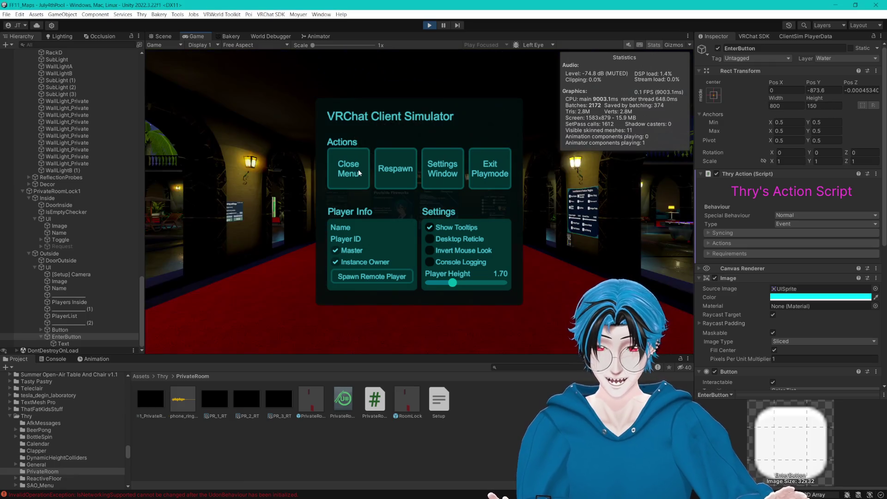
- Close the simulator menu, walk the player down the hallway to the Room Lock, then return to the Scene view
click(360, 173)
key(w)
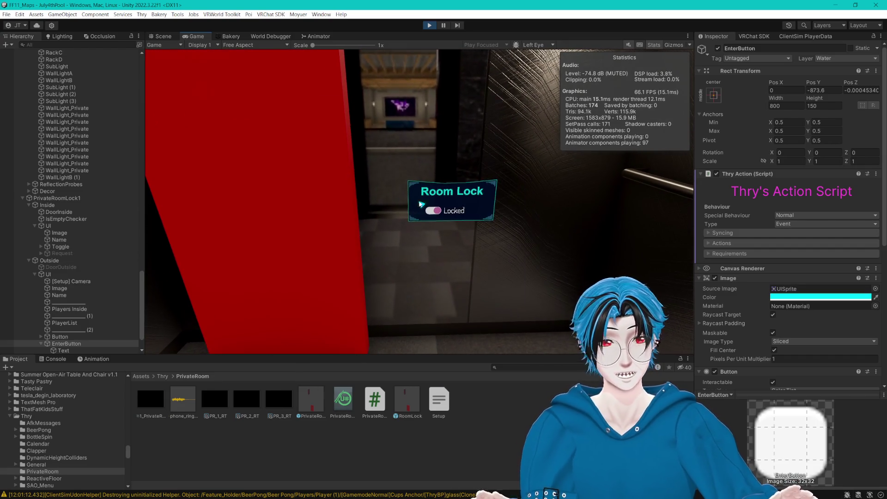
key(Escape)
click(164, 36)
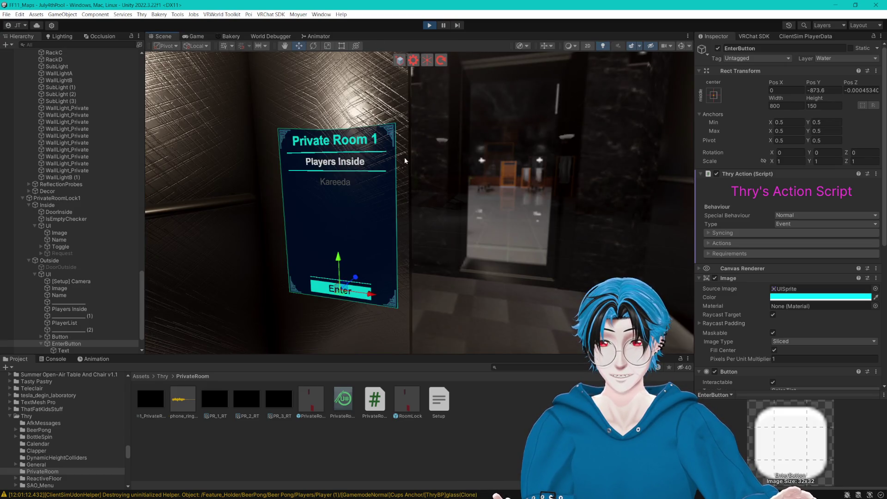
- Clear the selection and stop Play mode
click(505, 408)
scroll(326, 222, down, 5)
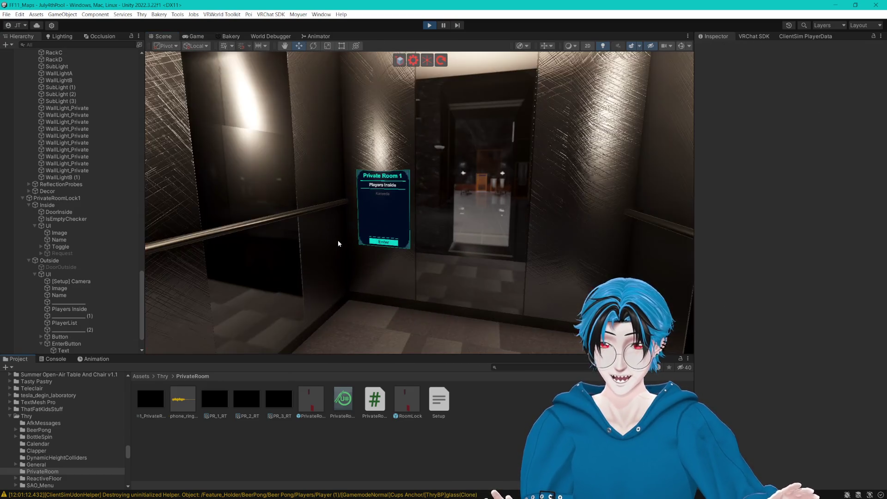
scroll(389, 261, up, 5)
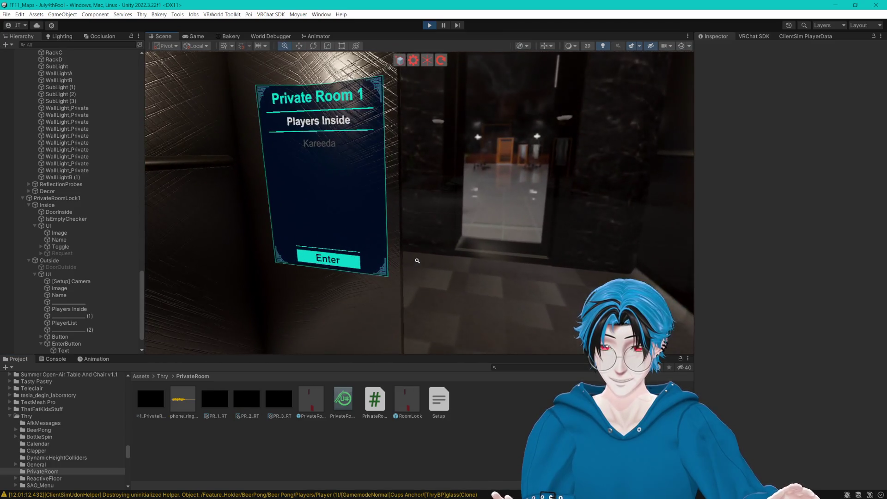
click(429, 26)
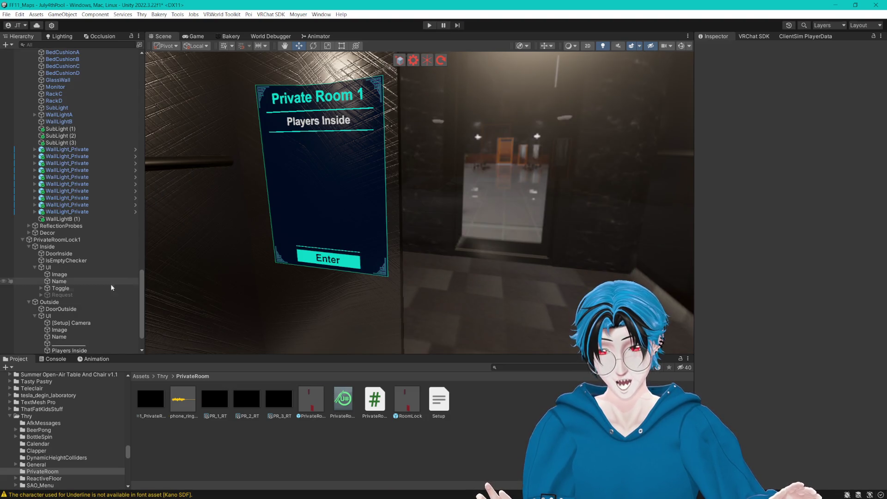
- Disable EnterButton so the outside panel shows Request Entry, and save the scene with Ctrl+S
scroll(116, 286, down, 3)
click(71, 344)
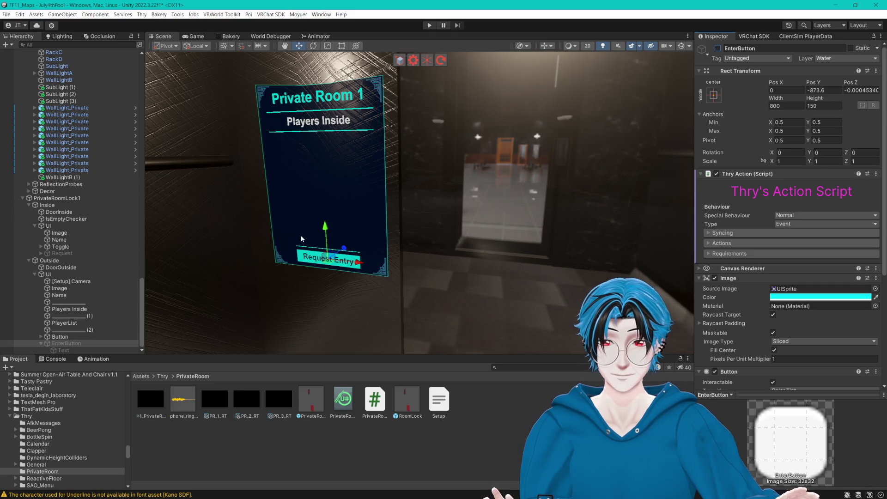
click(41, 343)
click(263, 445)
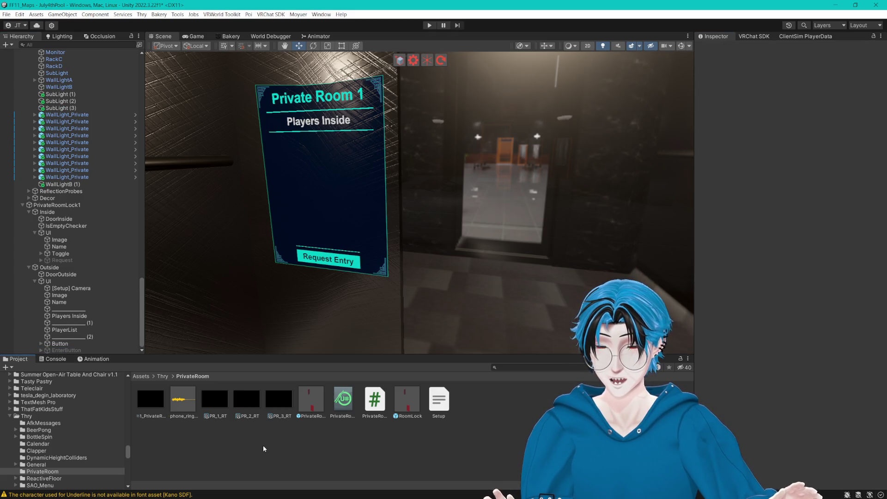
key(ctrl+s)
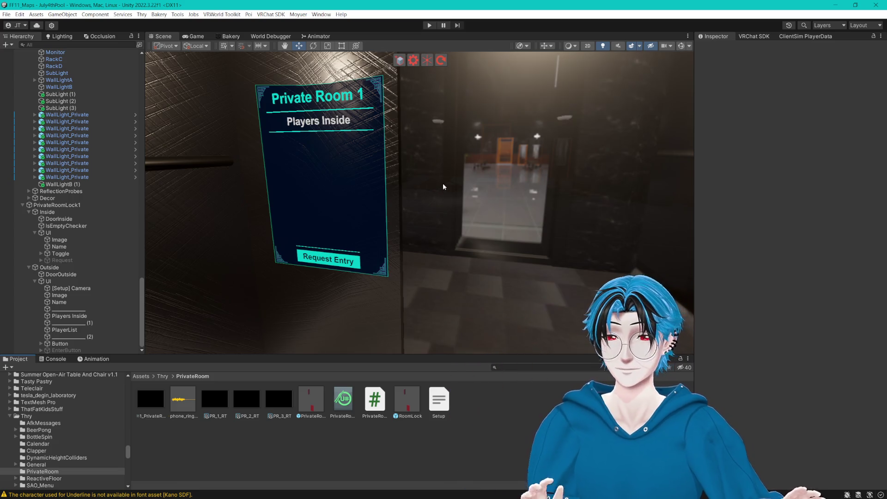
drag(442, 185, 451, 180)
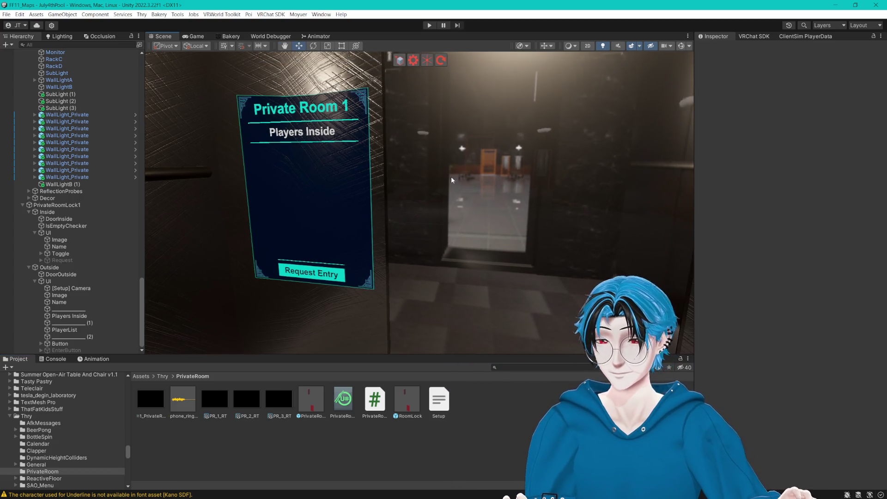
- Start Play mode again and close the Client Simulator menu to control the player
click(429, 25)
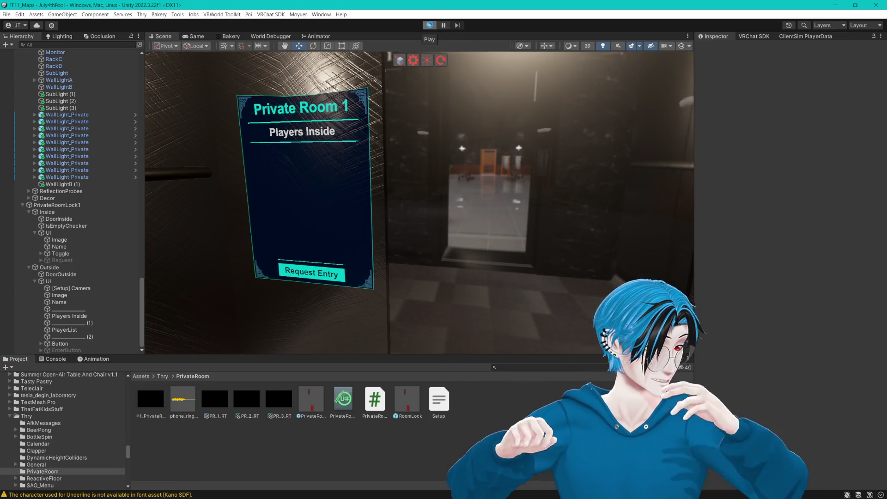
click(429, 25)
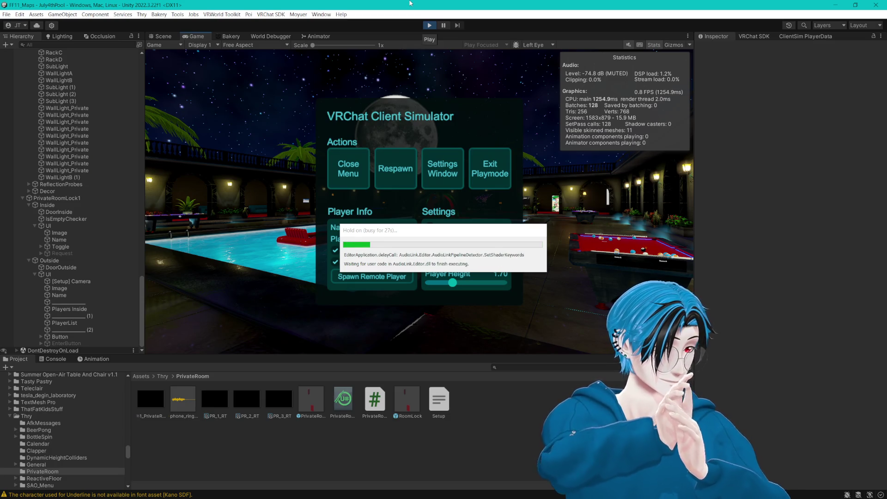
click(364, 180)
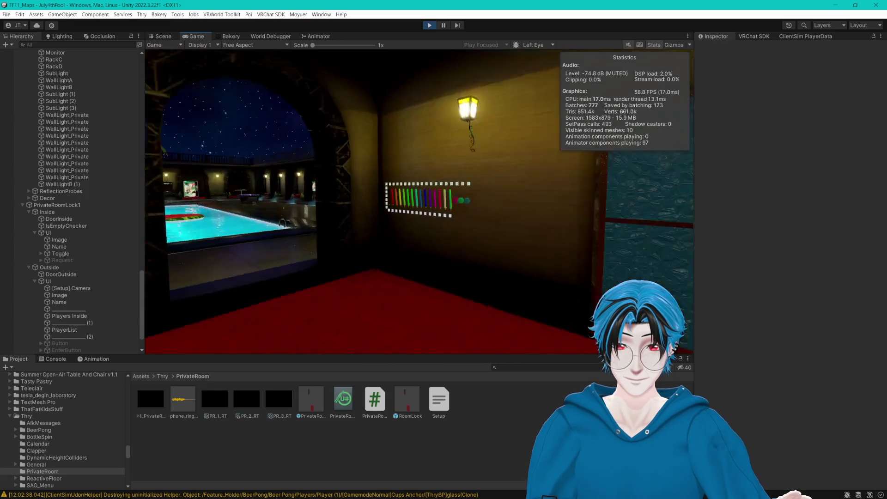
- Walk to the Private Room 1 door panel and check it offers Request Entry with nobody inside
key(w)
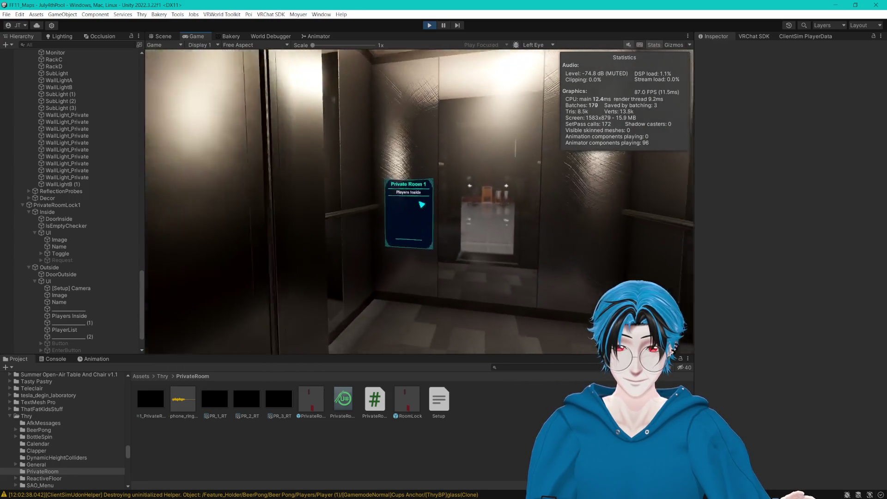
key(Escape)
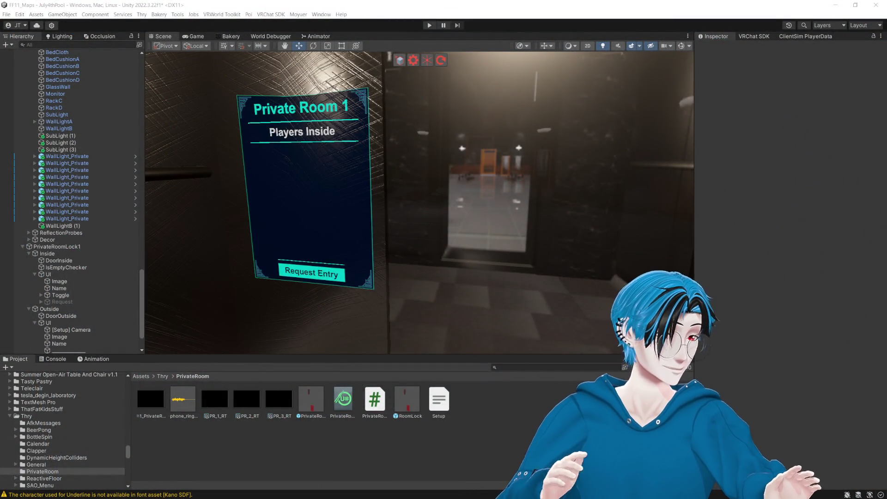
- Inspect the EnterButton and inside lock Toggle components
click(542, 132)
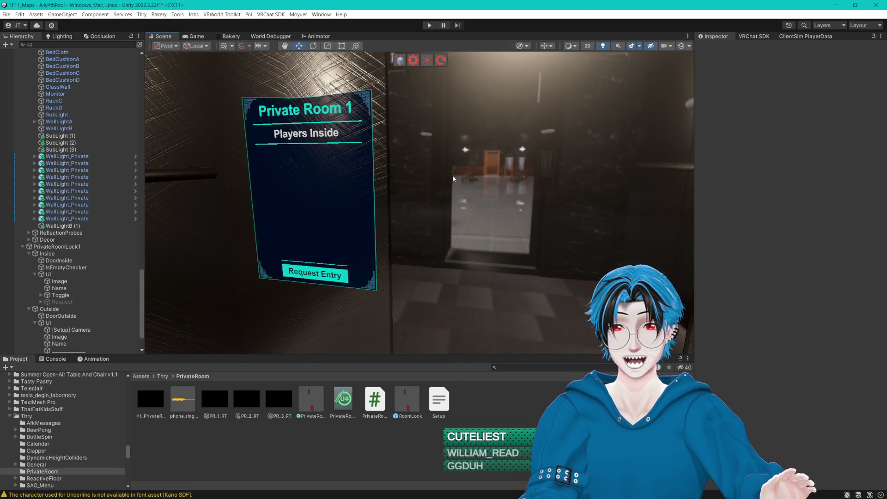
scroll(96, 322, down, 2)
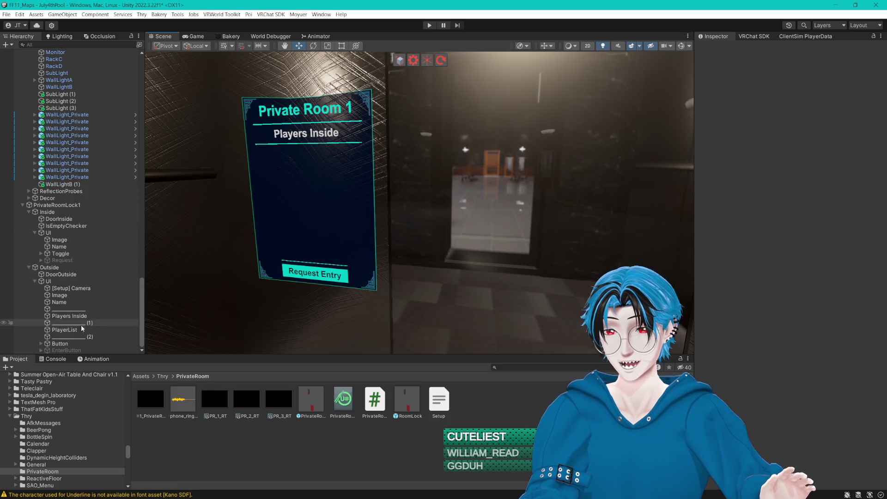
click(73, 350)
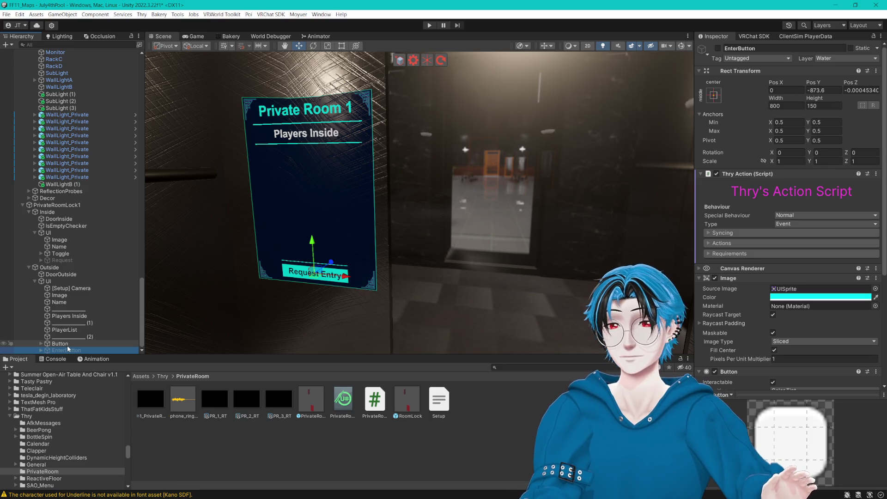
click(63, 257)
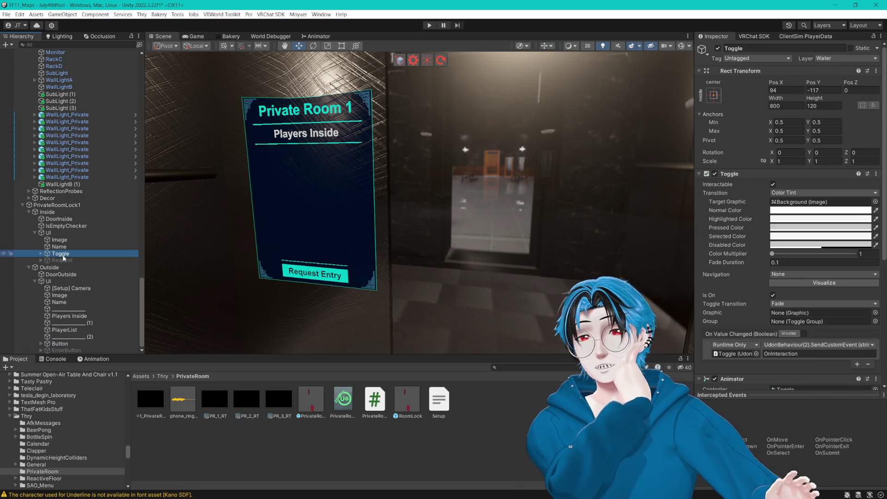
scroll(720, 170, down, 5)
scroll(720, 172, down, 2)
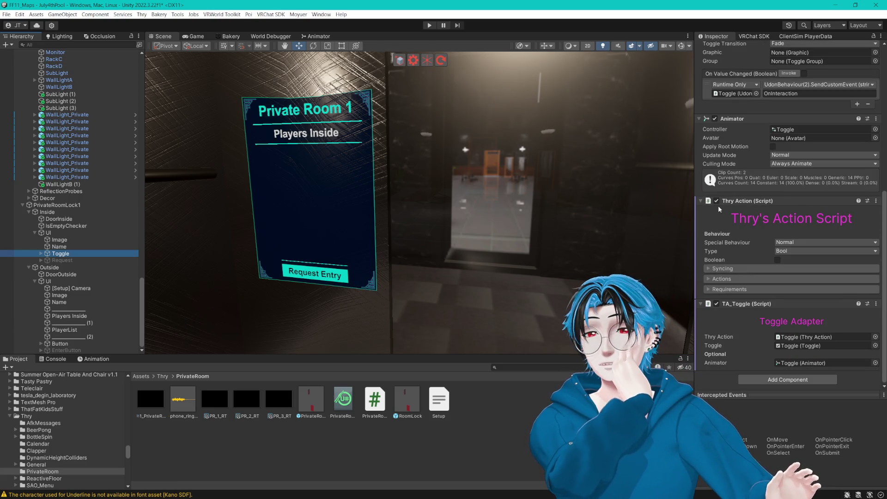
- Compare DoorOutside, [Setup] Camera, Button and EnterButton, ending on Button's Private Room Request script
click(59, 275)
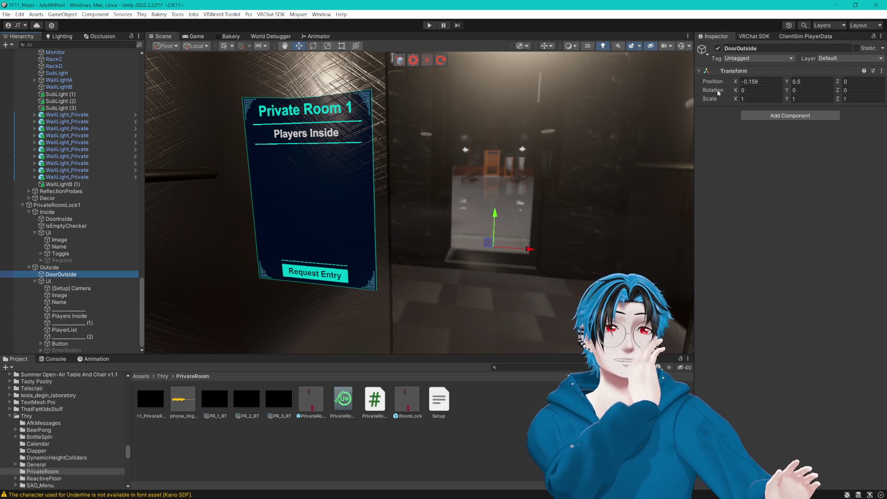
click(78, 288)
click(73, 274)
drag(73, 273, 68, 343)
click(68, 342)
scroll(770, 217, down, 5)
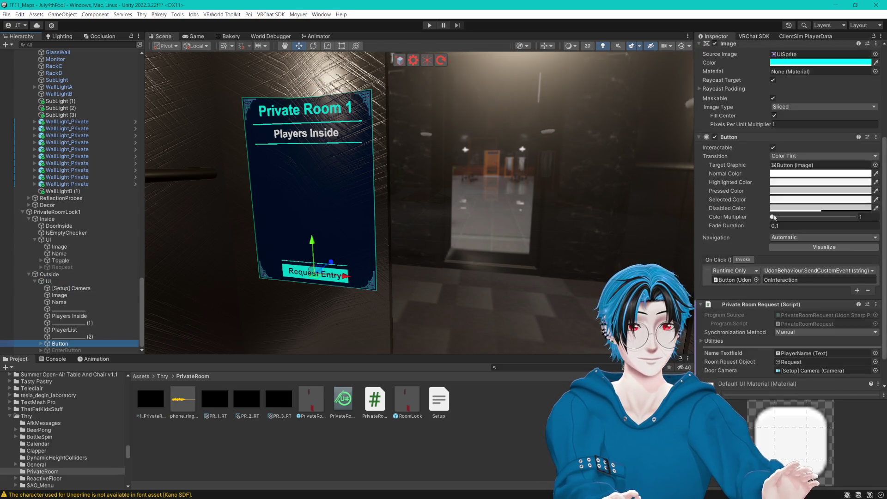
click(89, 350)
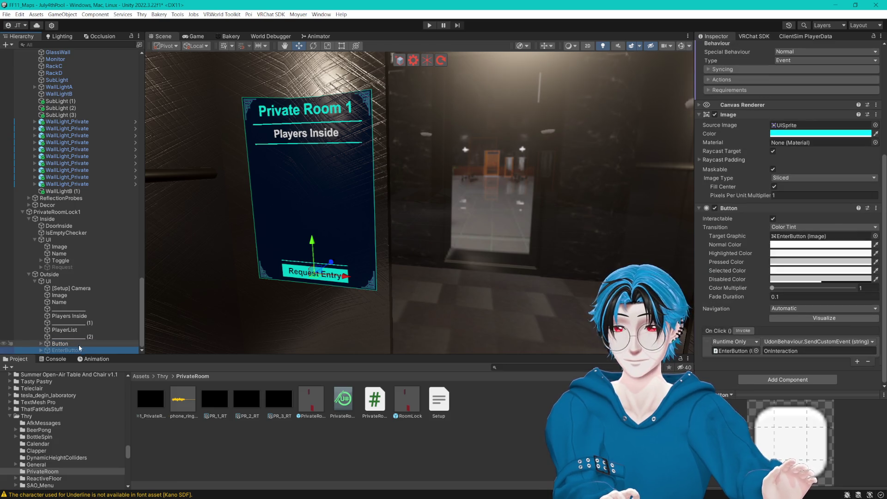
click(80, 344)
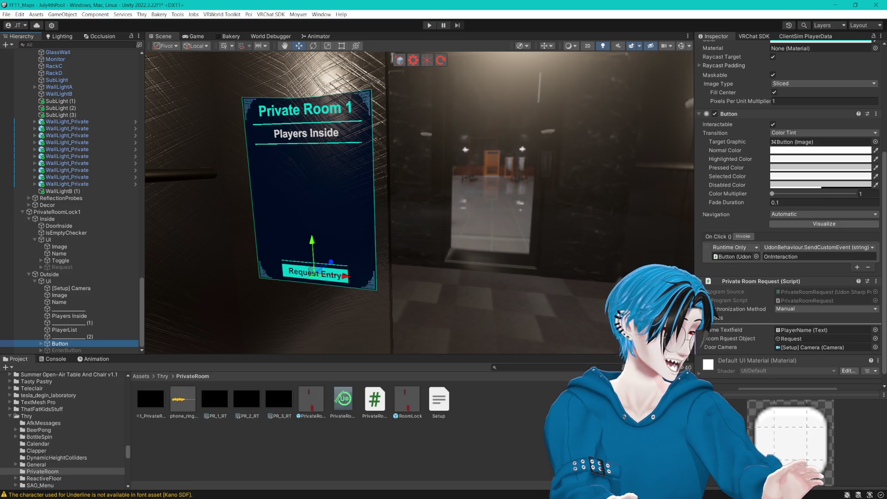
drag(886, 28, 407, 33)
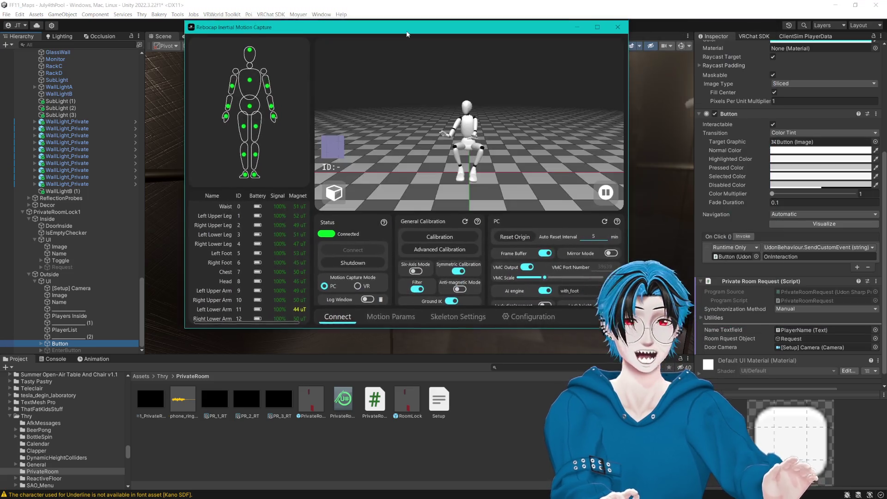
double_click(407, 33)
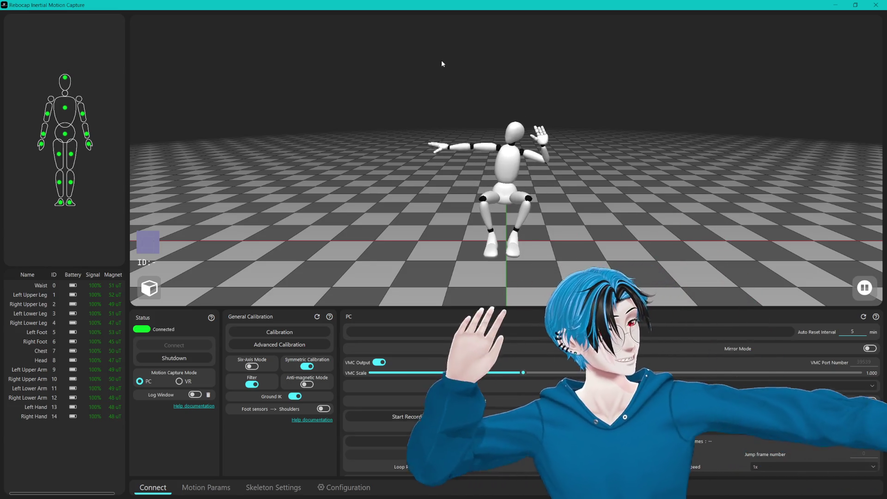
double_click(400, 6)
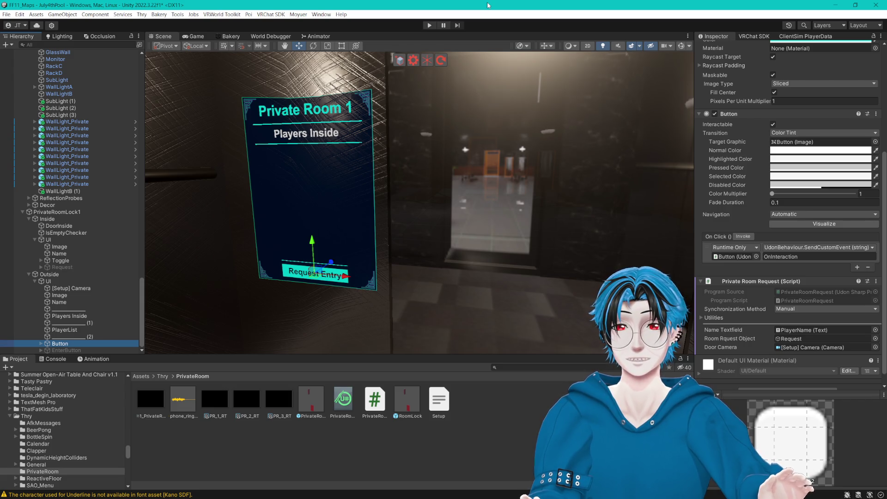
- Inspect the EnterButton object's settings
click(69, 350)
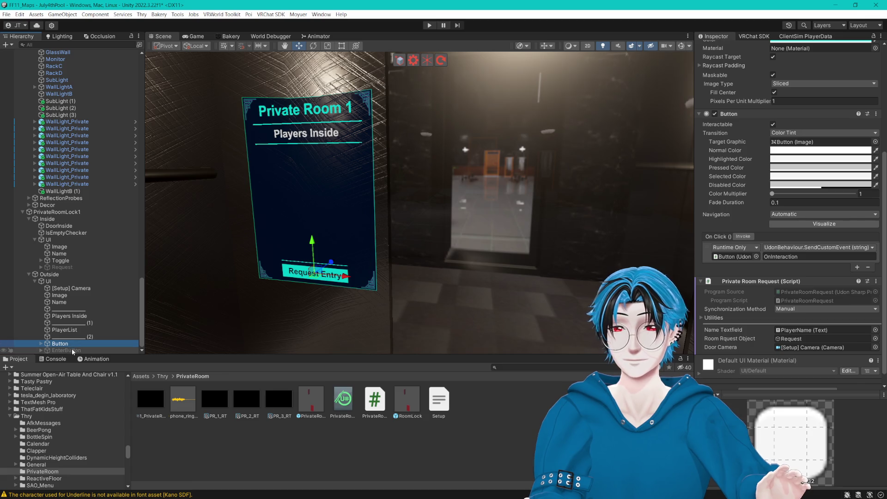
scroll(738, 245, up, 5)
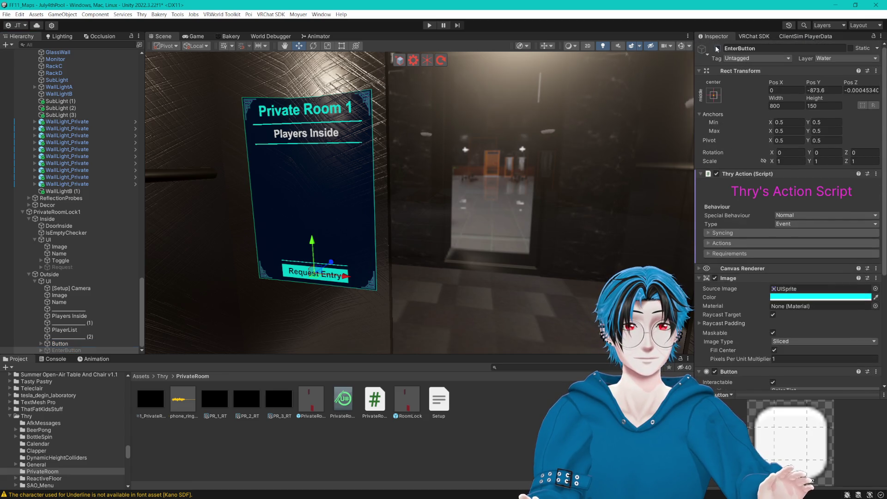
scroll(739, 250, down, 5)
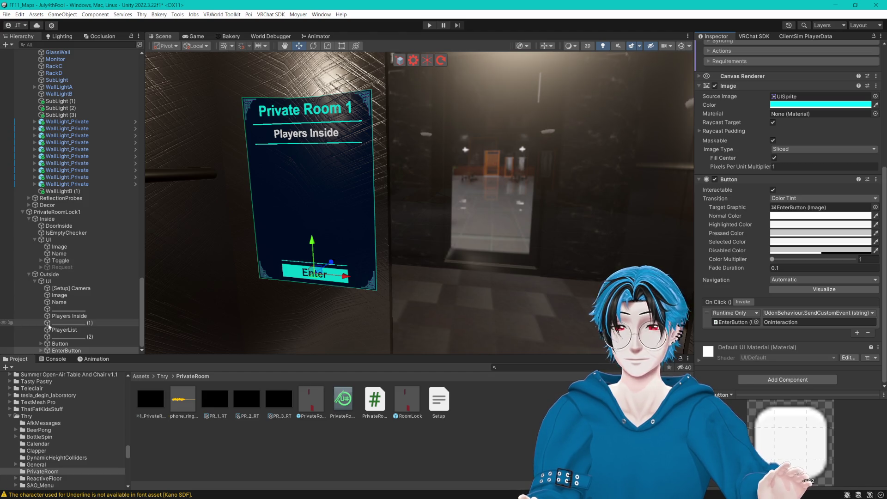
- Expand the lock Toggle's Thry Action actions and select the missing Element 0 in the inverted list
click(56, 263)
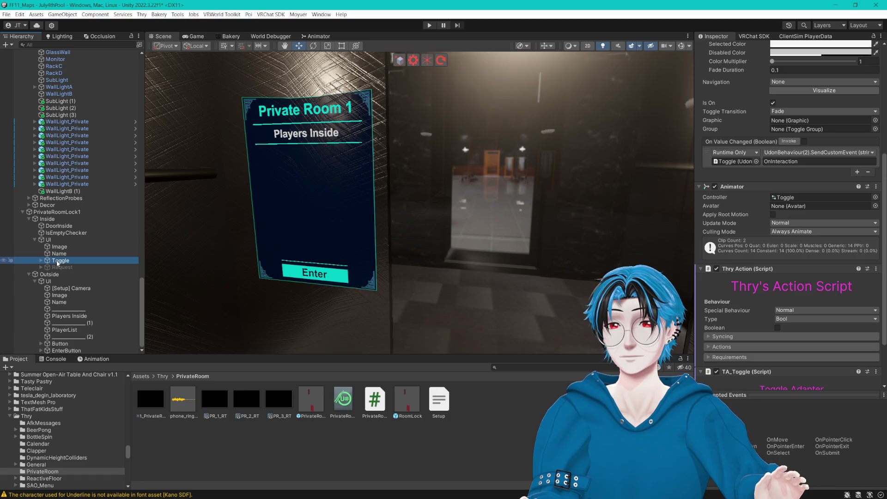
scroll(741, 251, down, 2)
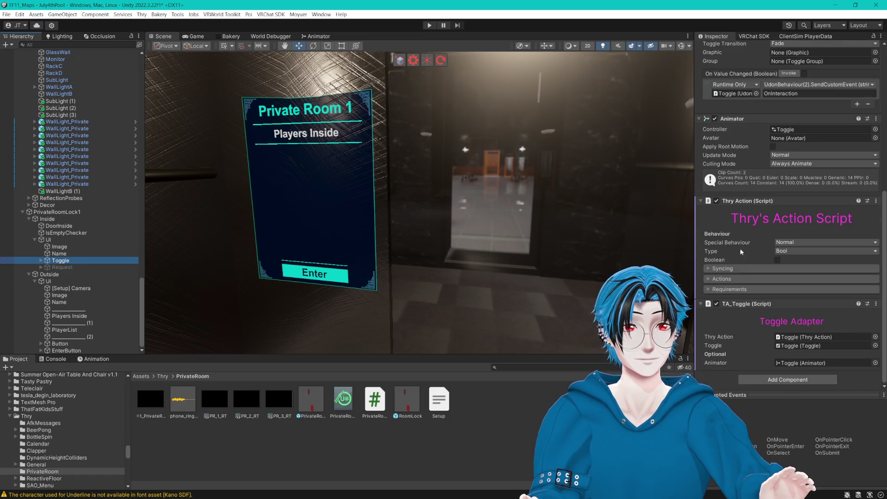
click(712, 278)
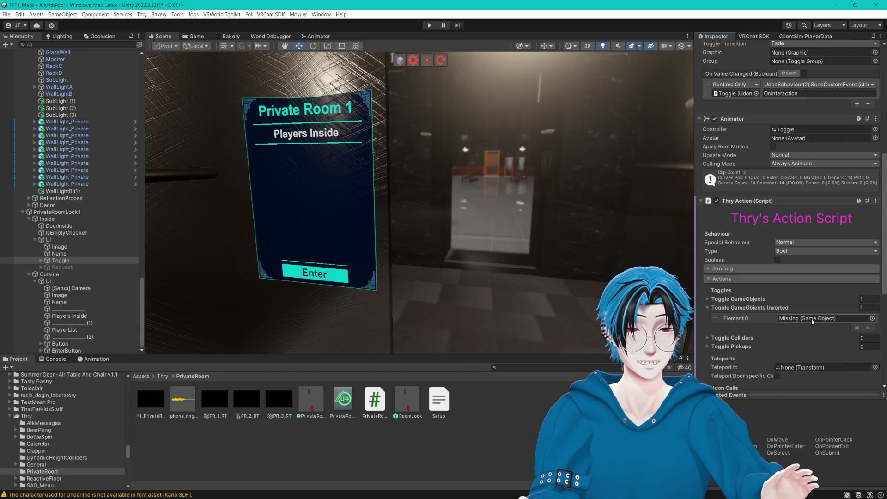
click(738, 319)
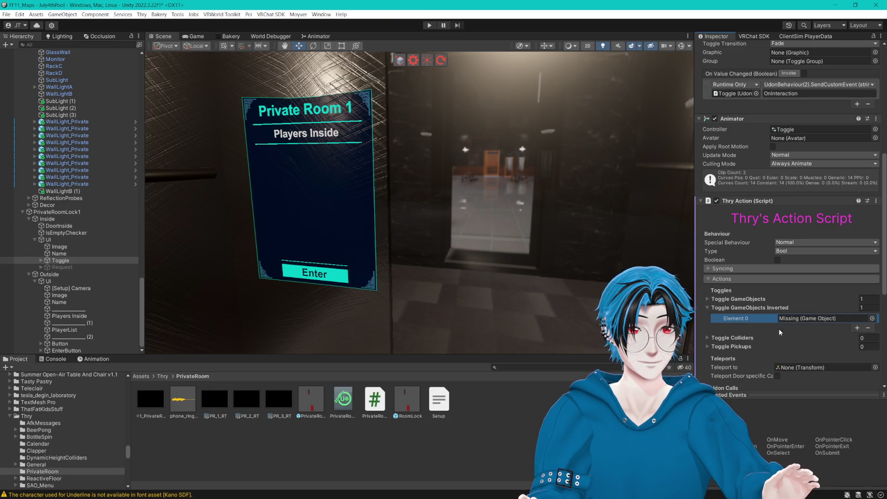
scroll(808, 277, down, 5)
drag(513, 214, 530, 217)
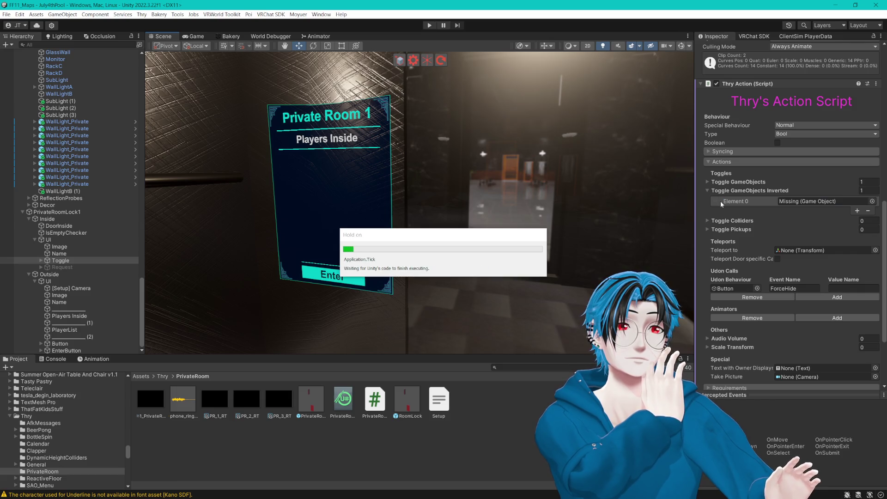
- Review the missing inverted entry and the Button entry under Toggle GameObjects
click(720, 200)
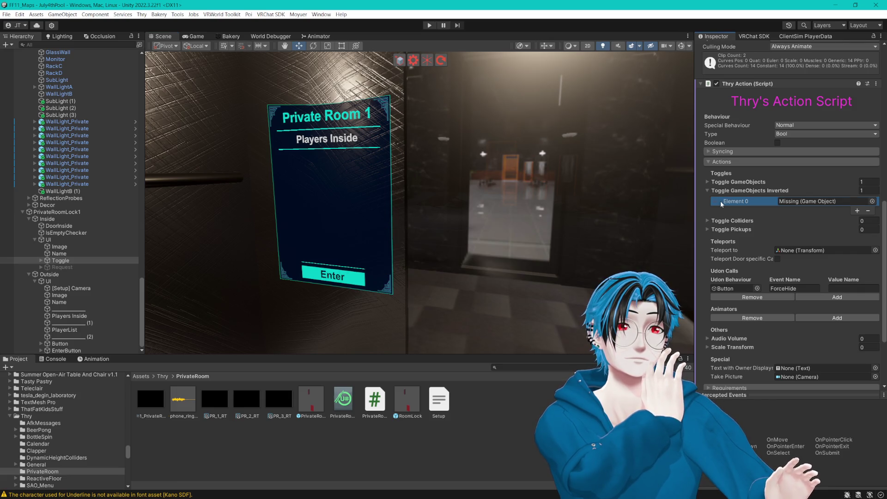
click(733, 289)
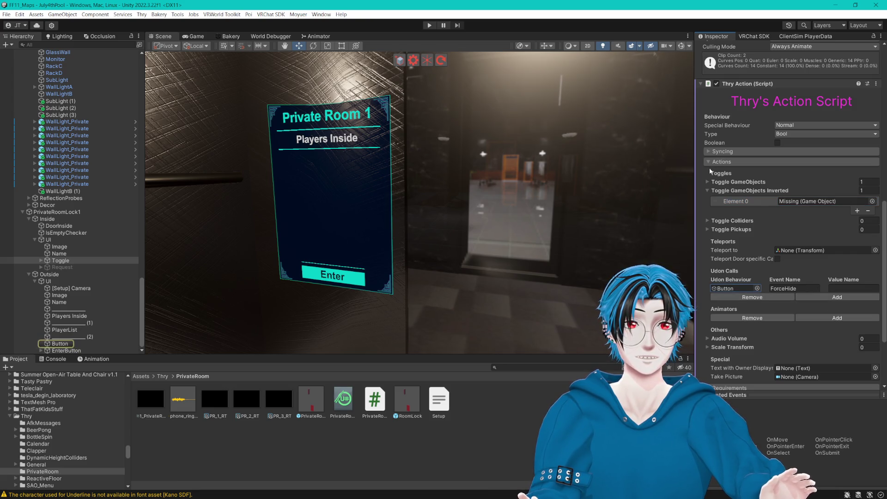
click(738, 181)
click(797, 192)
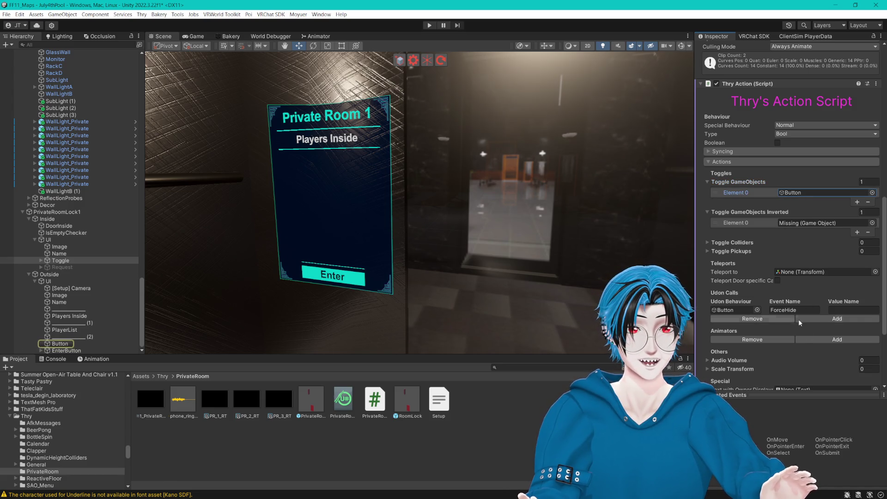
- Add a second Udon call targeting EnterButton and focus its Event Name field
click(822, 319)
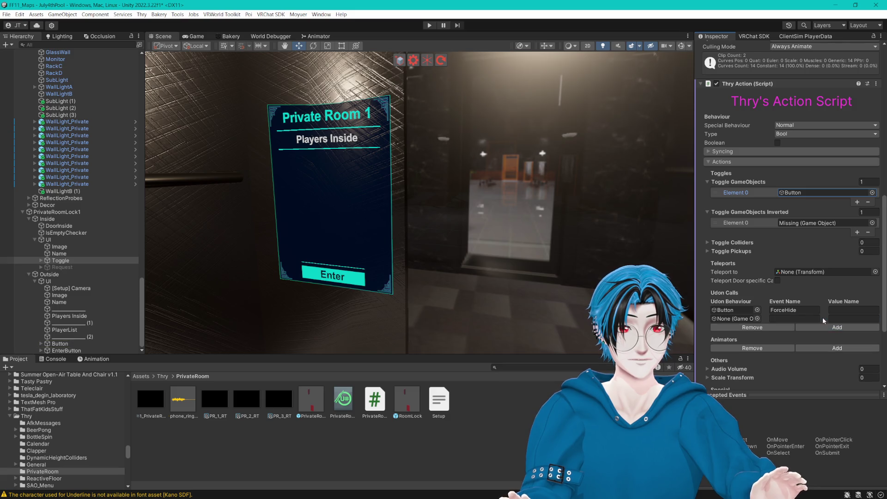
drag(76, 350, 730, 321)
click(795, 318)
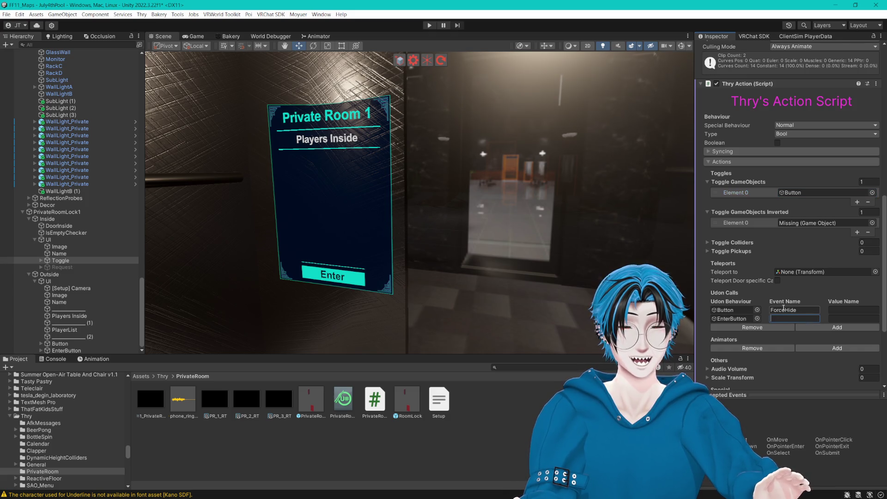
scroll(796, 310, up, 5)
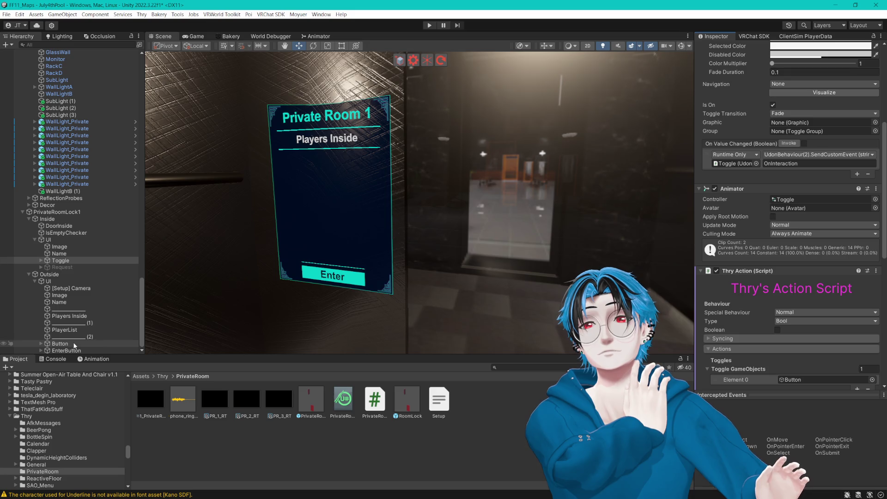
click(63, 350)
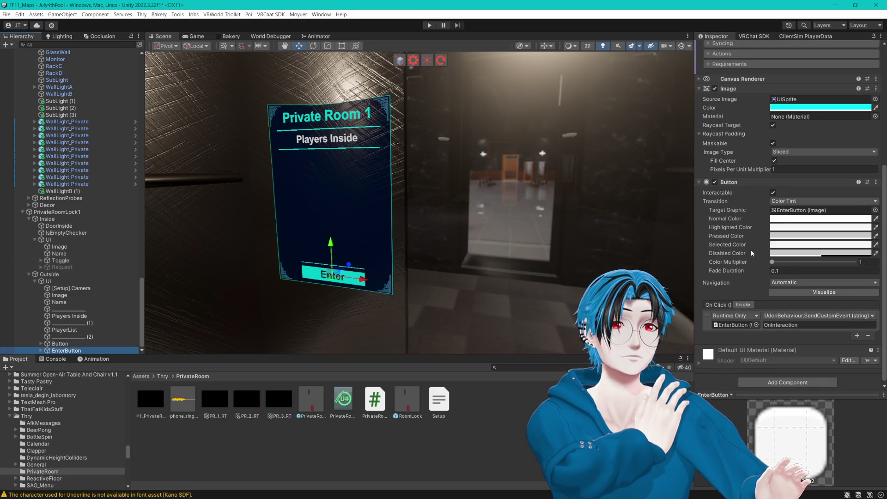
click(795, 316)
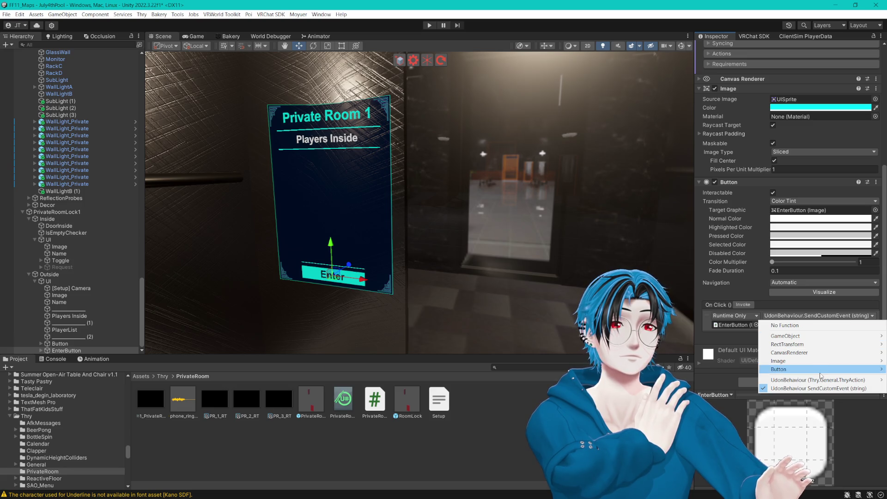
mouse_move(819, 381)
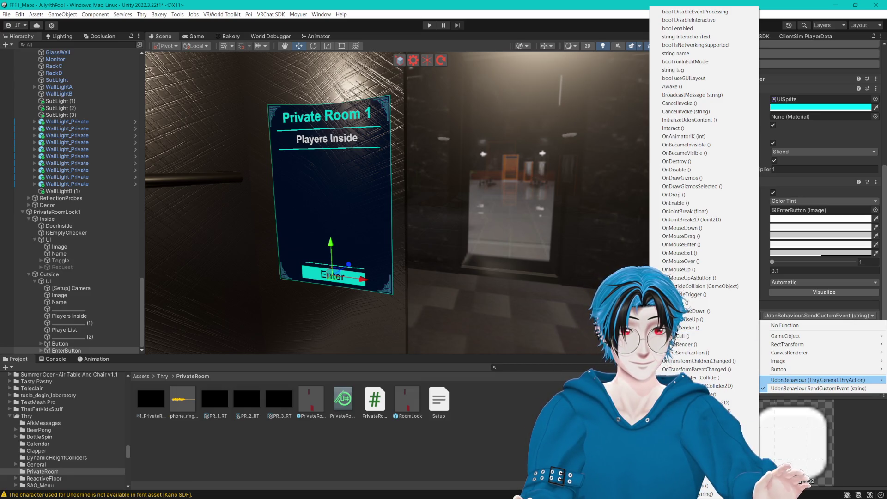
click(571, 8)
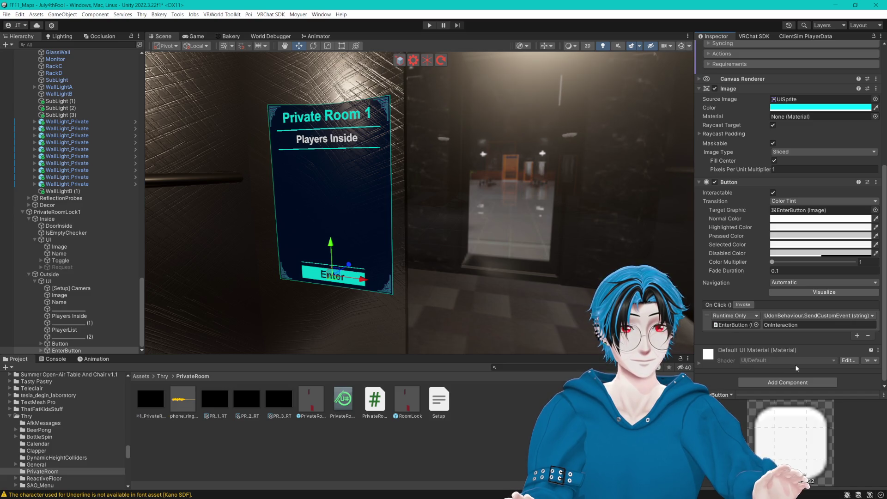
click(61, 343)
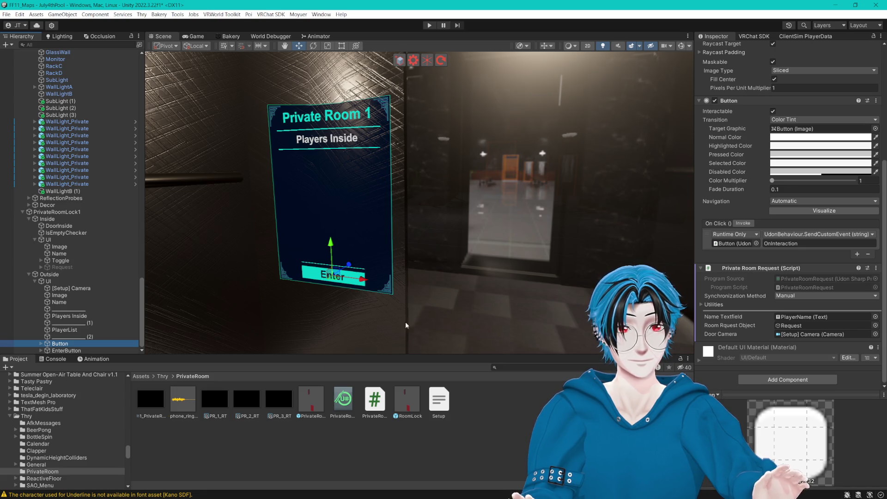
click(65, 350)
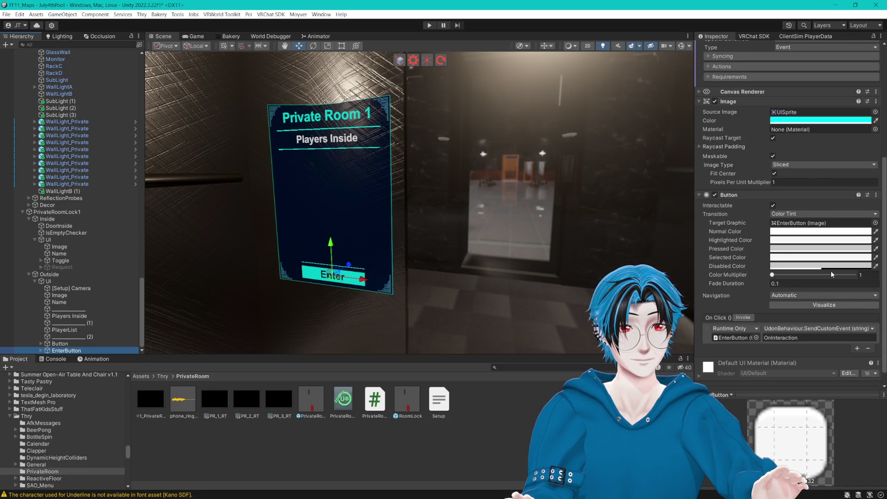
scroll(831, 273, down, 1)
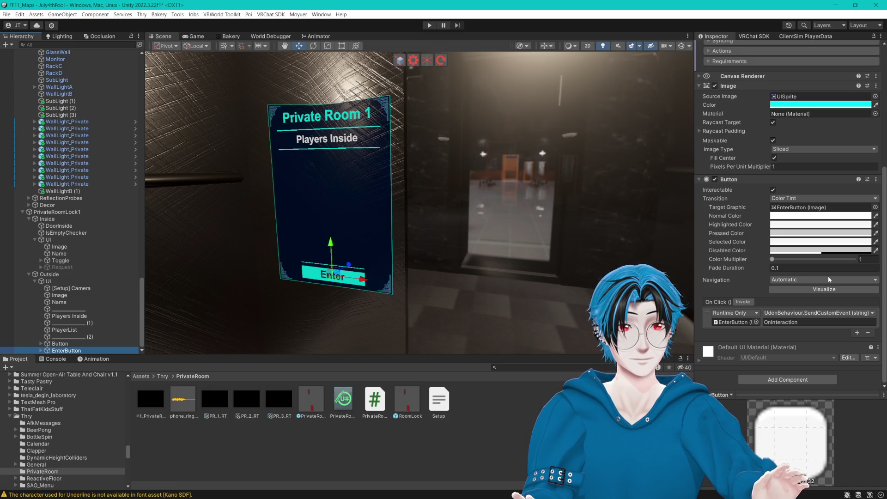
scroll(827, 276, up, 6)
scroll(818, 286, down, 6)
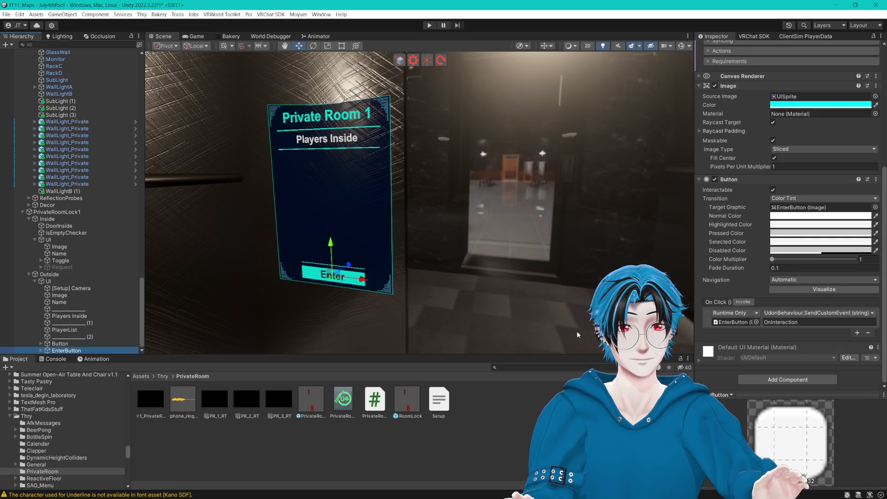
click(74, 261)
scroll(778, 257, down, 5)
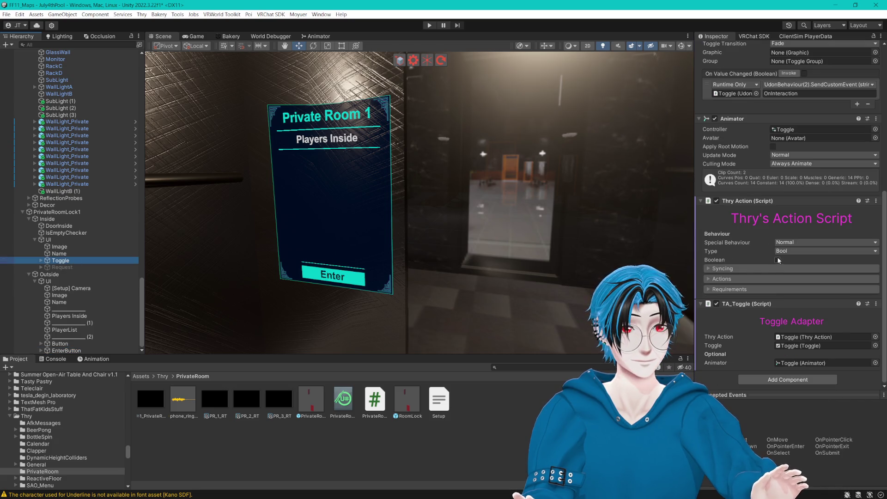
- Set the EnterButton Udon call's event name to ForceHide
click(778, 258)
scroll(708, 279, down, 4)
scroll(710, 283, down, 3)
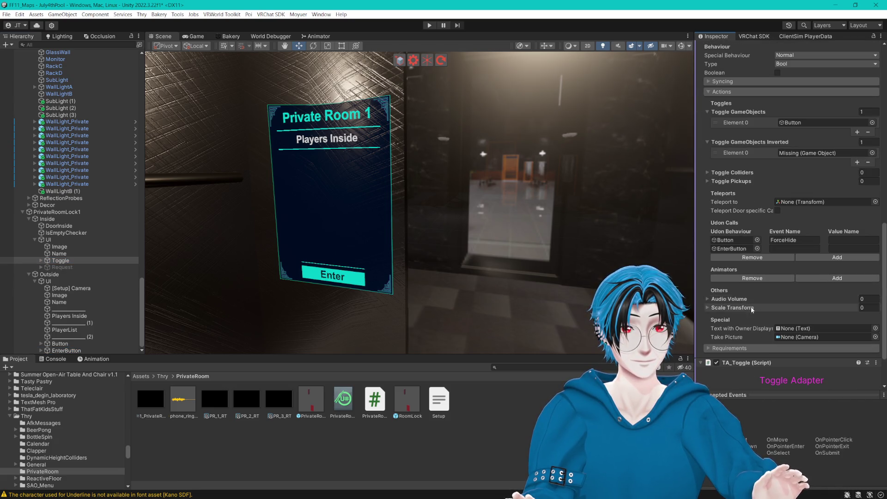
click(790, 249)
text(ForceHide)
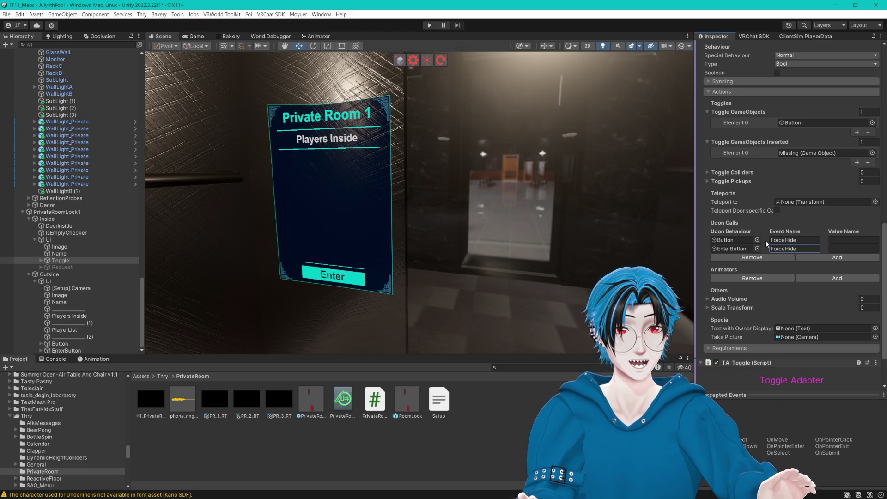
- Delete the missing Element 0 from the Toggle GameObjects Inverted list
click(801, 155)
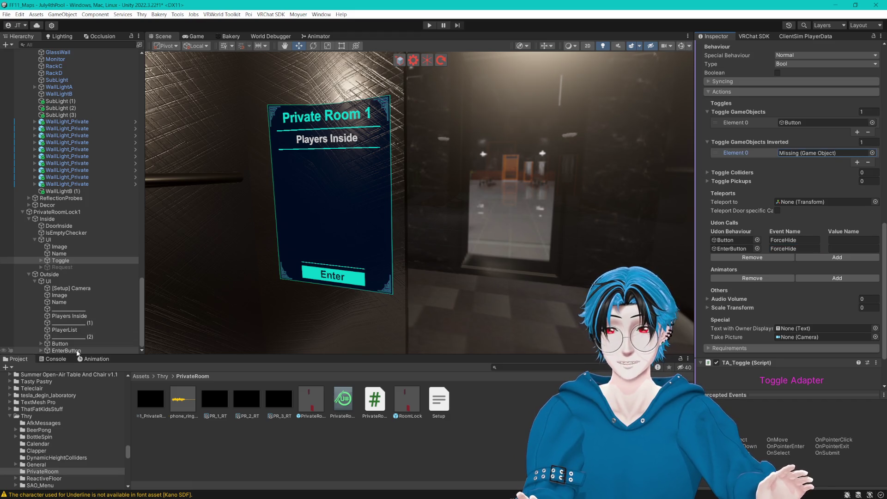
drag(806, 147, 815, 151)
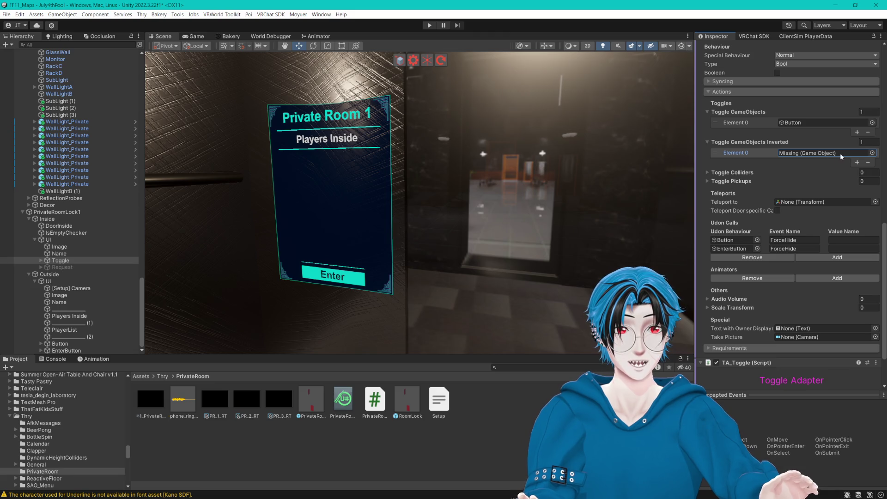
click(750, 153)
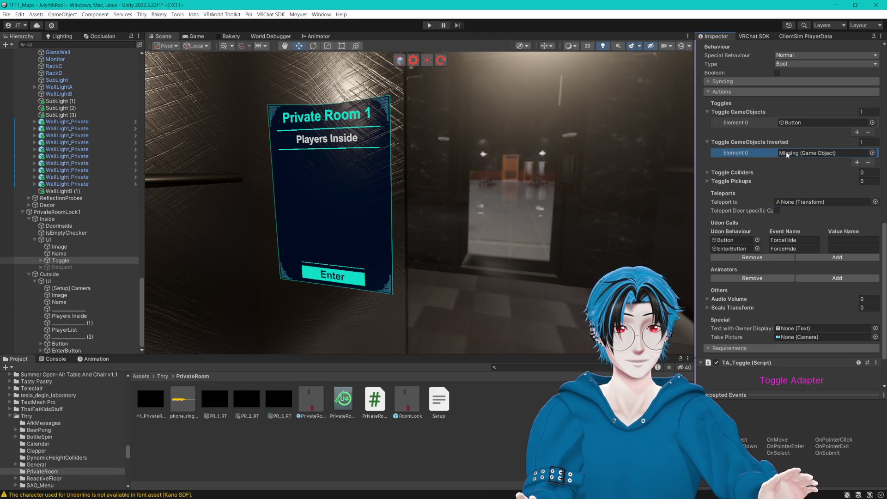
click(857, 162)
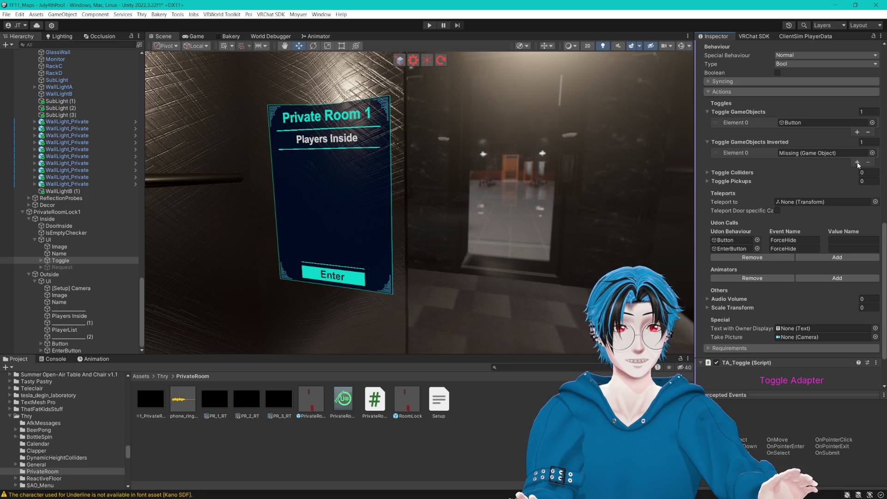
click(764, 153)
click(867, 142)
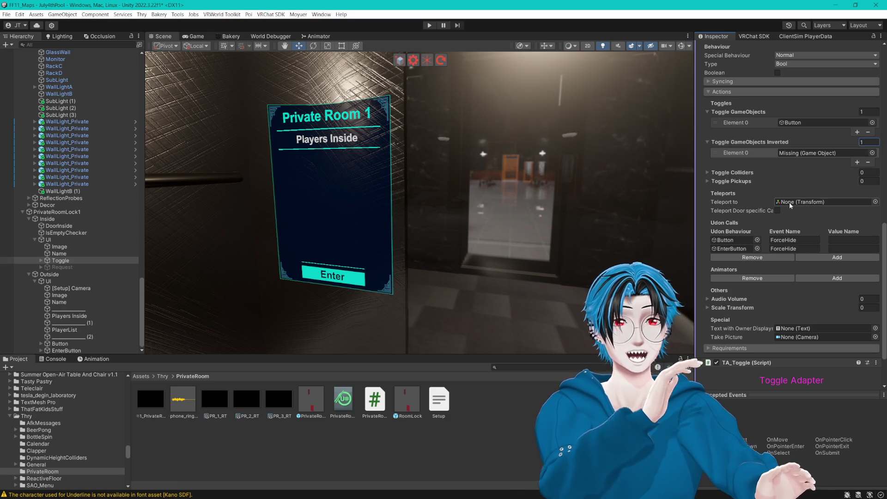
right_click(752, 146)
click(743, 141)
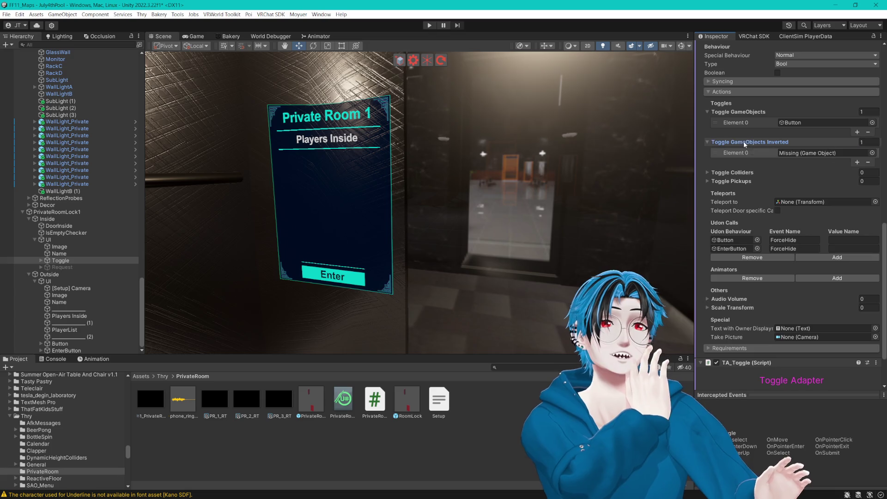
click(739, 142)
click(734, 144)
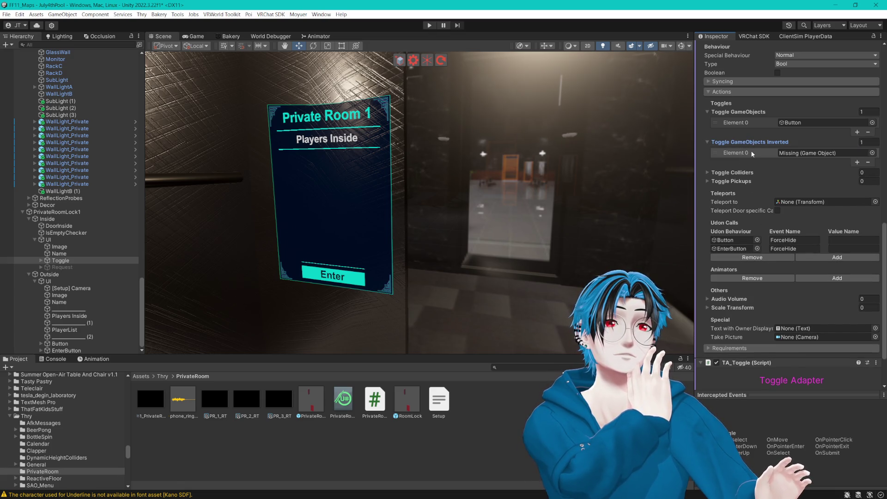
right_click(753, 153)
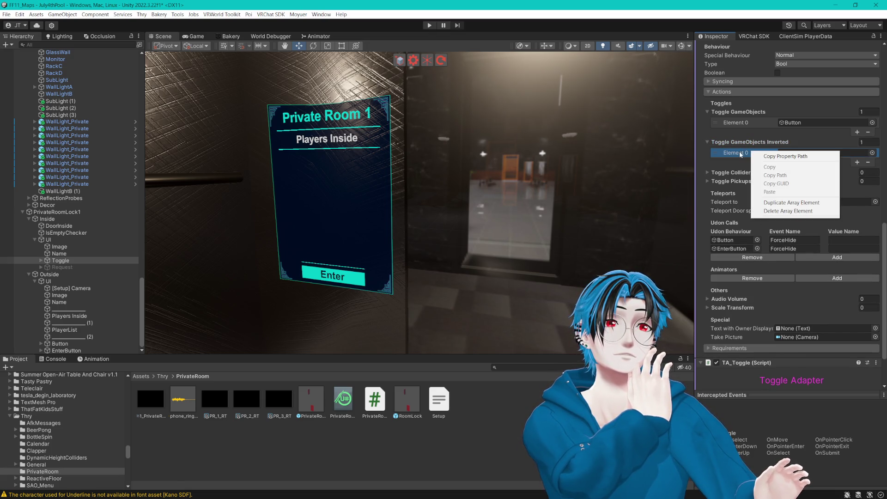
click(785, 211)
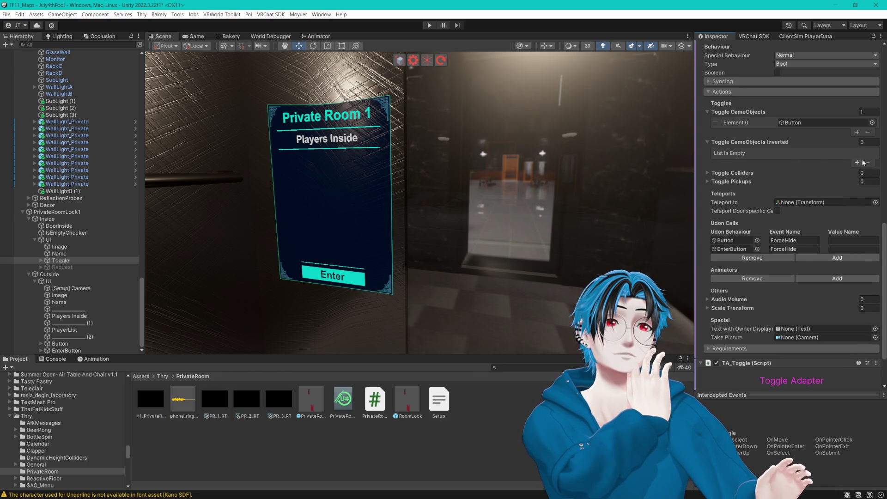
click(863, 142)
text(1)
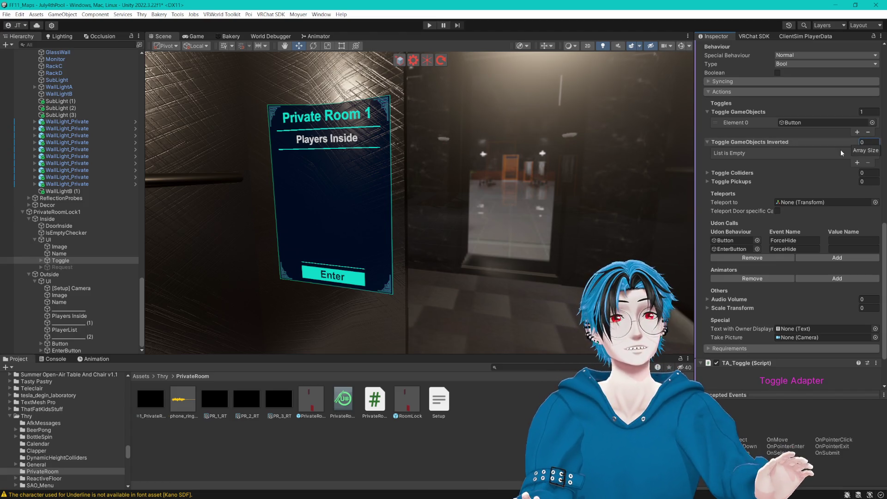
key(Escape)
- Remove the EnterButton ForceHide Udon call, keeping only the Button one
scroll(805, 134, up, 4)
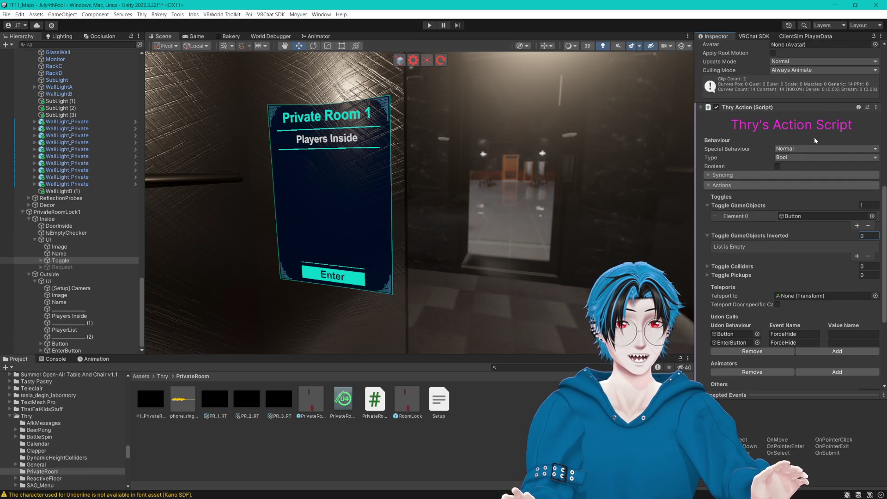
scroll(807, 150, down, 4)
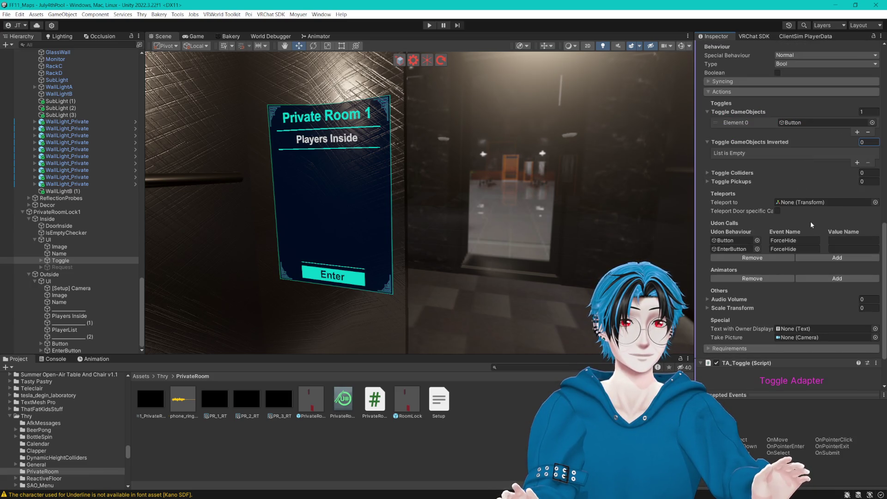
scroll(810, 221, up, 4)
scroll(809, 220, down, 7)
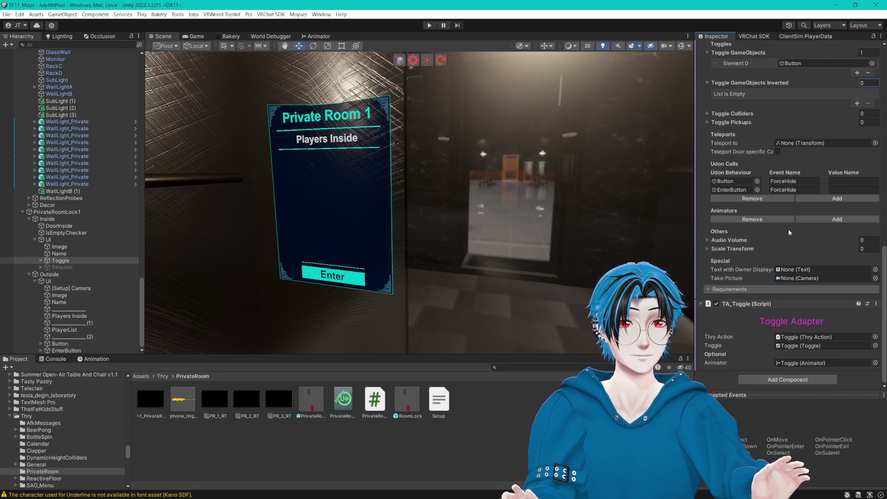
scroll(788, 228, up, 3)
click(720, 259)
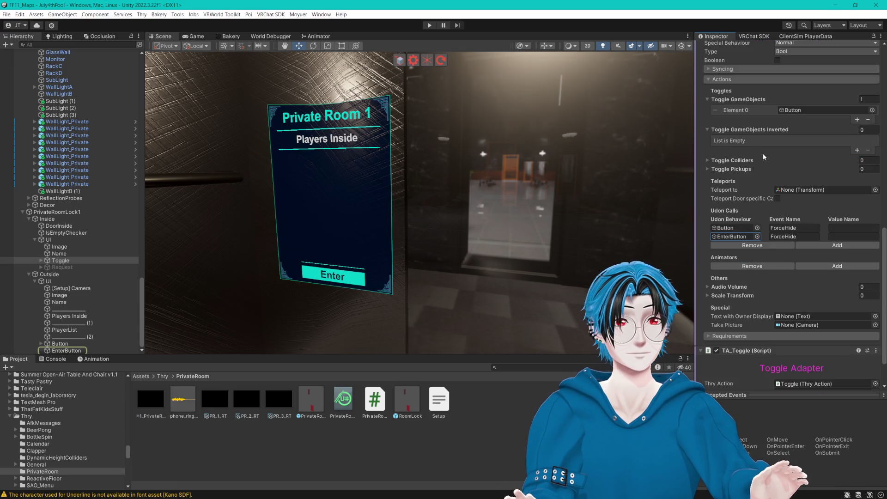
scroll(763, 153, down, 2)
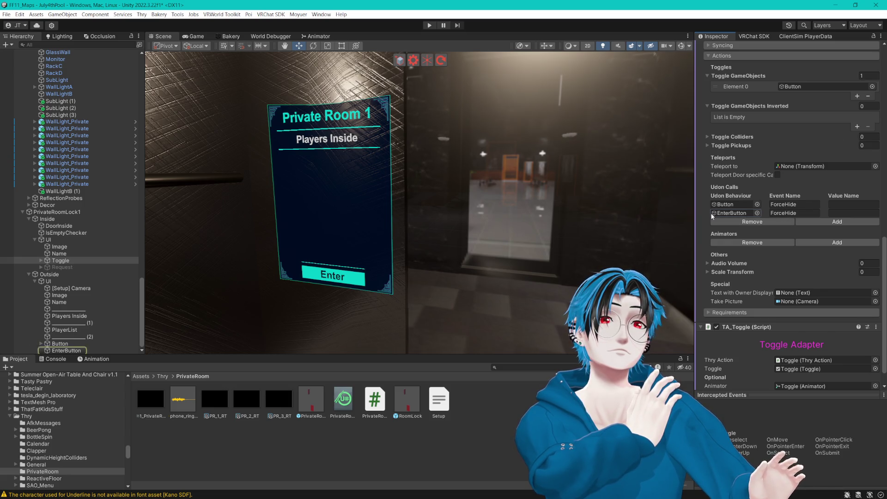
click(776, 222)
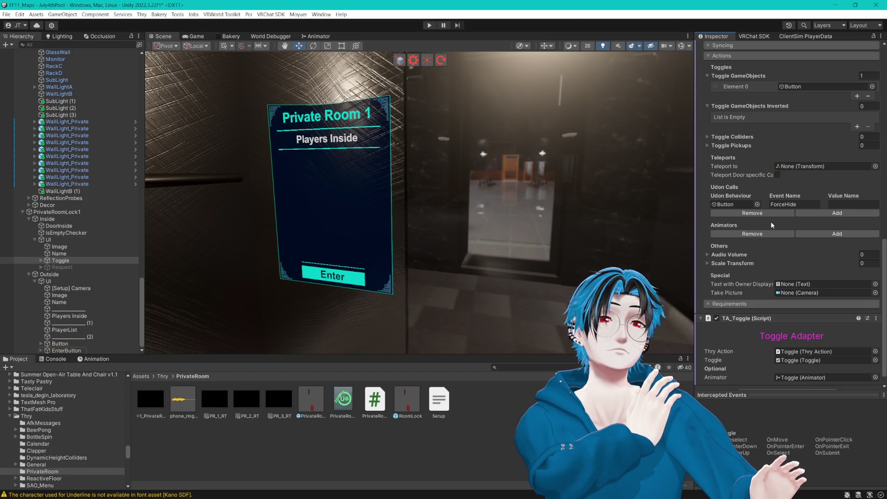
- Expand the syncing settings to confirm Is Synced is enabled
scroll(771, 221, up, 5)
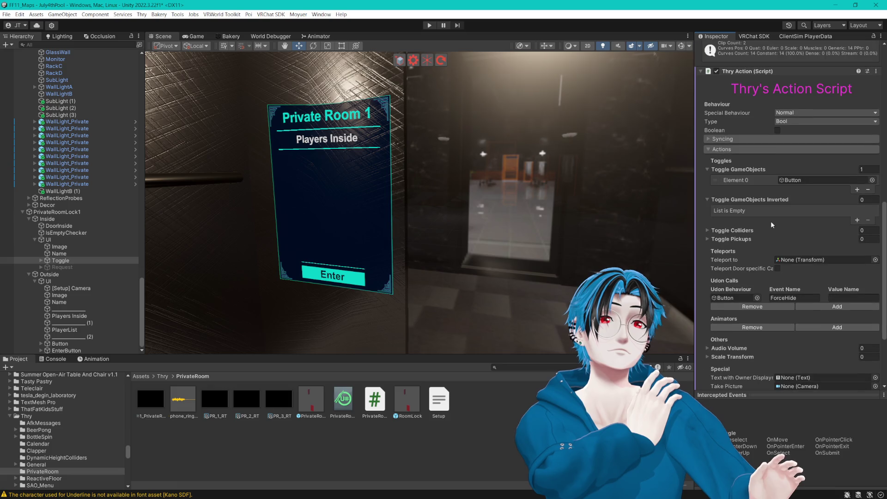
click(711, 140)
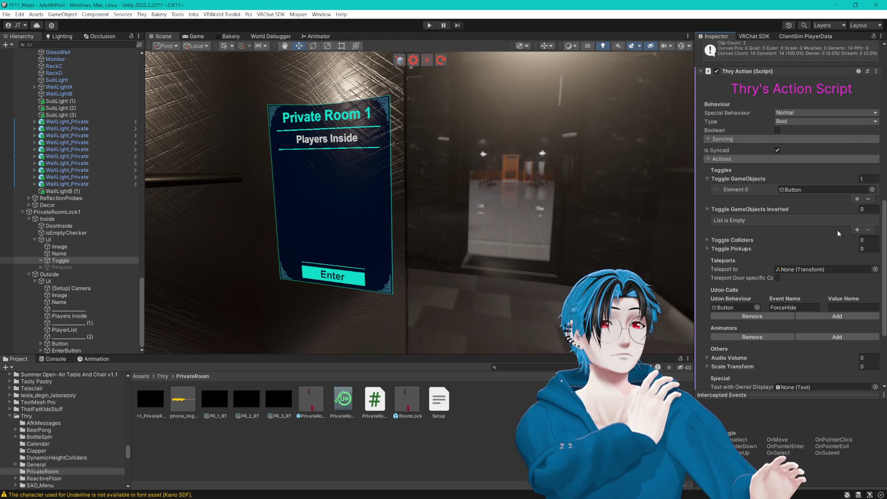
scroll(828, 228, down, 5)
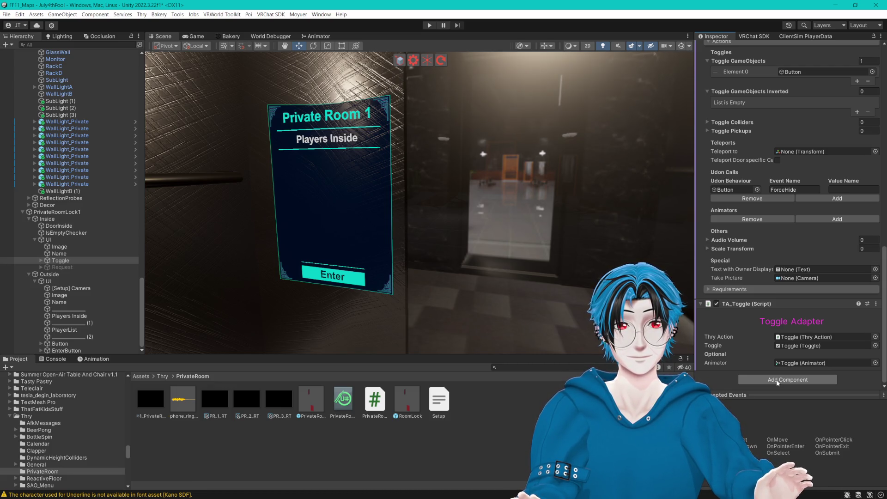
scroll(753, 320, up, 5)
scroll(753, 320, down, 5)
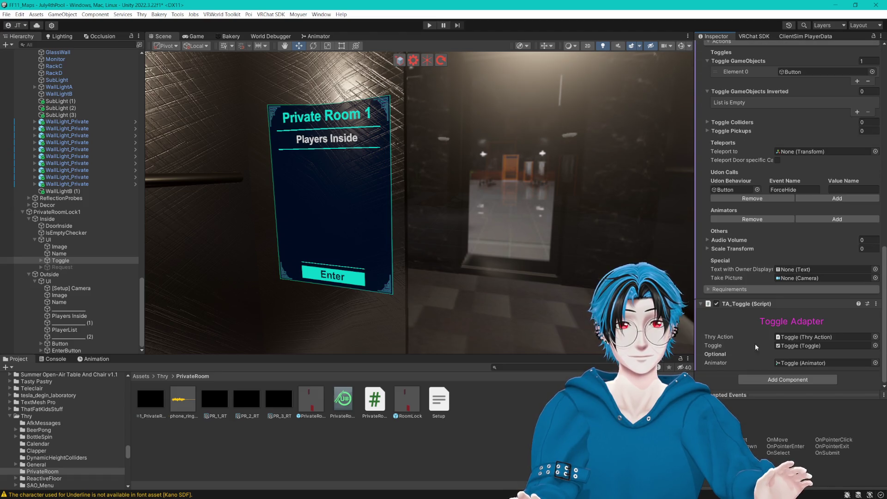
click(764, 381)
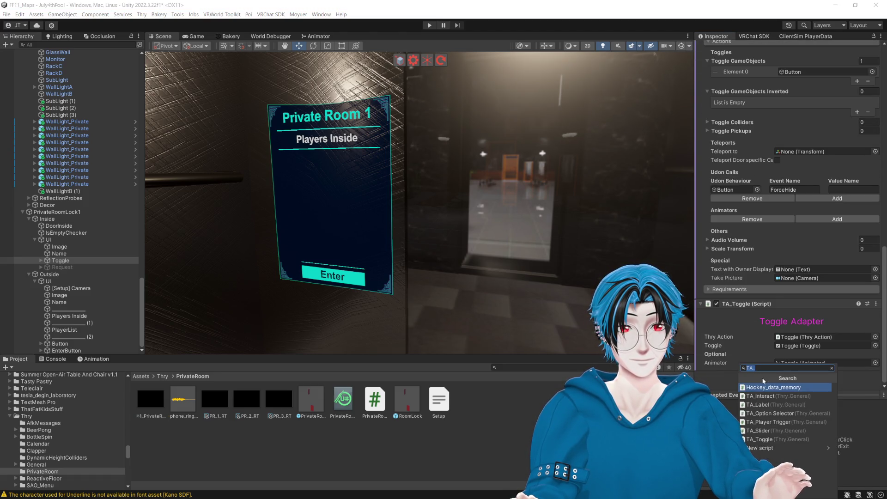
key(BackSpace)
key(BackSpace)
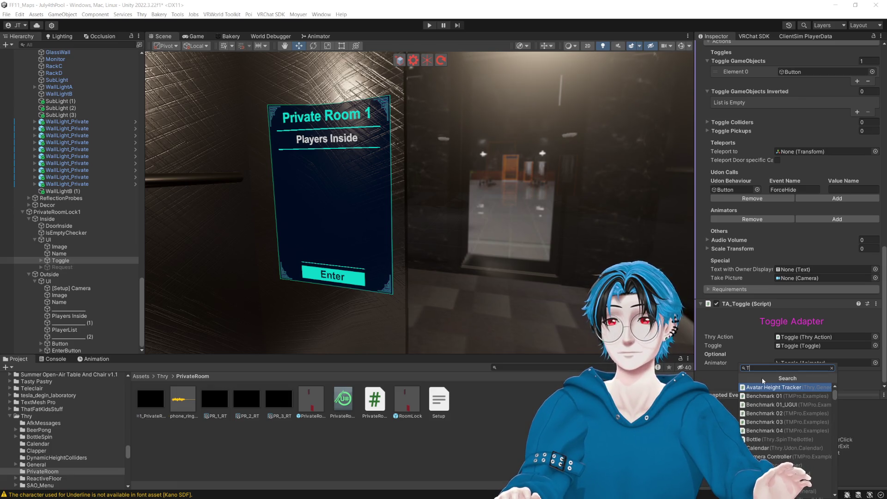
text(hy)
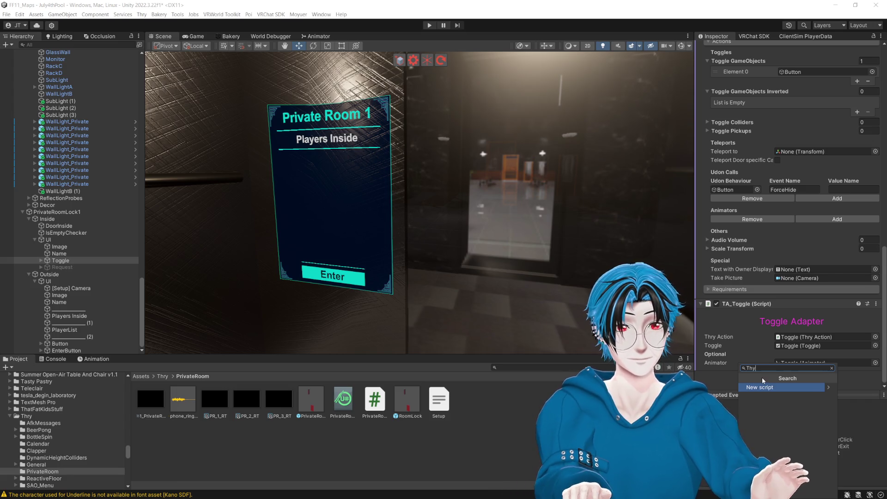
click(717, 376)
scroll(761, 141, up, 5)
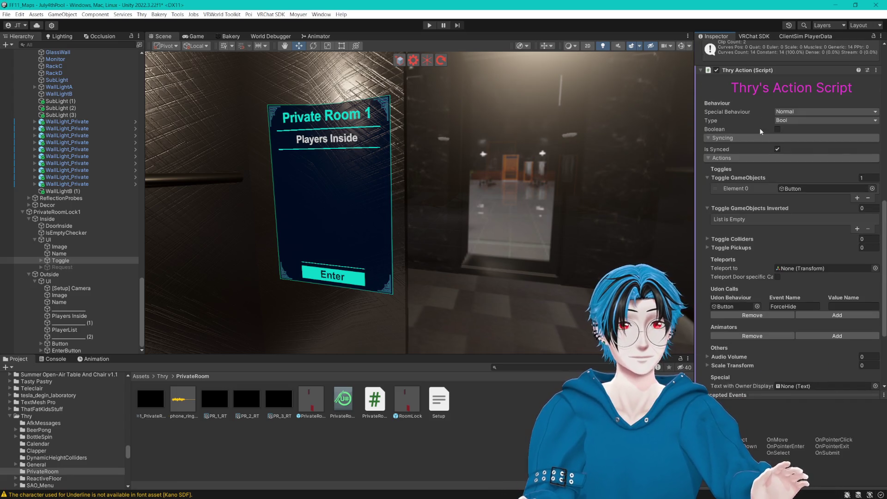
scroll(794, 301, down, 5)
click(767, 381)
text(acto)
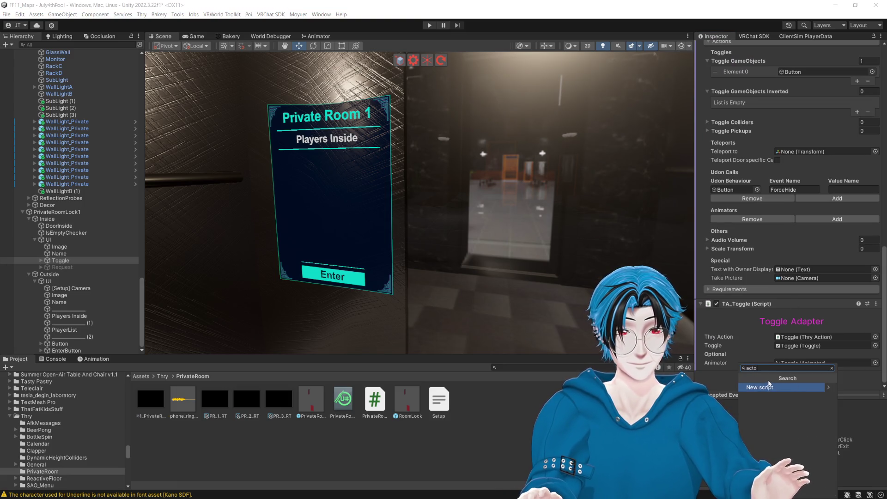
key(BackSpace)
text(ion)
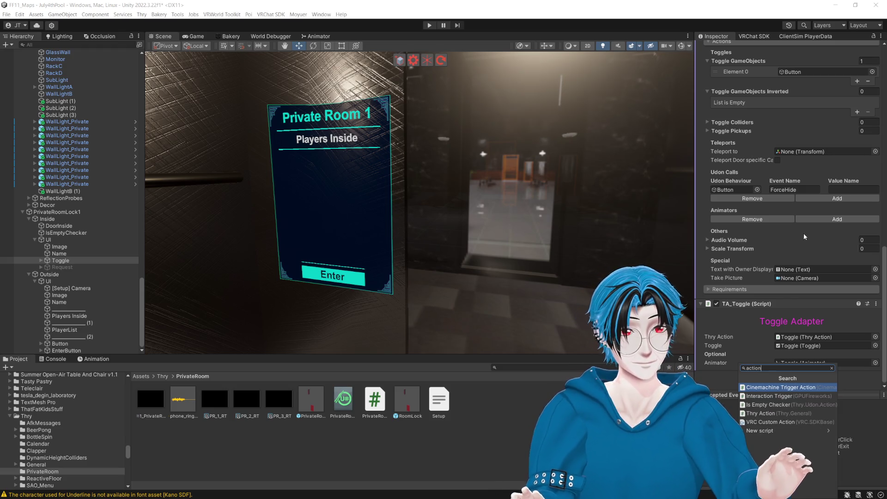
click(792, 411)
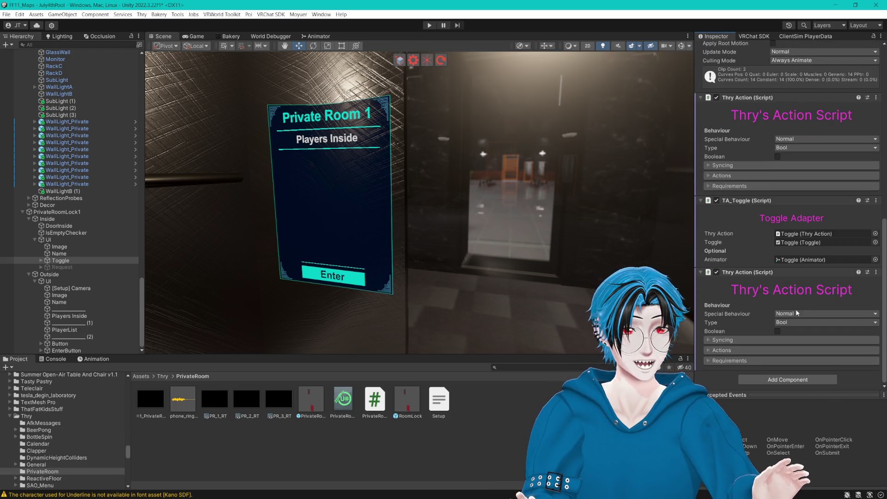
click(716, 350)
scroll(732, 344, down, 5)
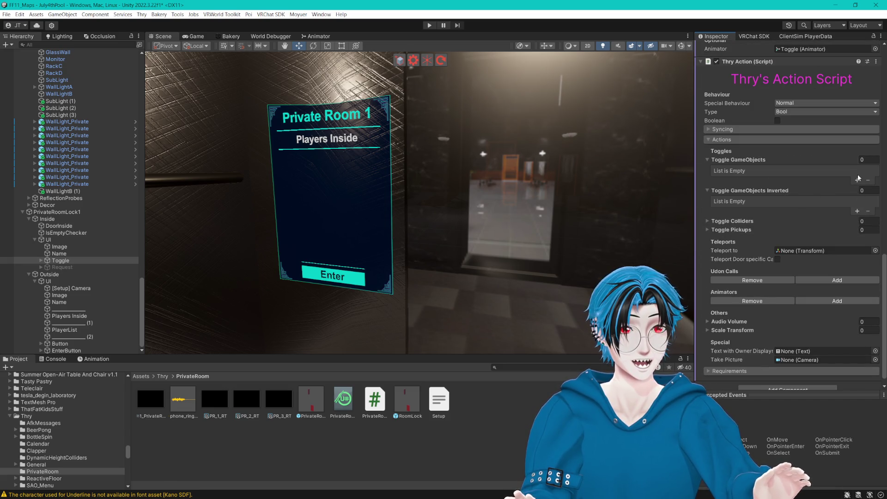
scroll(788, 169, up, 2)
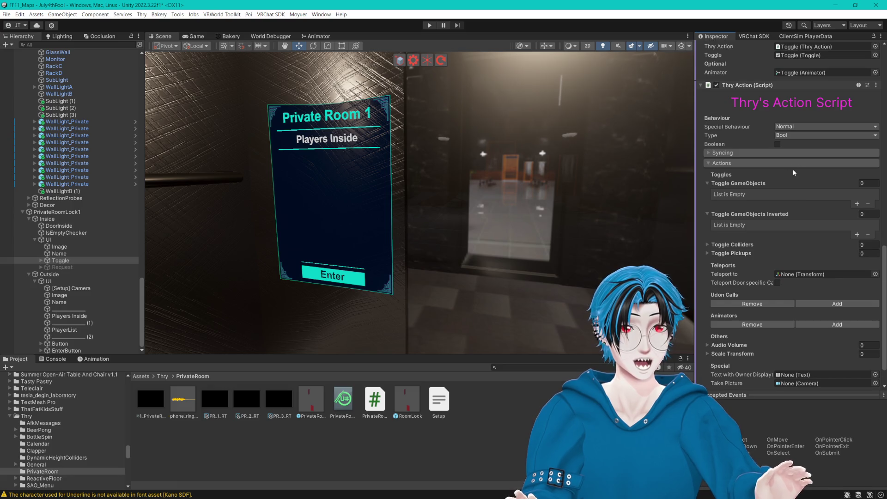
click(876, 85)
click(818, 113)
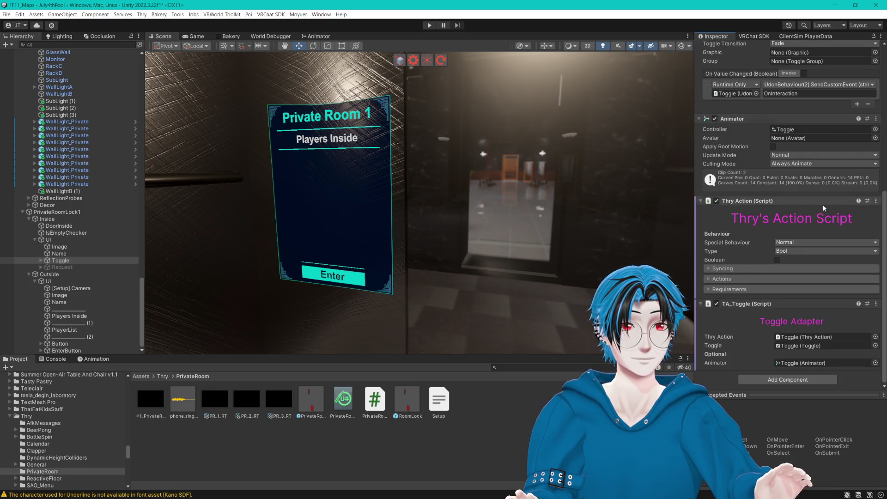
mouse_move(695, 155)
mouse_down()
mouse_move(560, 155)
mouse_move(662, 154)
mouse_up()
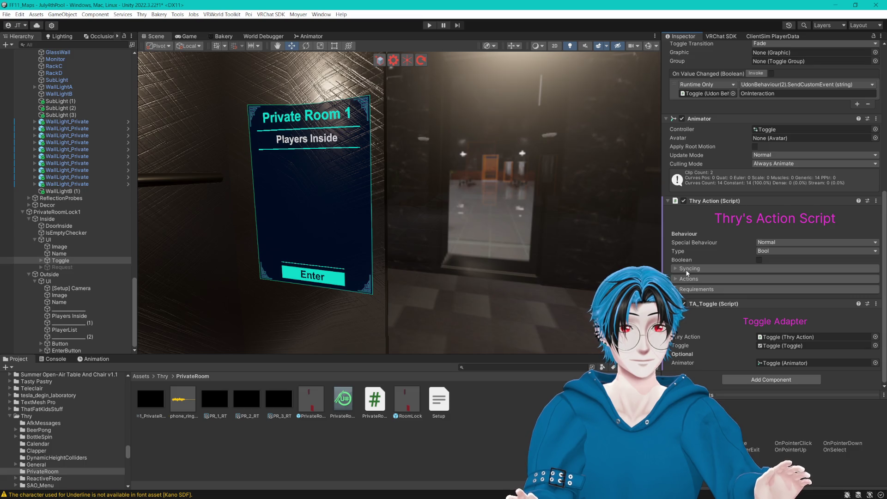
click(689, 279)
scroll(691, 283, down, 5)
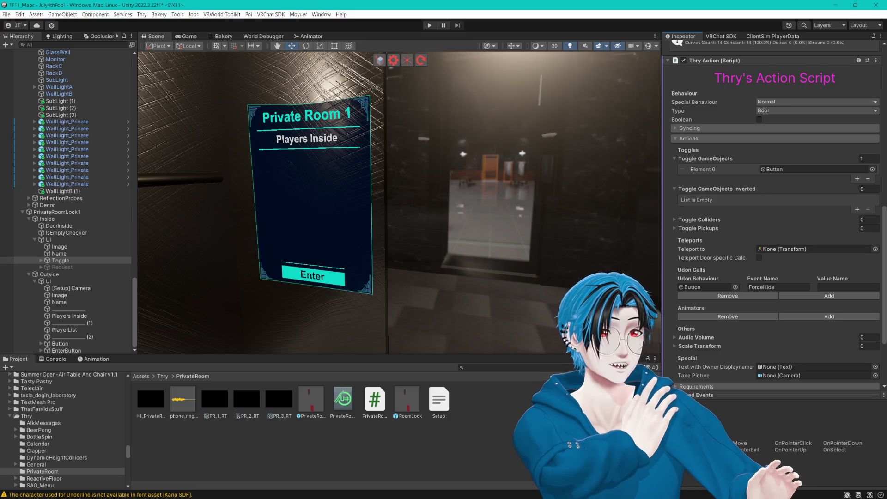
drag(648, 279, 525, 244)
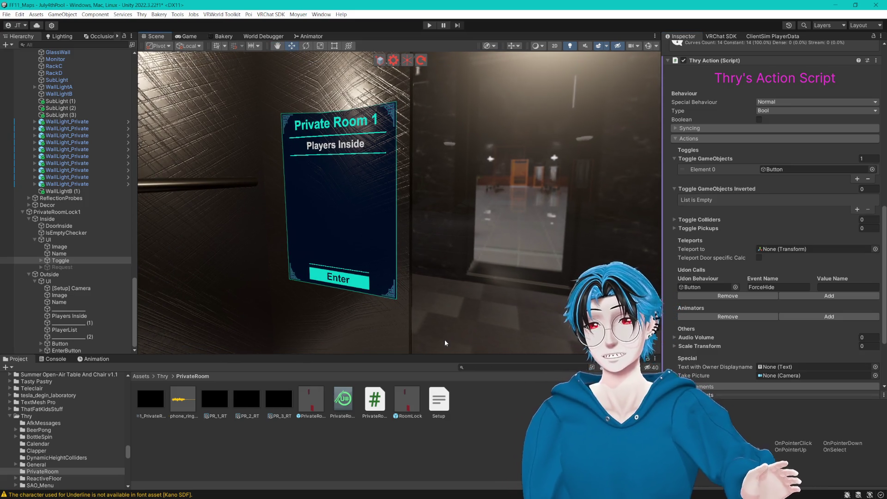
- Open the RoomLock prefab and select its lock Toggle
click(407, 400)
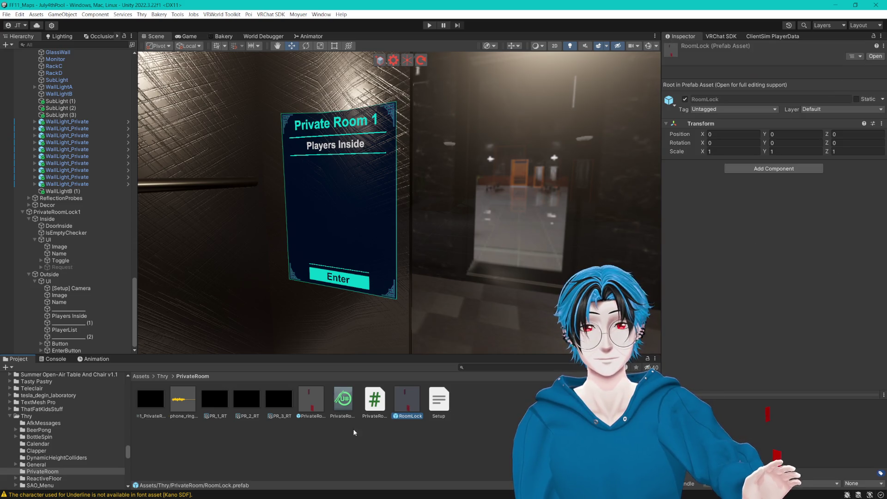
click(875, 55)
click(70, 250)
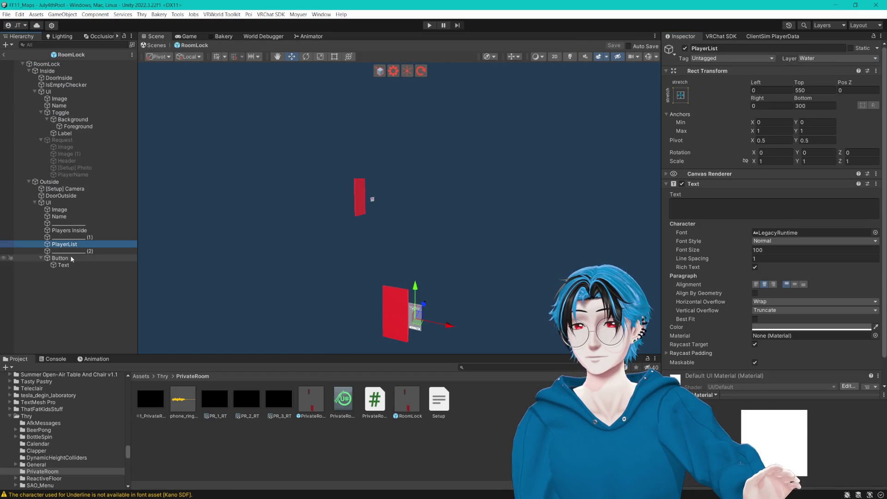
click(60, 258)
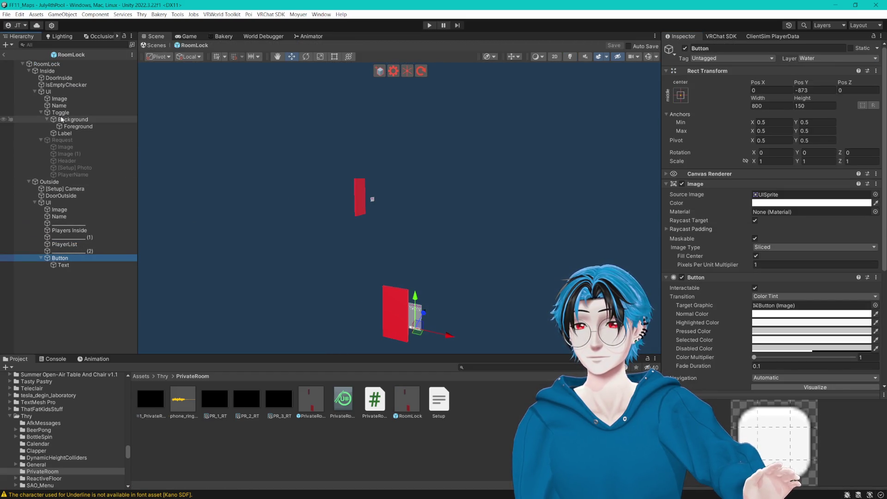
click(60, 113)
scroll(722, 248, down, 5)
scroll(722, 249, down, 2)
- Expand Thry Action's Syncing and Actions foldouts, locating DoorOutside in the inverted list
click(678, 329)
click(688, 339)
scroll(728, 327, down, 5)
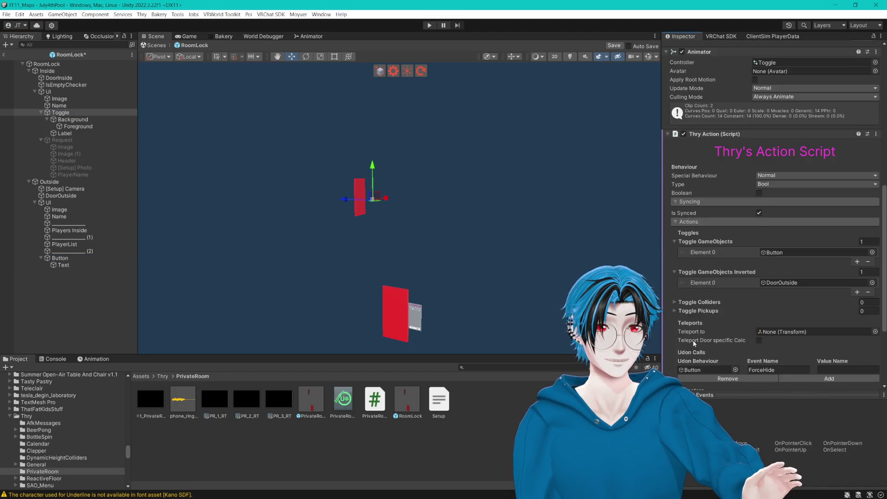
click(791, 190)
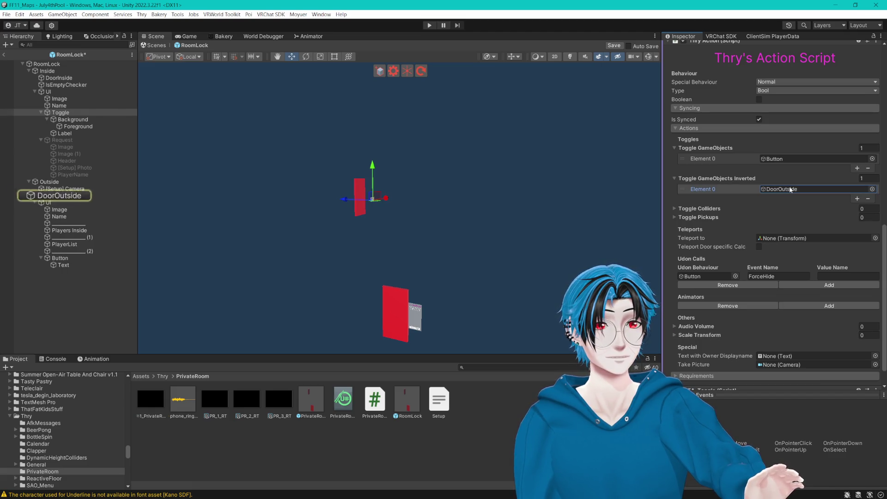
click(871, 200)
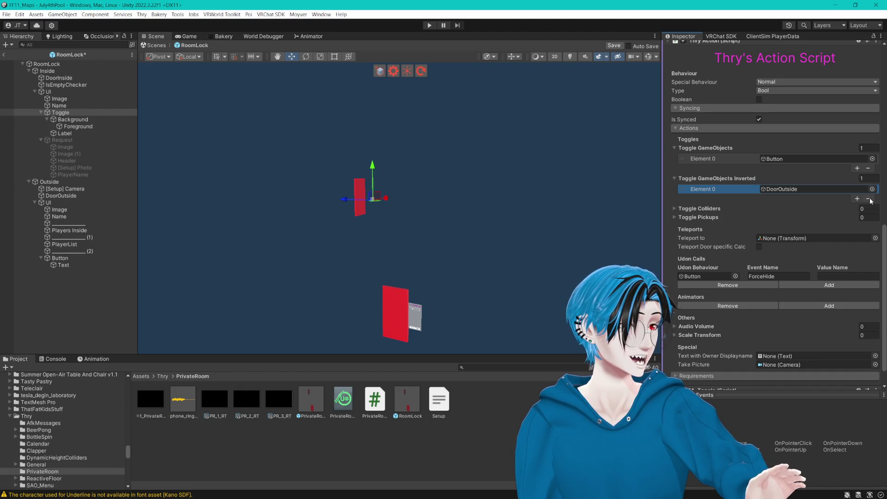
click(857, 203)
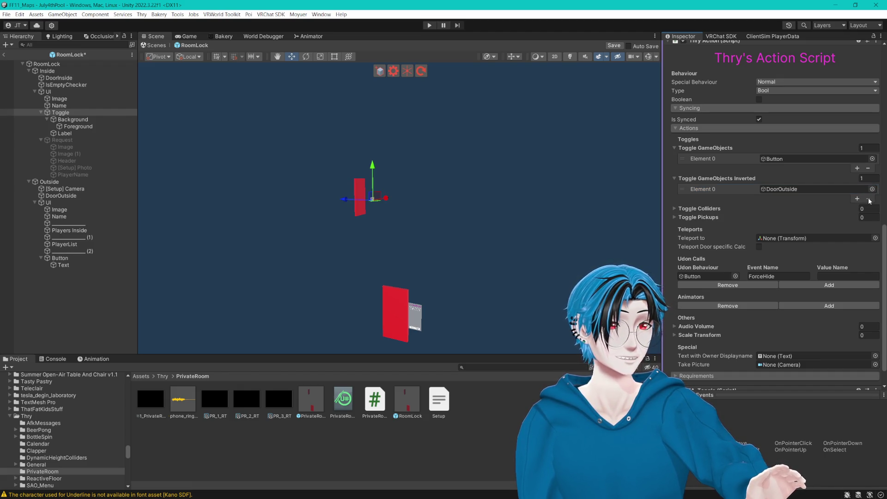
- Review the pickups, colliders and inverted toggle lists, confirming DoorOutside is inverted
click(673, 217)
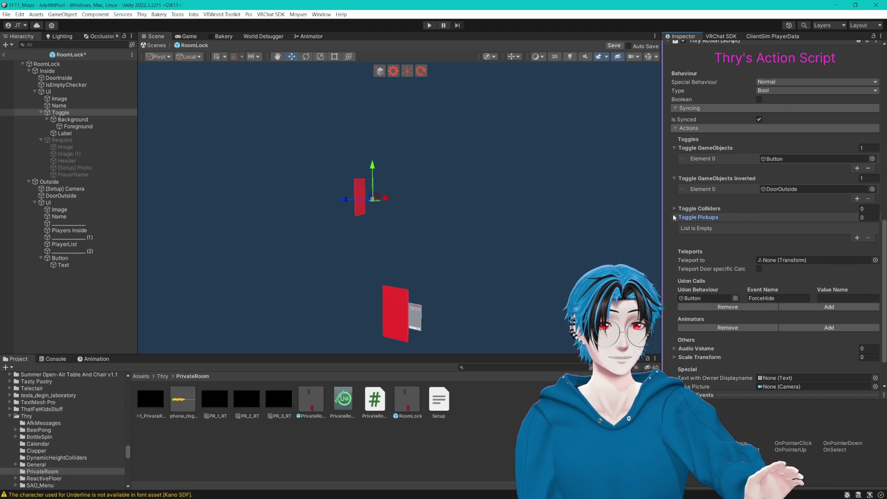
click(675, 209)
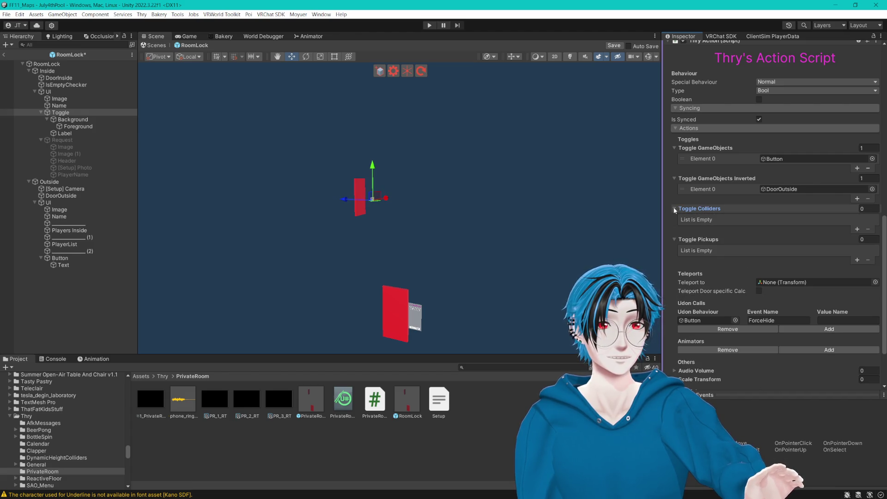
click(700, 178)
click(700, 179)
right_click(700, 179)
click(693, 180)
click(687, 181)
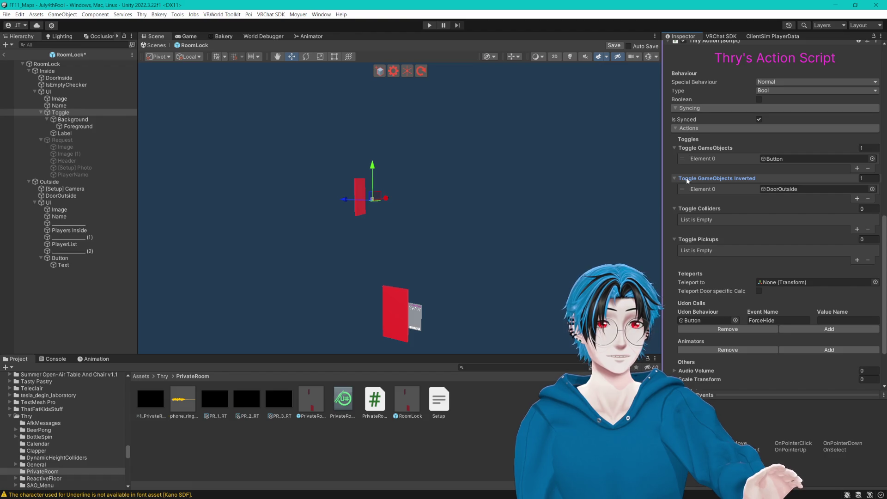
scroll(687, 180, down, 3)
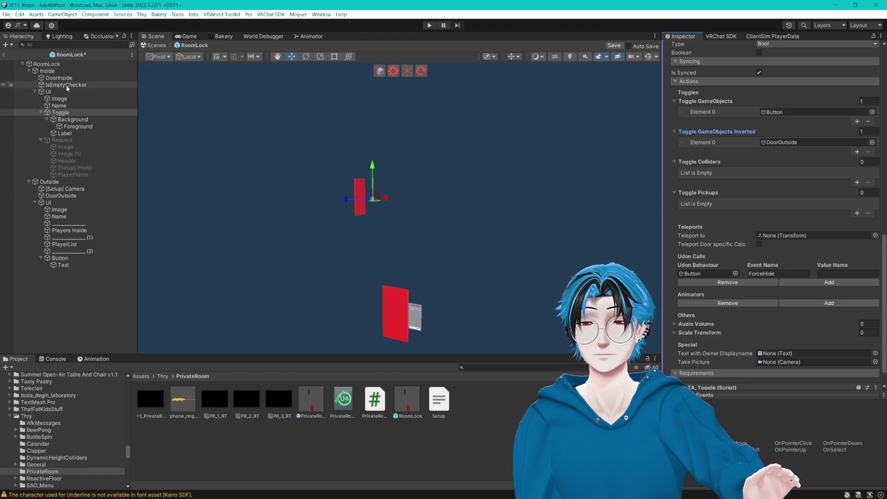
scroll(776, 194, up, 3)
click(784, 190)
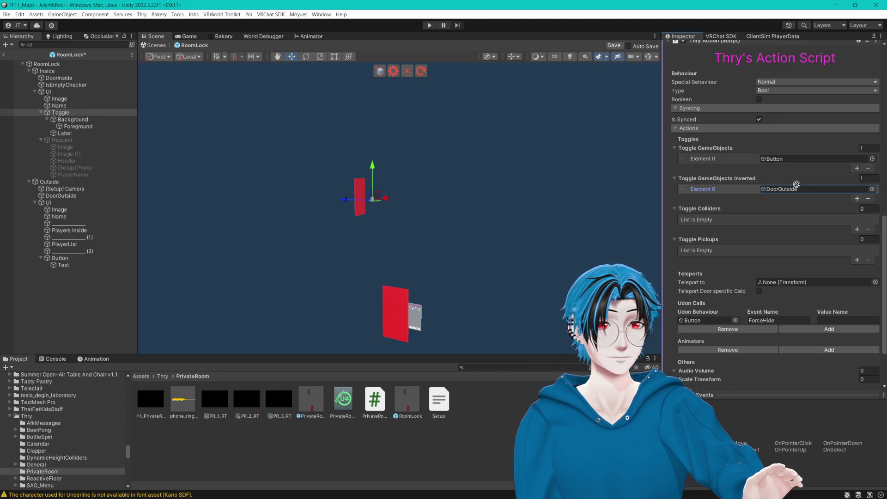
- Save the RoomLock prefab and return to the main scene's Private Room panel
click(4, 54)
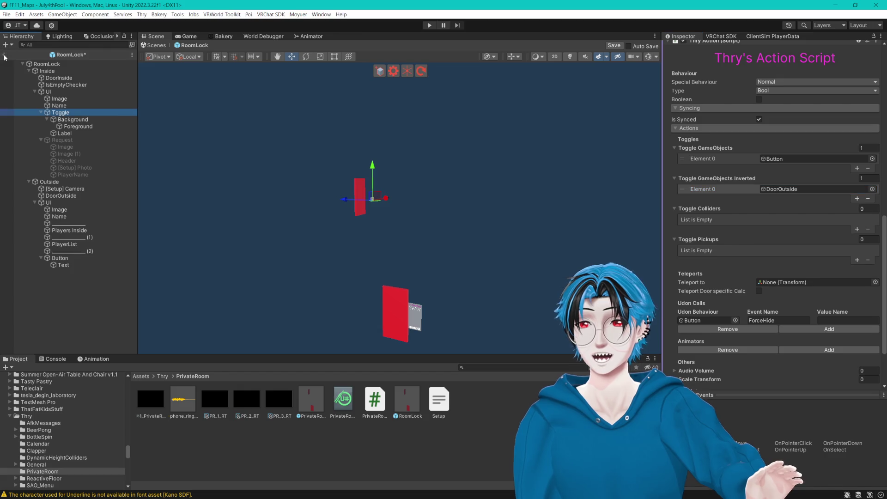
click(463, 271)
drag(547, 285, 498, 257)
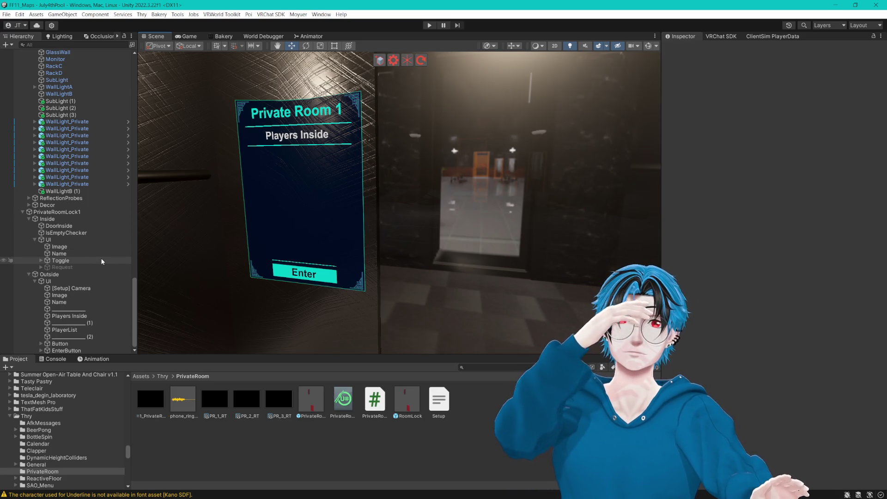
- Expand the Inside UI Toggle's Thry Action actions and try dragging an object into the empty inverted list
click(77, 282)
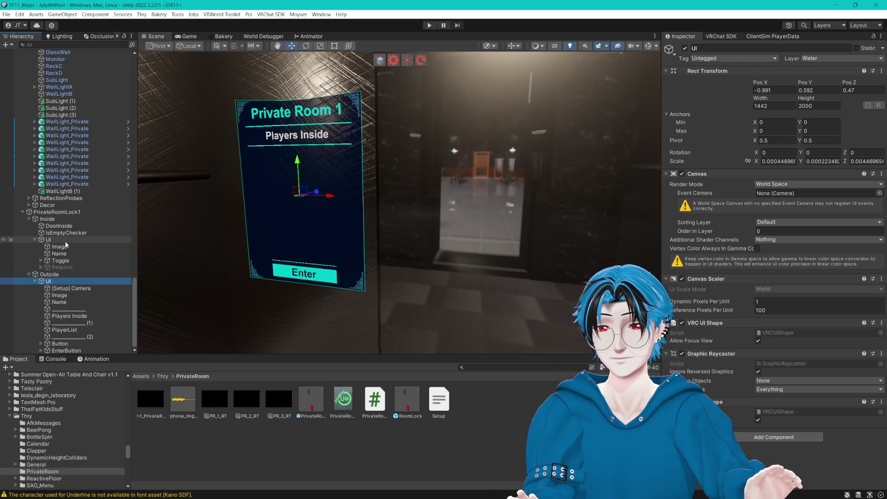
click(61, 261)
scroll(746, 259, down, 5)
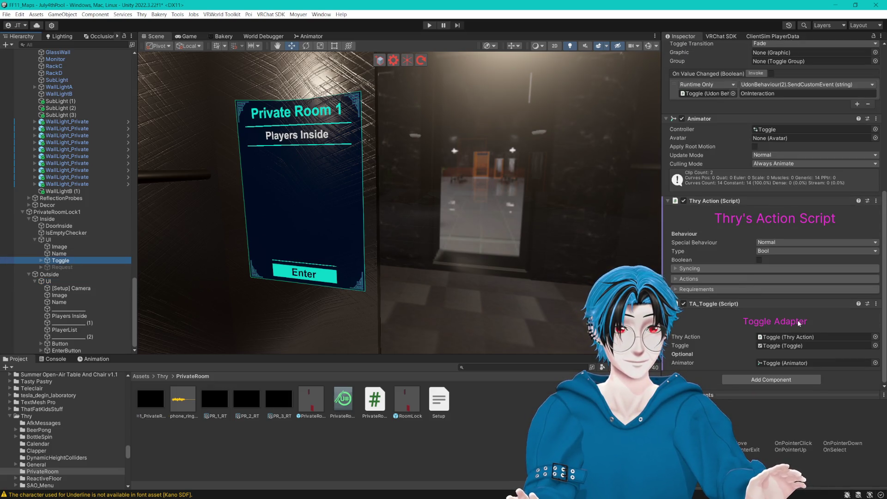
click(678, 279)
scroll(775, 295, down, 3)
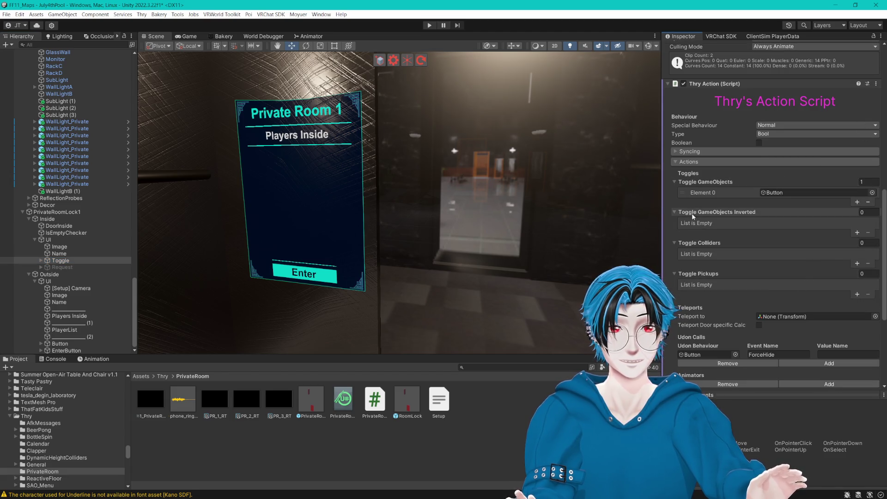
mouse_move(78, 345)
mouse_down()
mouse_move(462, 258)
mouse_move(707, 231)
mouse_move(712, 213)
mouse_up()
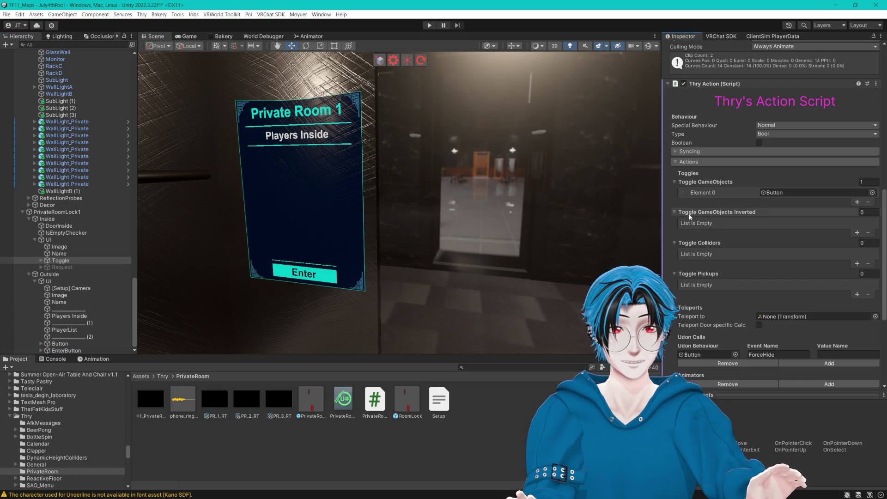
scroll(819, 169, up, 4)
- In the Debug Inspector, add EnterButton as Element 0 of Toggle Objects Inverted
right_click(785, 70)
click(813, 72)
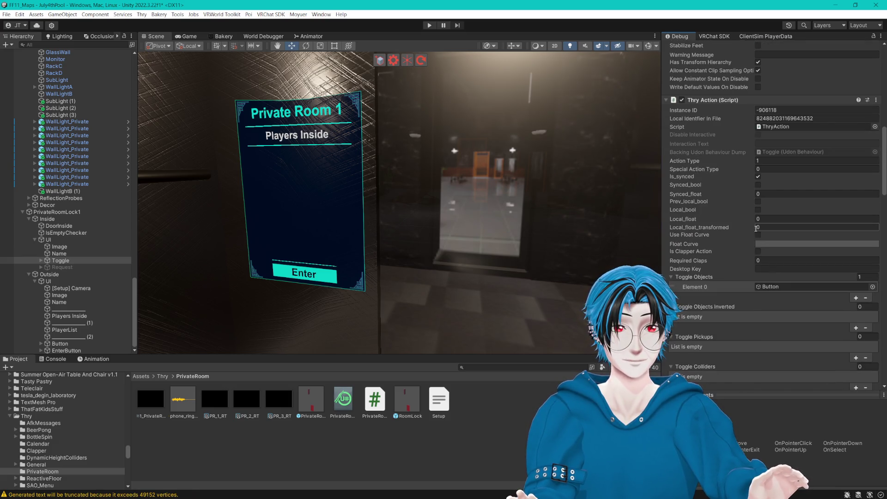
scroll(711, 276, down, 3)
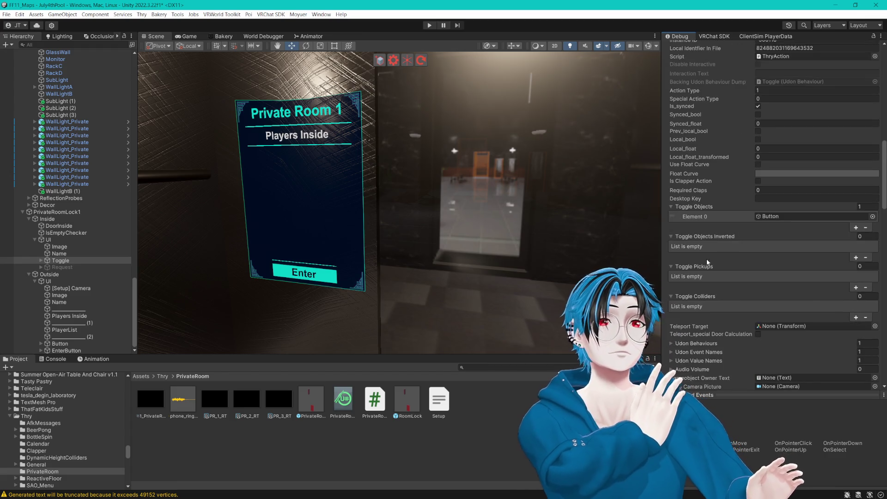
click(854, 258)
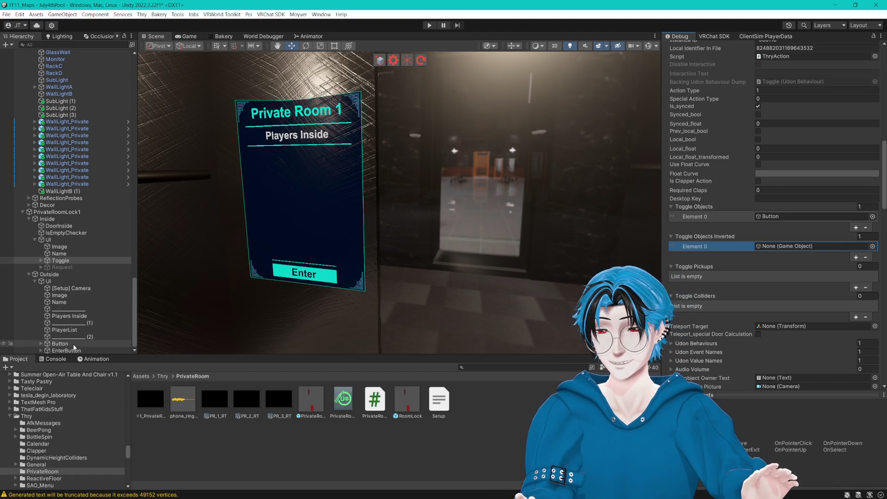
drag(65, 352, 795, 246)
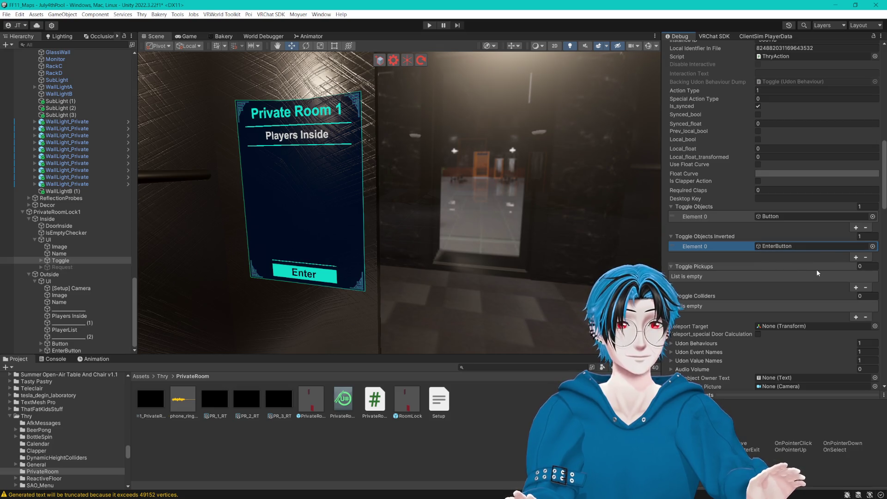
scroll(817, 274, up, 10)
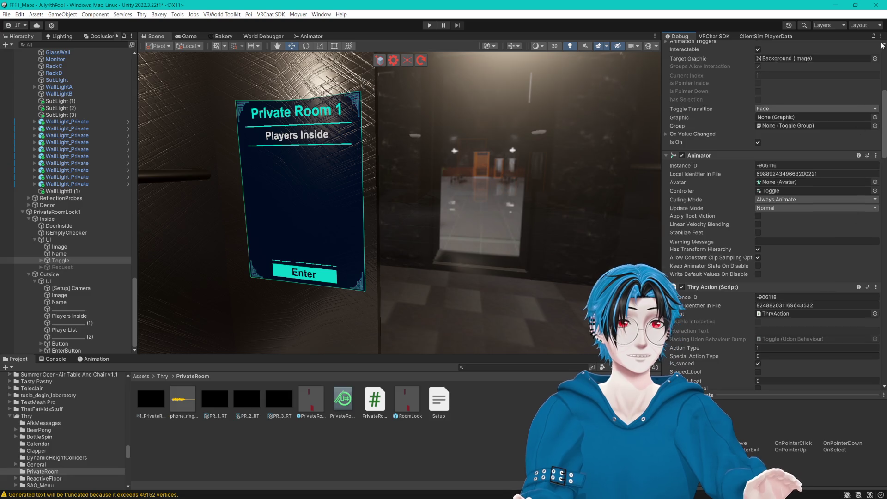
- Return the Inspector to Normal, check the Thry Action actions, and enter Play mode
click(881, 36)
click(786, 63)
scroll(814, 195, down, 2)
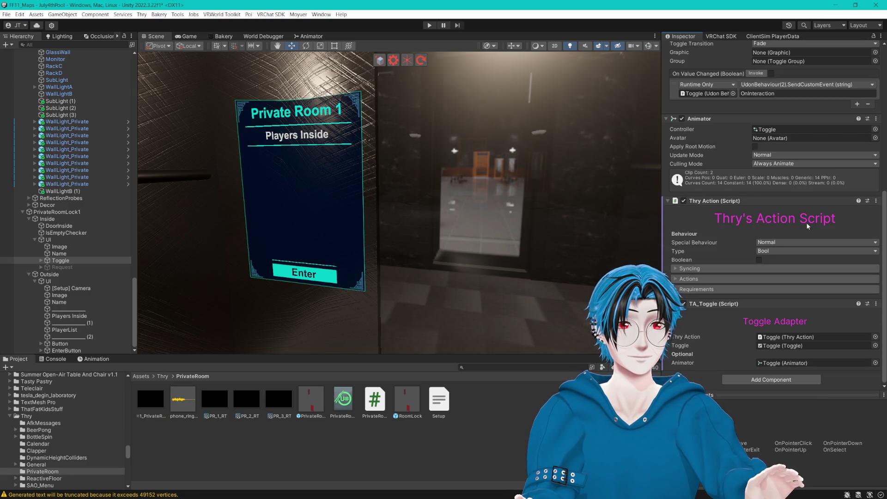
click(675, 278)
scroll(686, 281, down, 8)
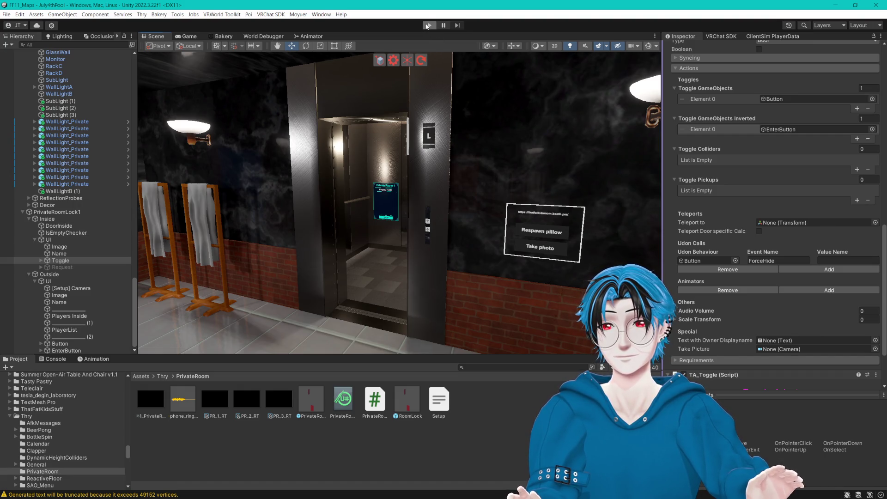
click(428, 25)
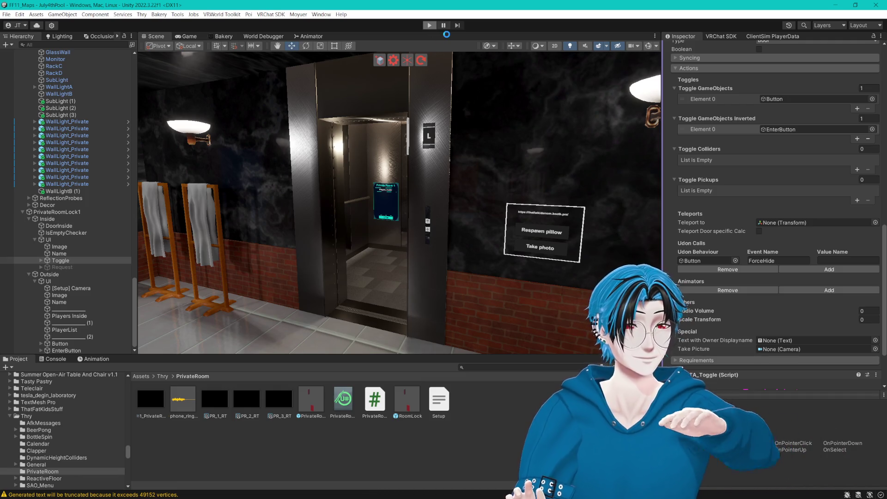
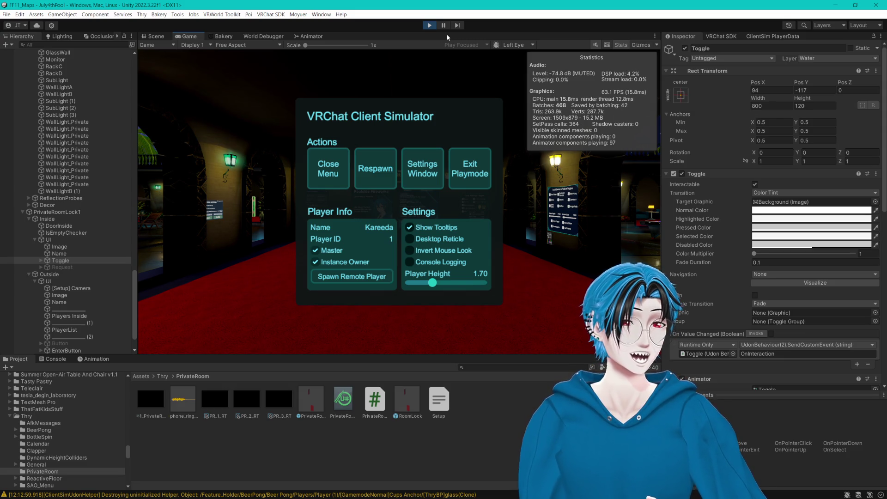
- Walk into the elevator, enter Private Room 1 and switch the Room Lock on
click(328, 169)
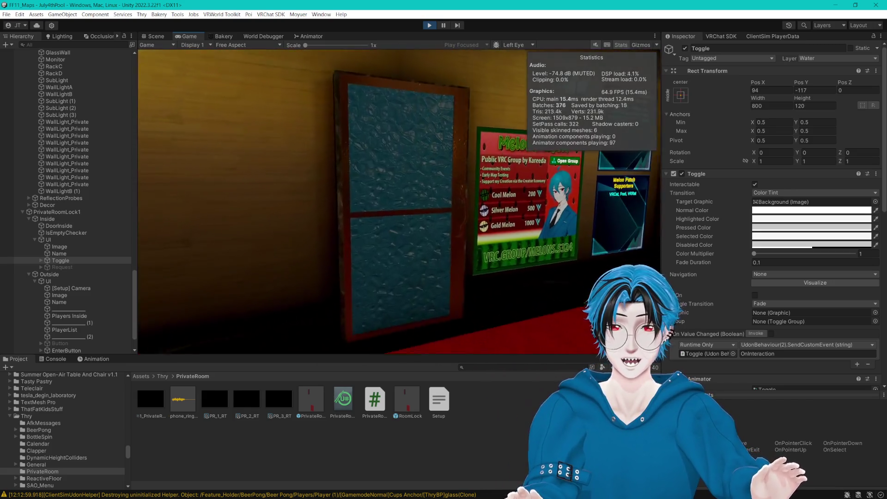
key(w)
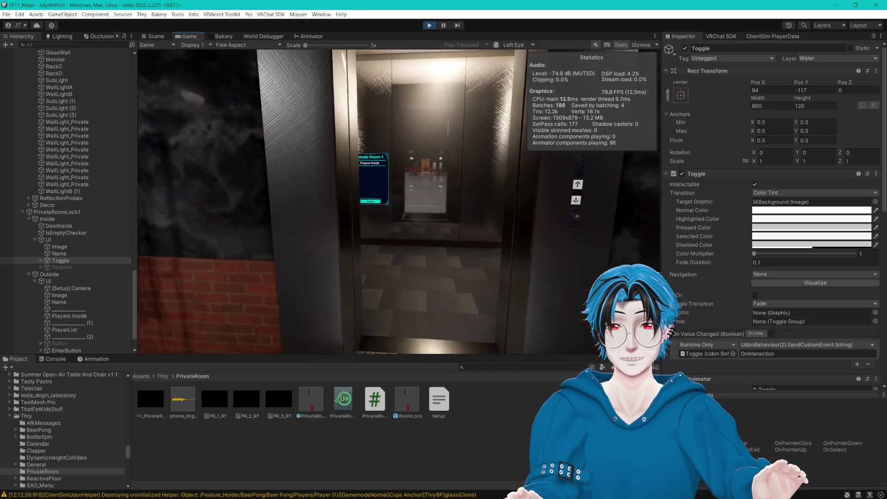
click(400, 202)
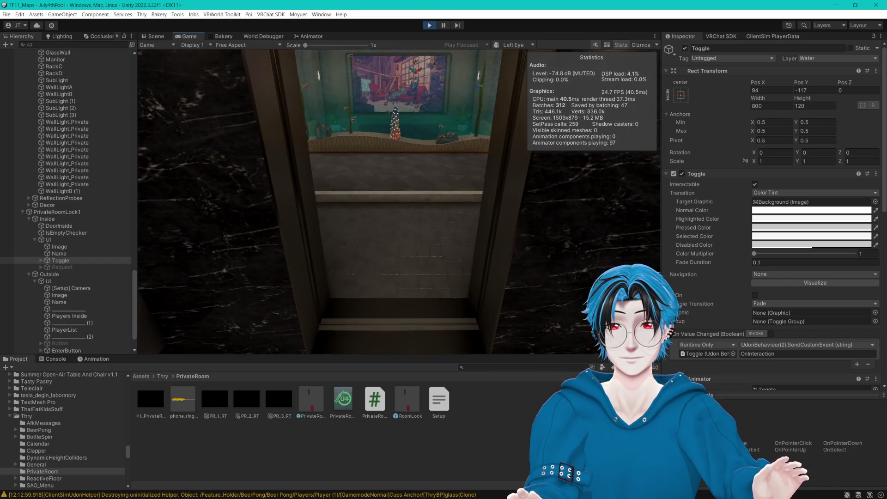
key(s)
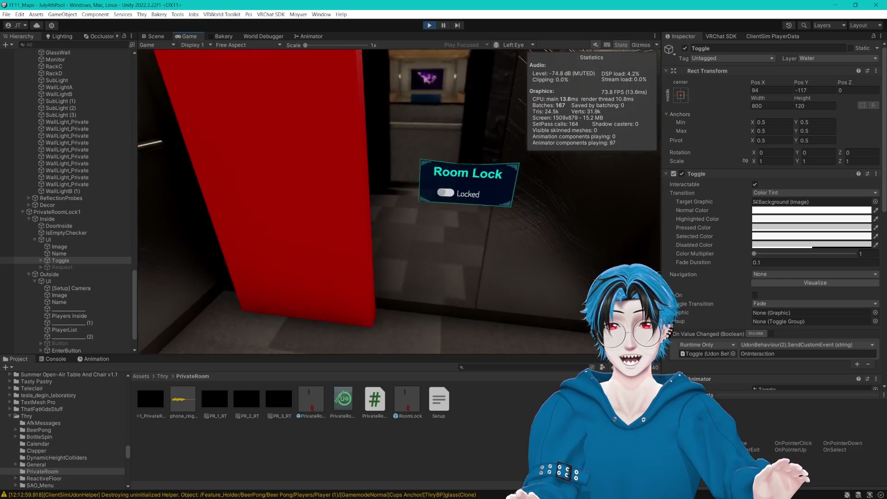
click(400, 201)
- In the Scene view, invoke the Request Entry button's On Click event from the Inspector
key(Escape)
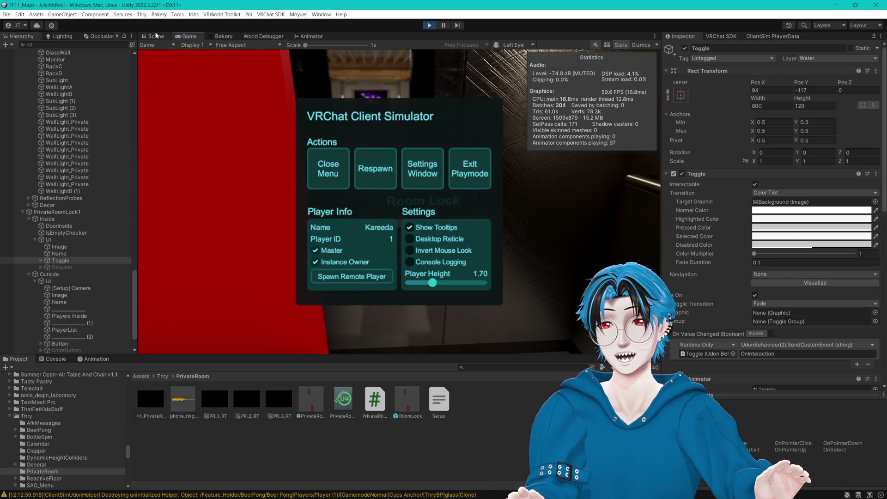
click(156, 36)
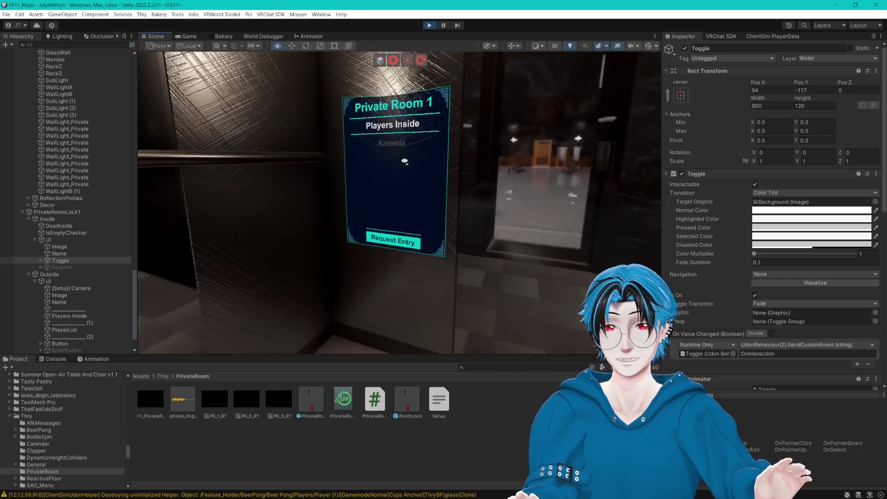
click(399, 263)
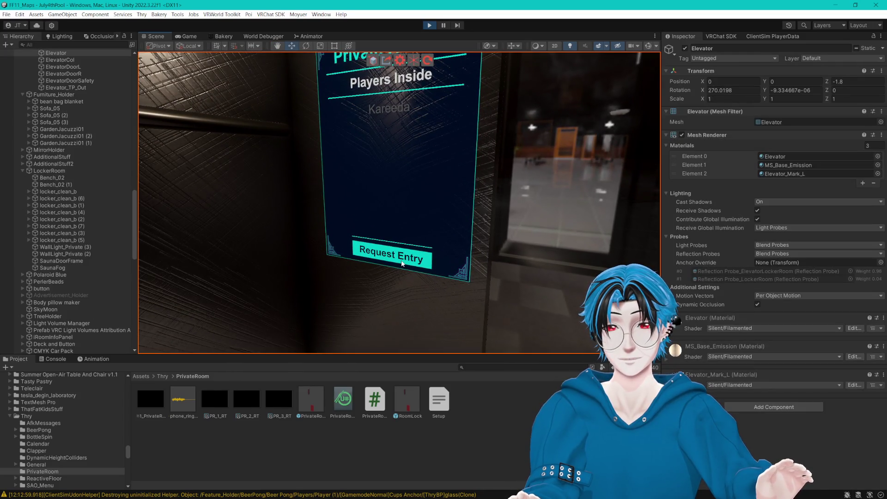
click(646, 56)
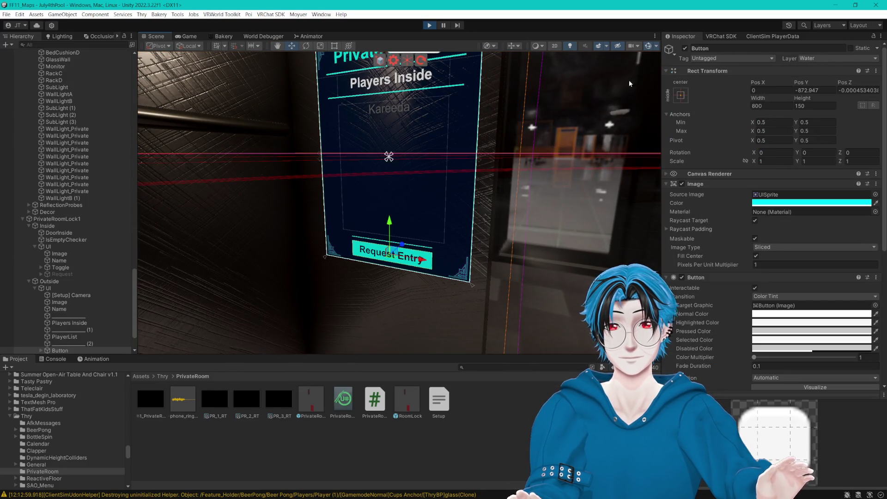
scroll(761, 253, down, 5)
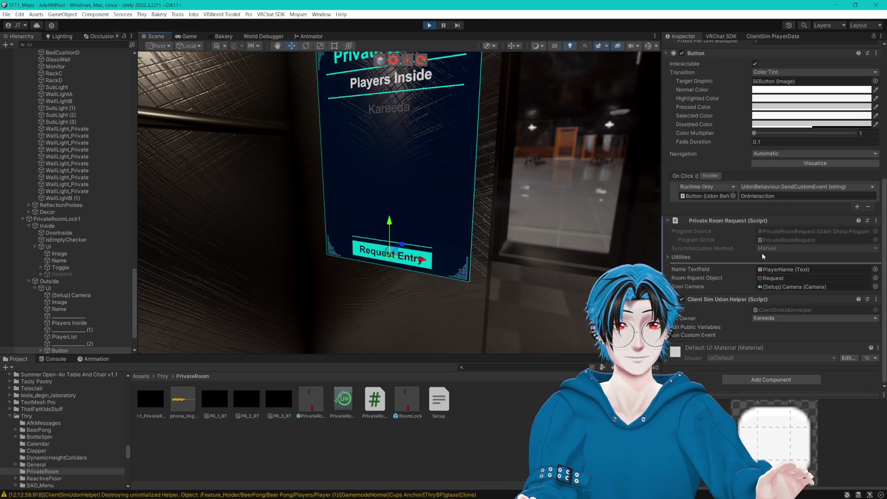
click(714, 176)
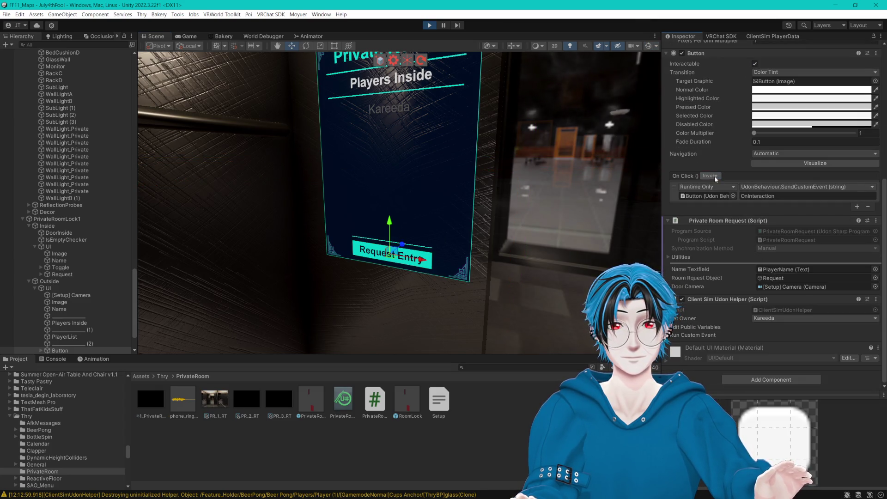
scroll(388, 160, down, 2)
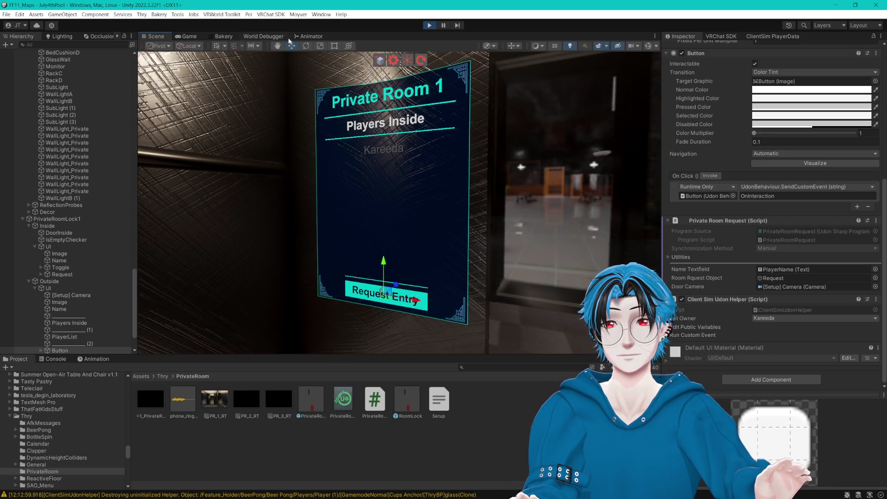
- Back in the Game view, switch the Room Lock off and walk up to the pink Exit door
click(195, 37)
click(331, 171)
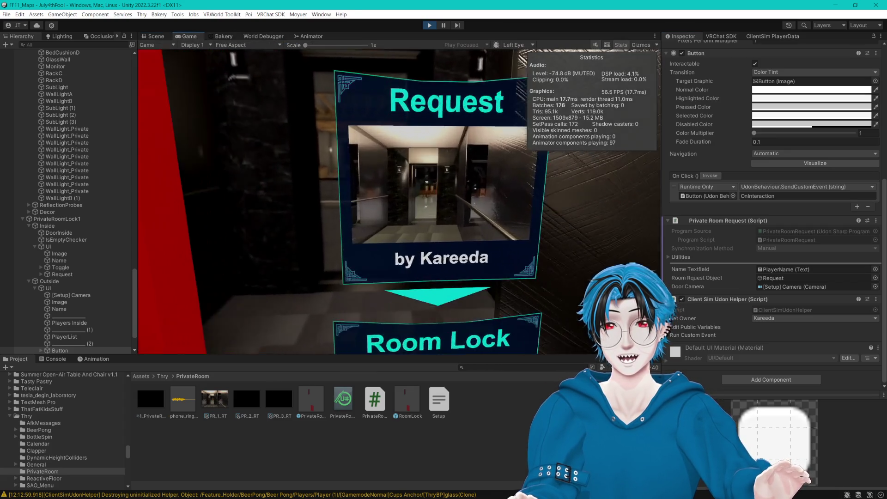
key(s)
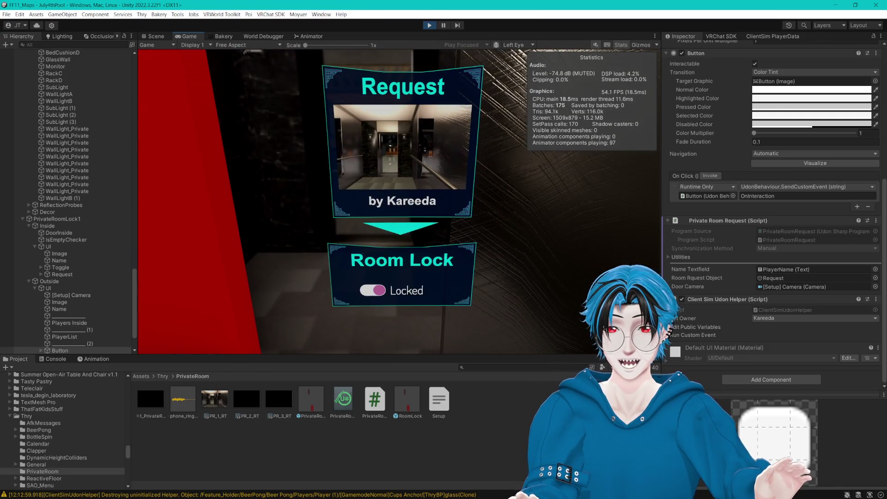
key(s)
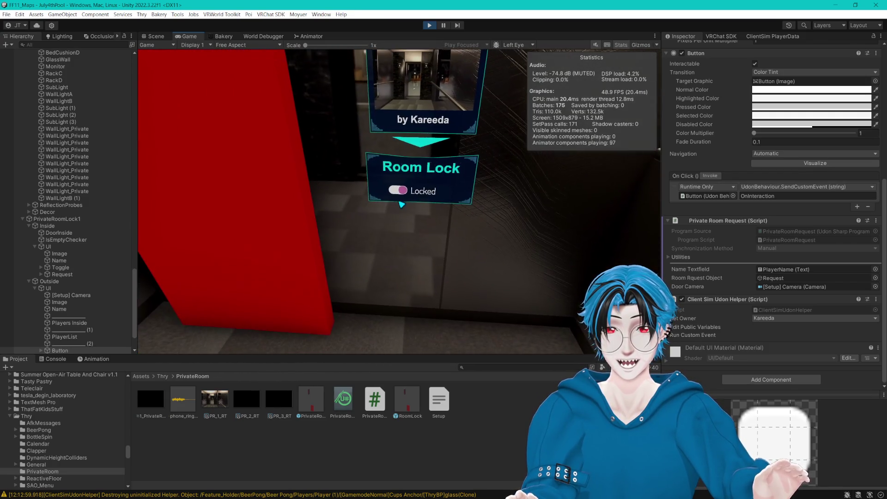
click(401, 204)
key(w)
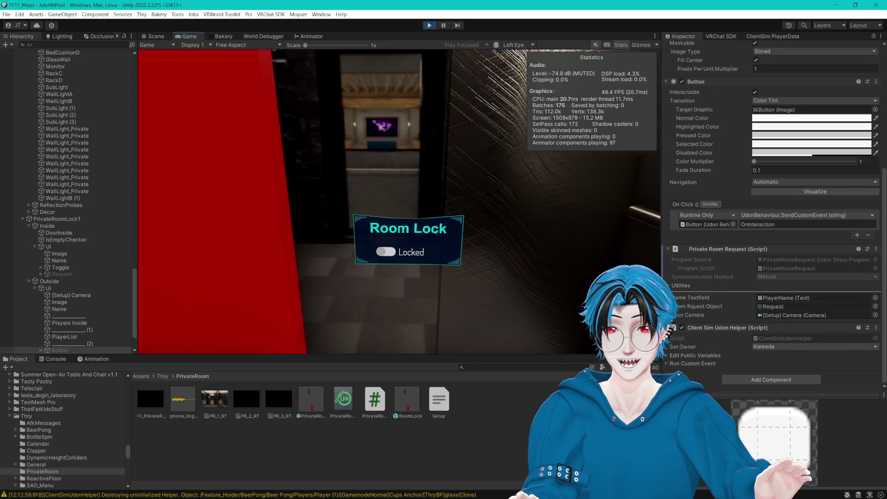
key(s)
key(w)
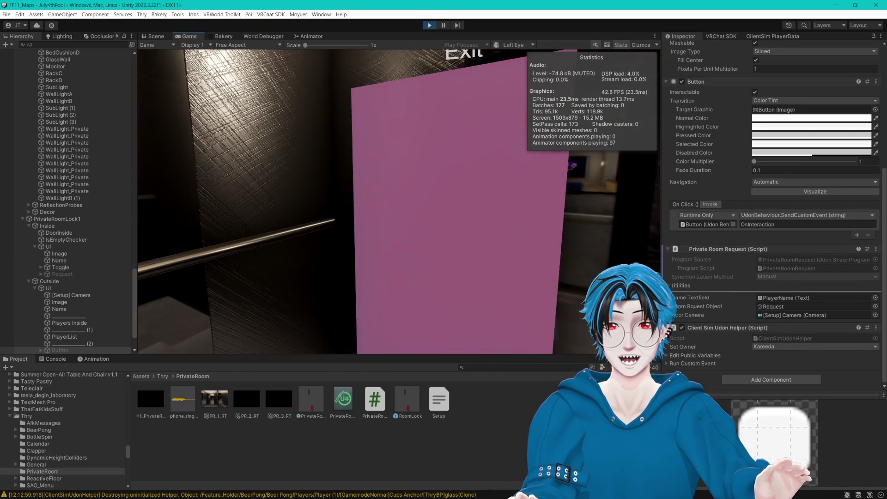
- Walk through to the windowed bedroom, then stop Play mode
key(Escape)
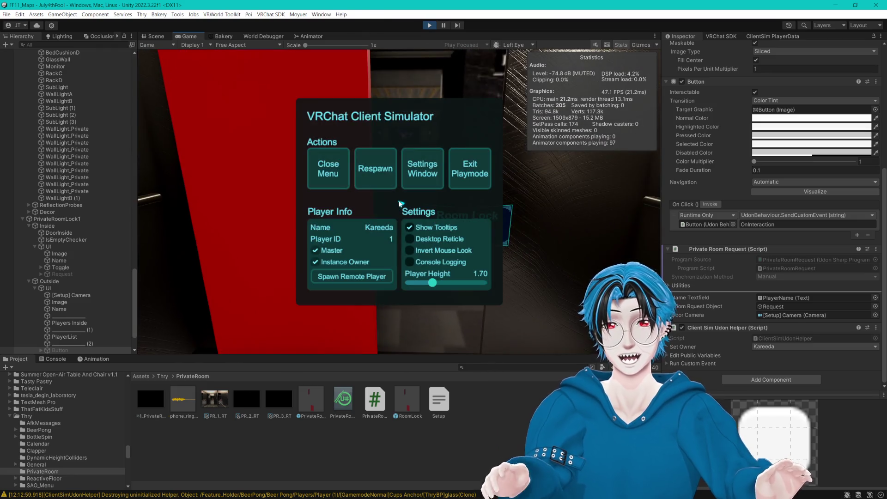
click(327, 182)
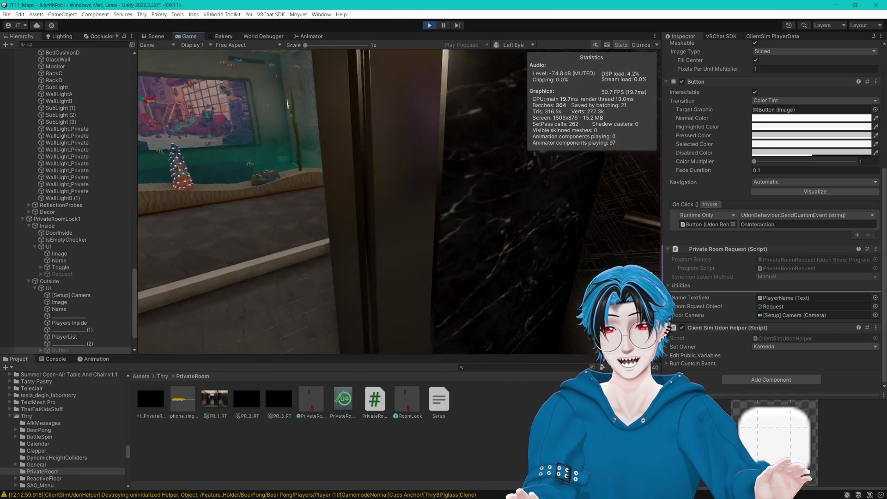
key(w)
key(w)
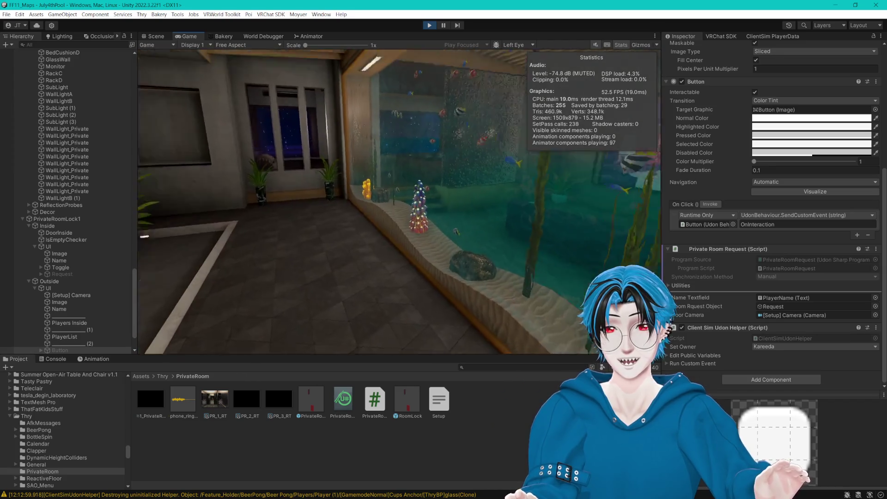
key(s)
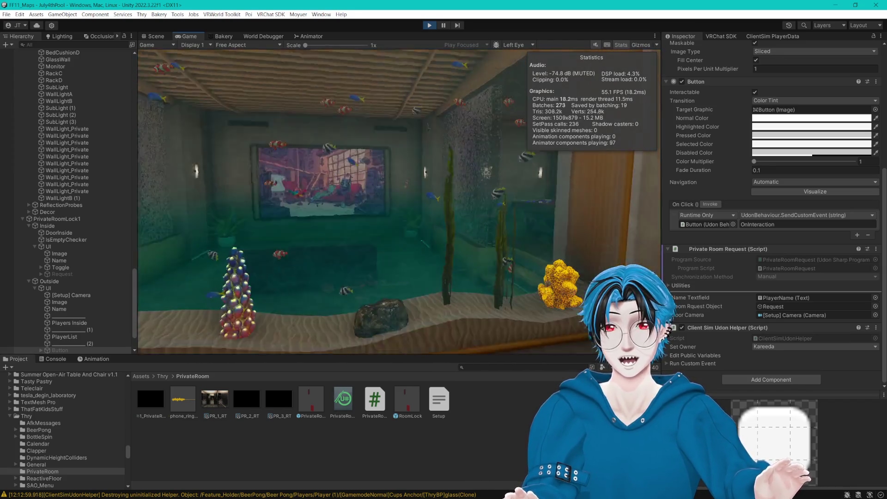
key(w)
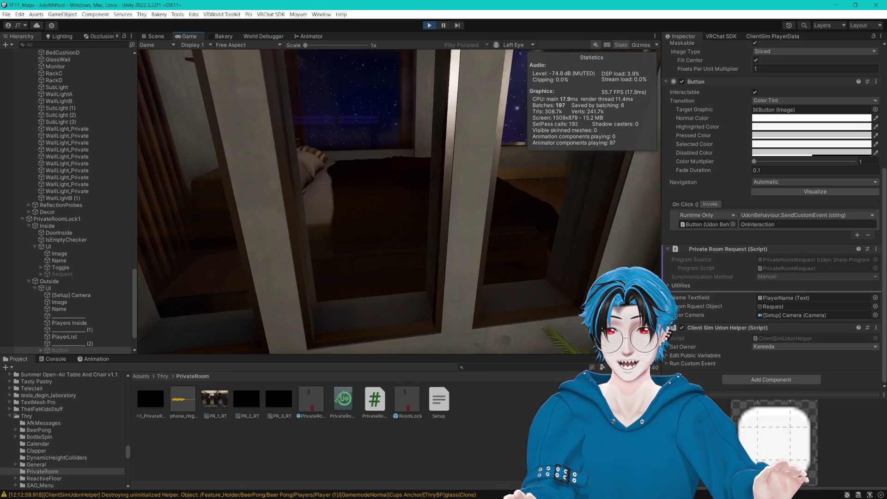
key(Escape)
click(430, 26)
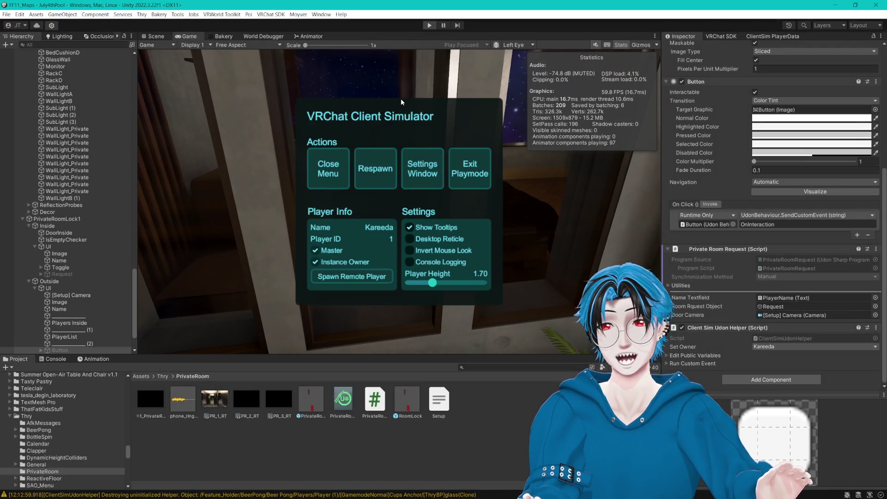
- In the Scene view, navigate to the bedroom and select the BedCloth object
click(157, 35)
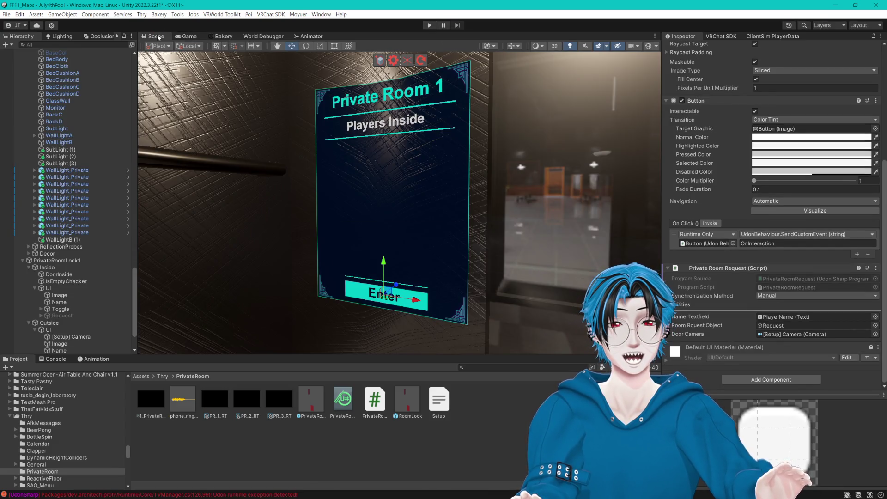
mouse_move(185, 56)
mouse_down()
mouse_move(323, 147)
mouse_move(409, 186)
mouse_up()
double_click(60, 302)
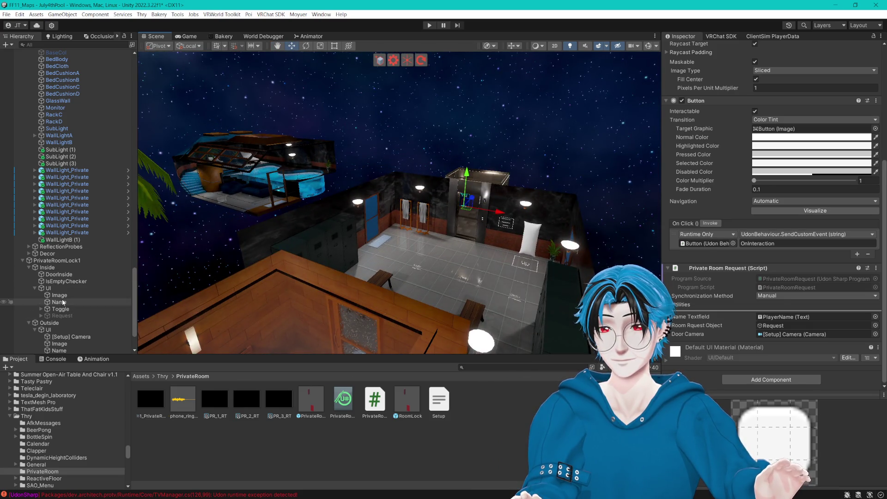
mouse_move(384, 252)
mouse_down()
mouse_move(371, 257)
mouse_move(500, 254)
mouse_move(392, 248)
mouse_move(578, 238)
mouse_move(410, 233)
mouse_up()
click(353, 192)
click(354, 193)
mouse_move(422, 186)
mouse_down()
mouse_move(471, 239)
mouse_move(705, 297)
mouse_up()
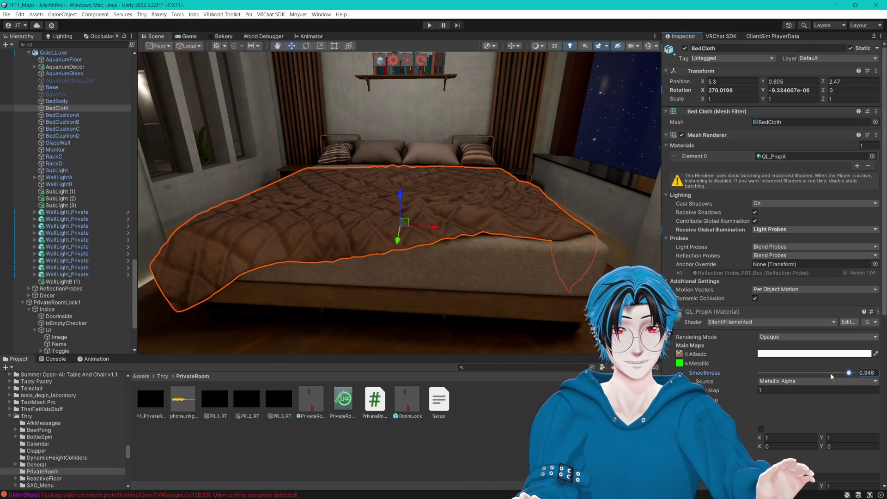
- Clear the Metallic texture from the QL_PropA material and set Smoothness to 0.402
click(679, 363)
key(Delete)
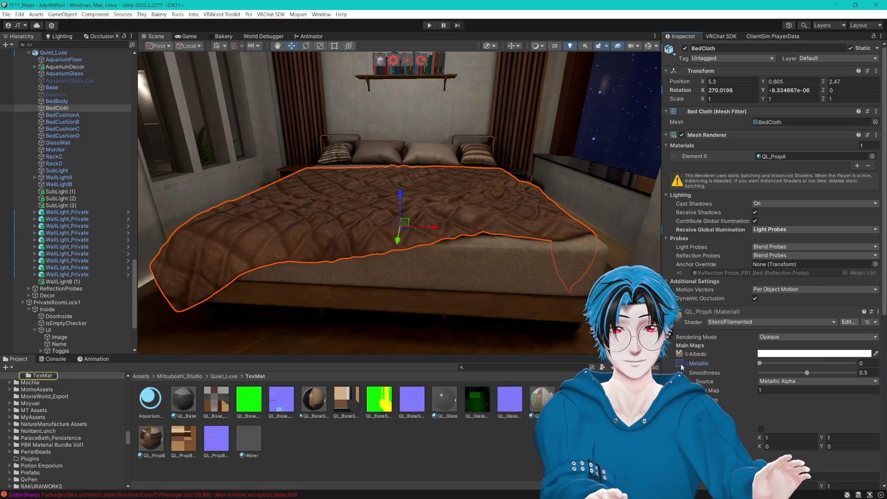
drag(816, 366, 545, 286)
key(f)
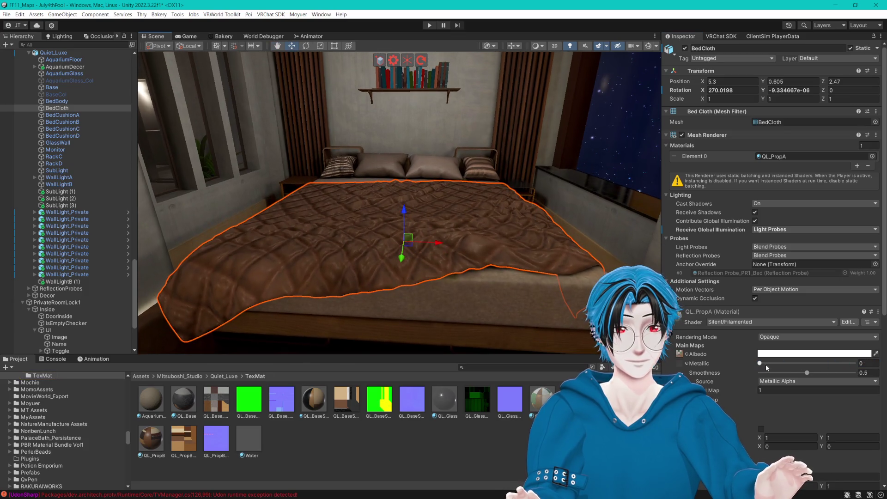
drag(807, 372, 816, 377)
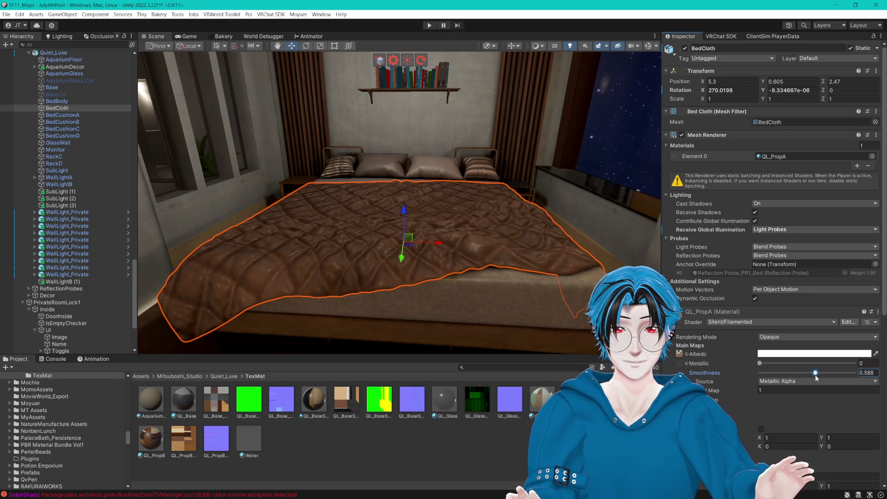
scroll(799, 377, down, 10)
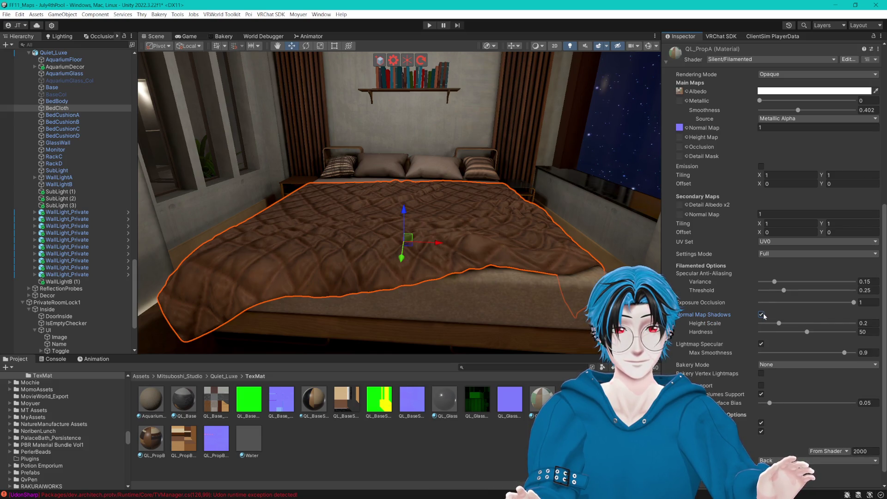
scroll(763, 315, up, 10)
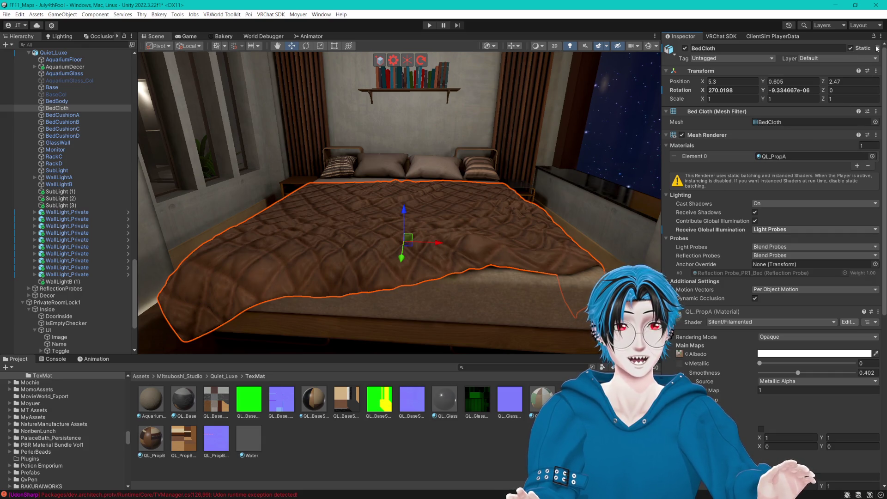
drag(438, 108, 466, 115)
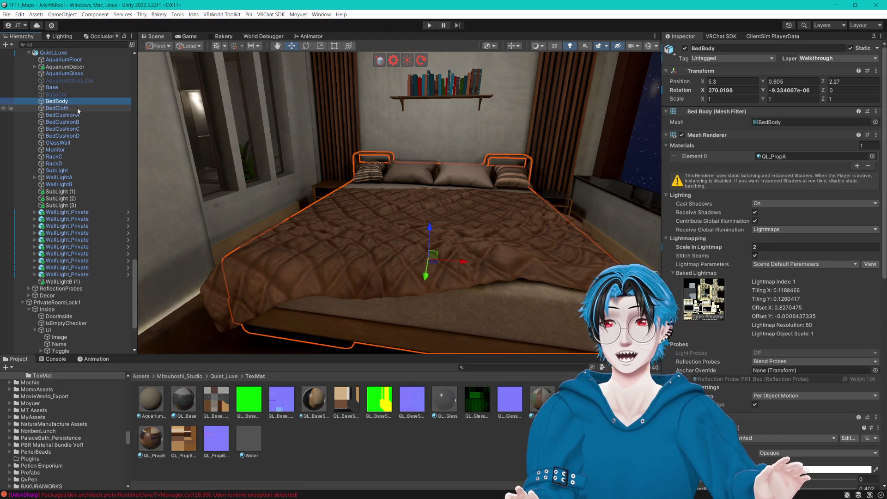
- Check BedCushionC and BedCushionD's static flags, then open the second WallLight_Private in Prefab Mode
scroll(77, 107, up, 3)
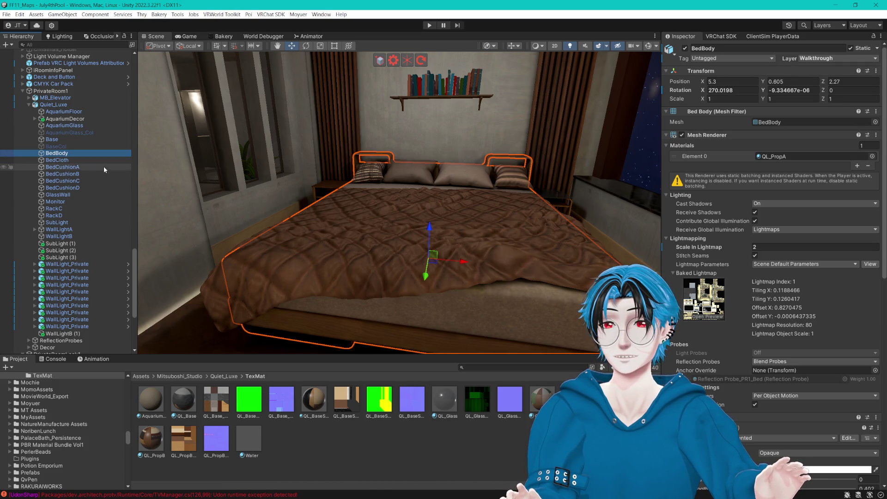
click(96, 181)
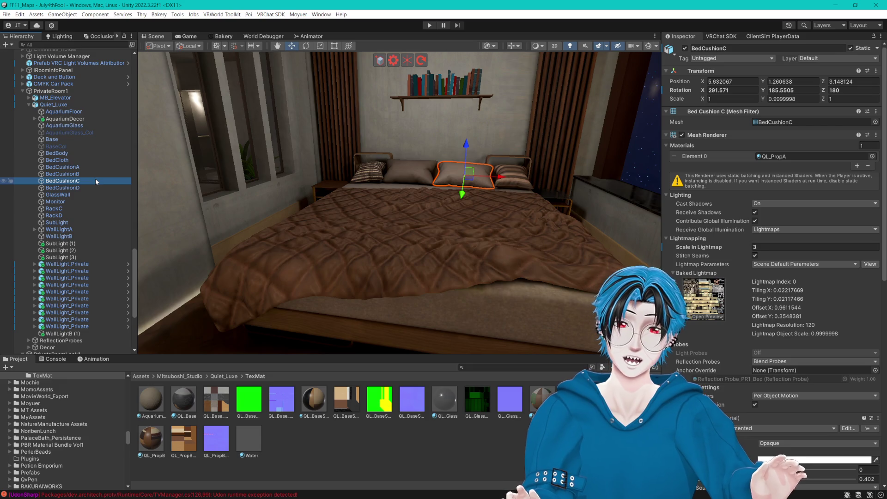
click(75, 188)
click(878, 49)
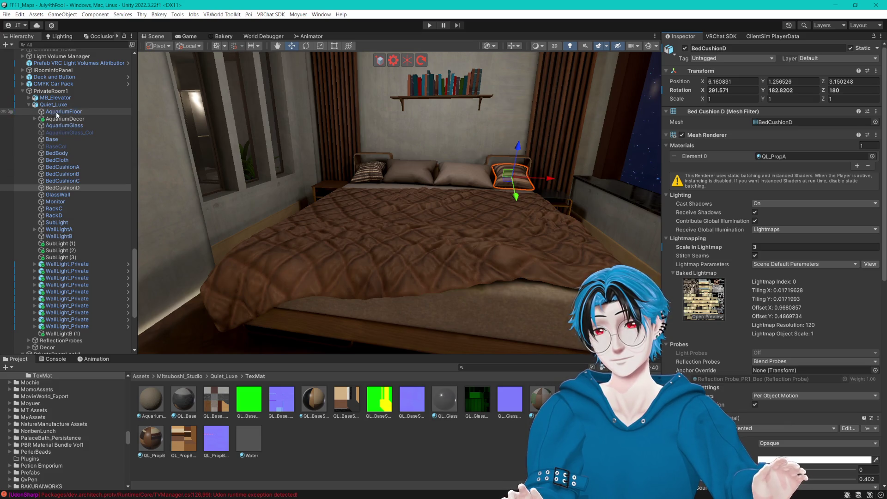
click(81, 271)
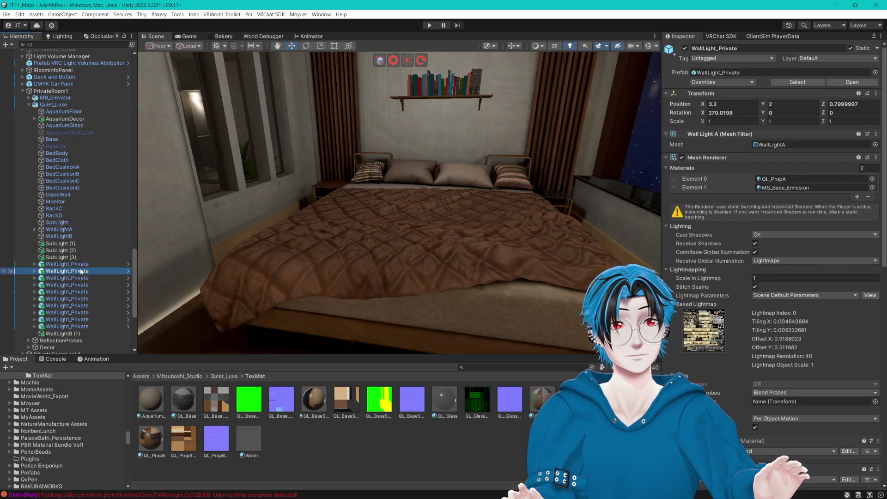
click(852, 82)
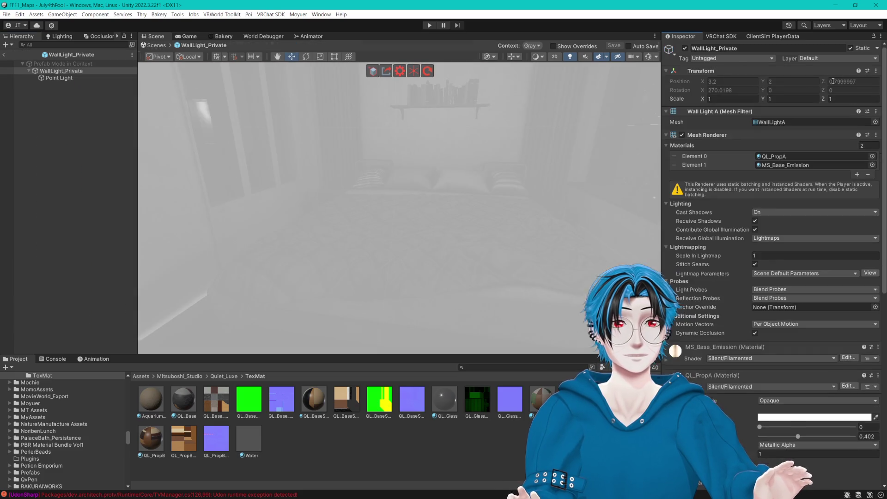
- Untick Batching Static and Occluder Static on WallLight_Private, applying both to its children
click(877, 49)
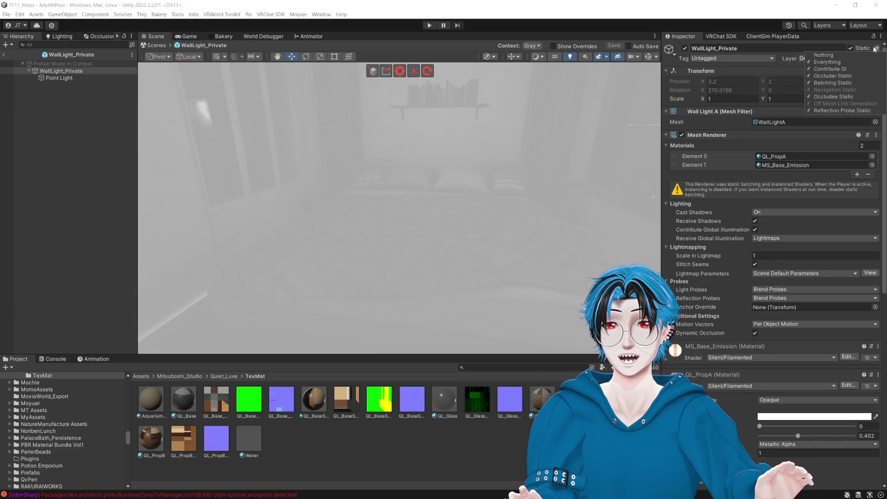
click(814, 84)
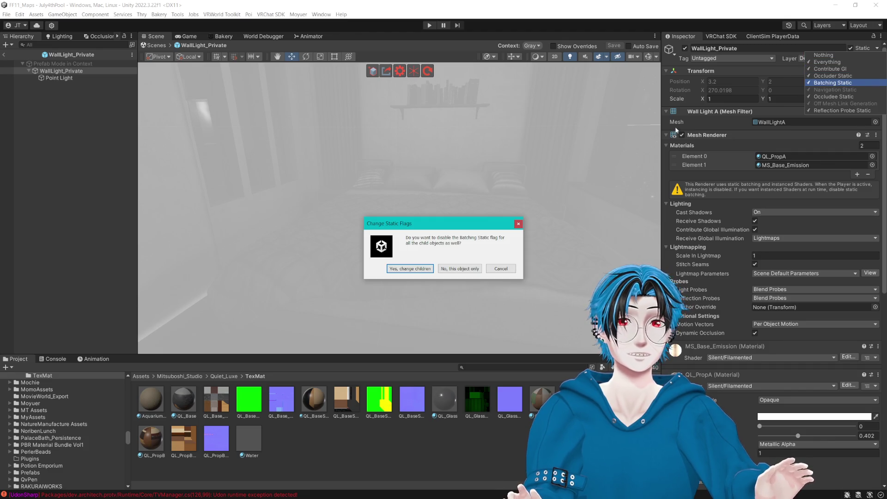
click(413, 268)
click(877, 49)
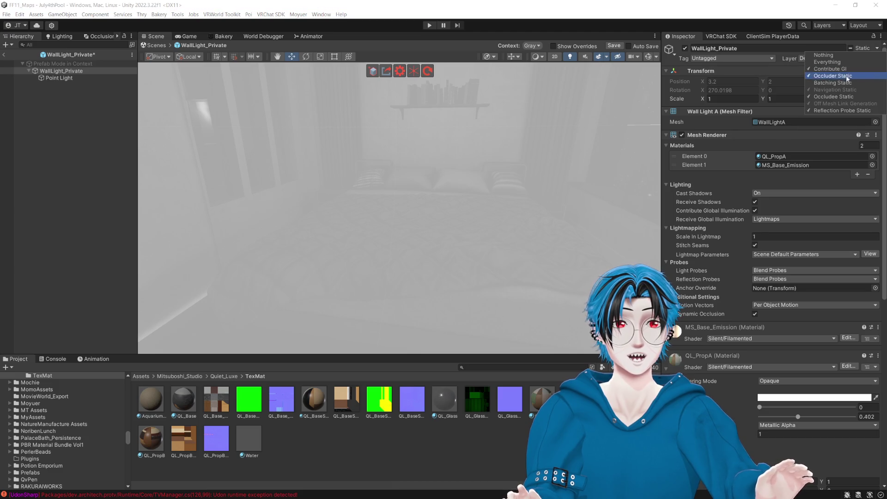
click(831, 75)
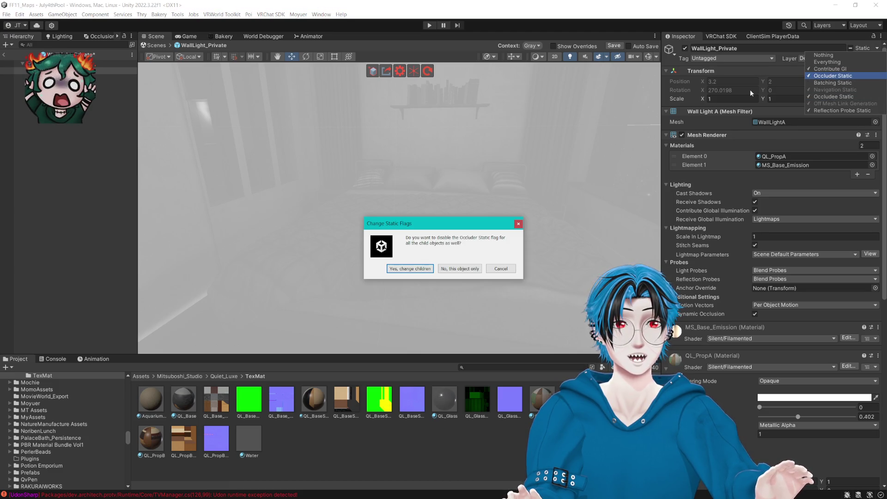
click(409, 269)
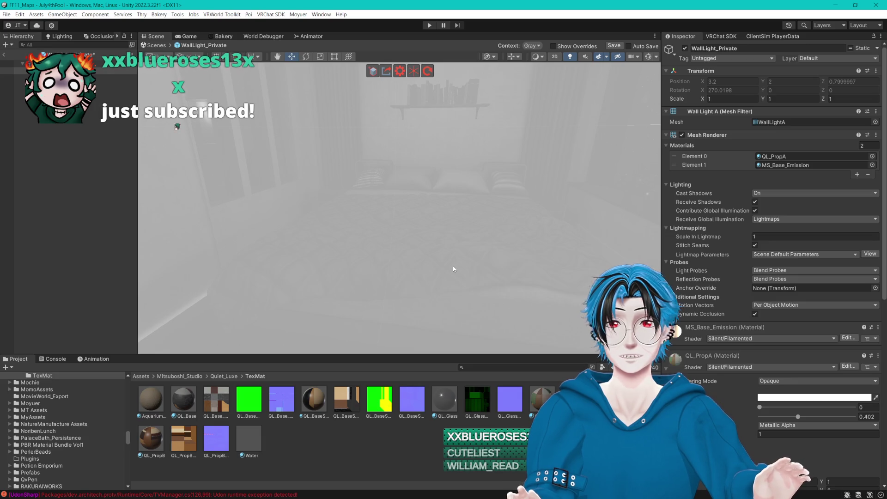
- Enter 0 for lightmap scale, set Receive Global Illumination to Light Probes, and save the prefab
click(767, 236)
text(0)
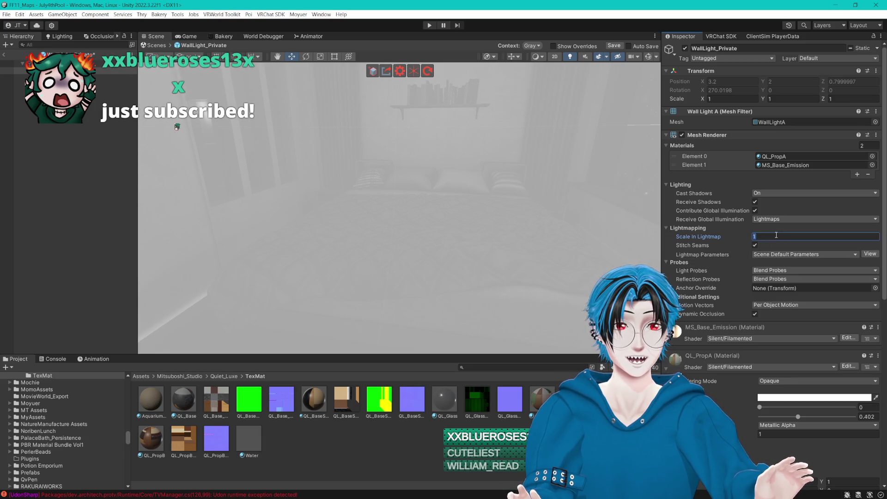
click(772, 220)
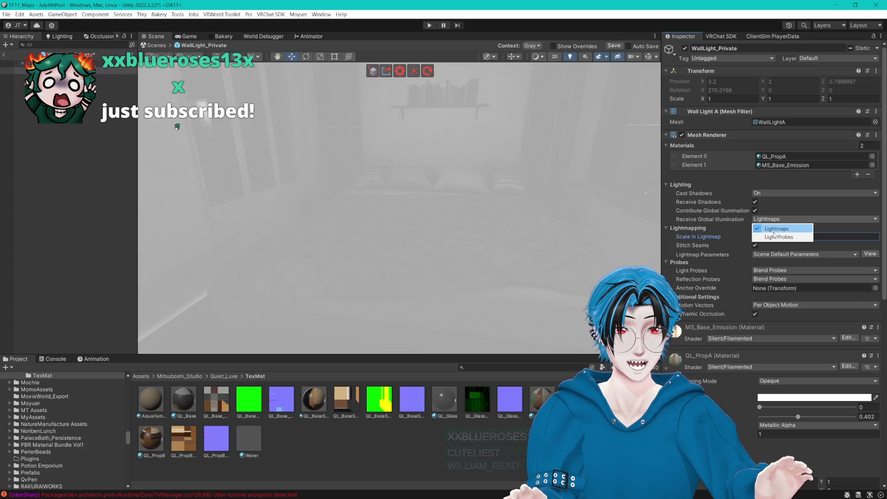
click(769, 236)
click(5, 56)
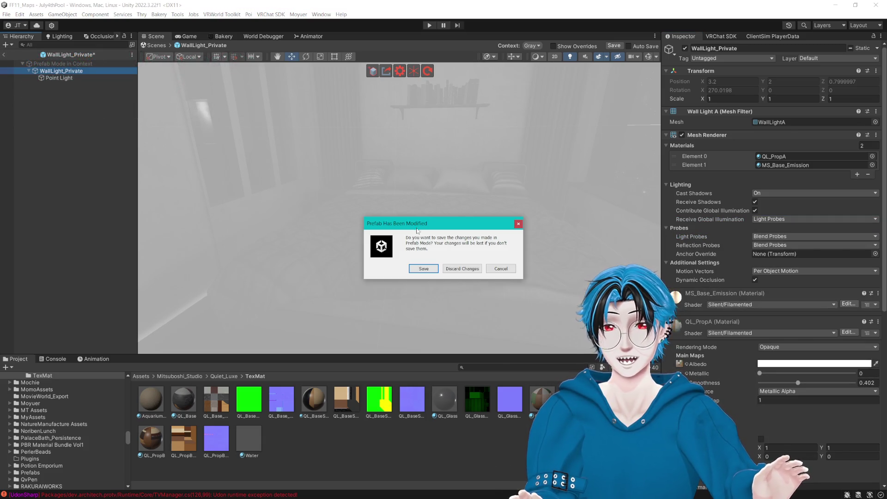
click(423, 268)
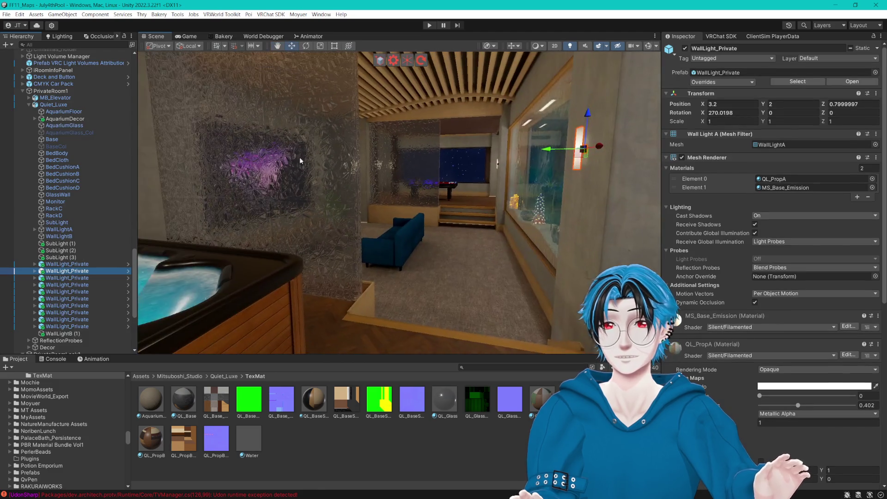
mouse_move(429, 163)
mouse_down()
mouse_move(279, 156)
mouse_move(544, 170)
mouse_up()
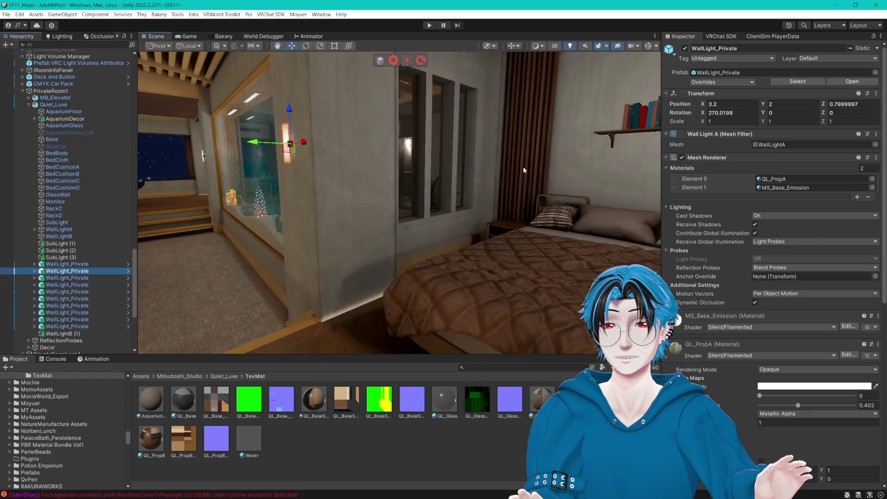
- Drag BedCloth into its own Anchor Override field, then select Reflection Probe_PR1_Bed
drag(461, 171, 479, 194)
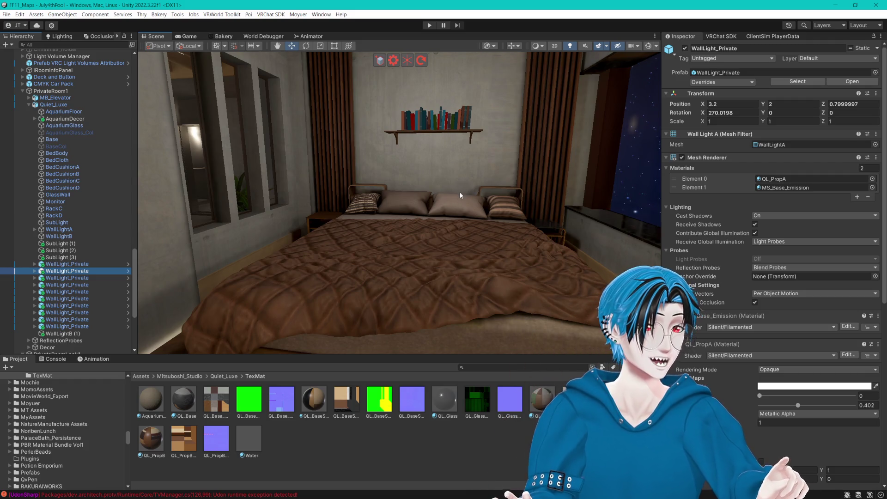
drag(481, 194, 456, 237)
click(451, 238)
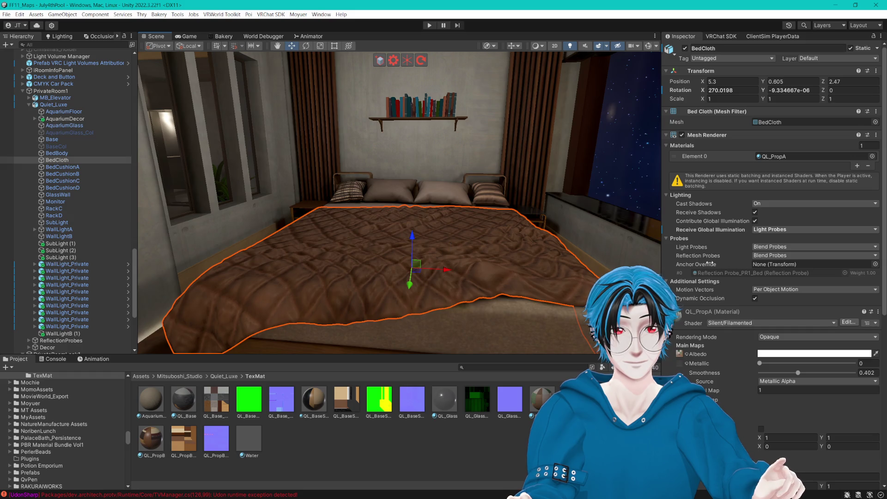
drag(58, 162, 781, 266)
drag(556, 253, 552, 248)
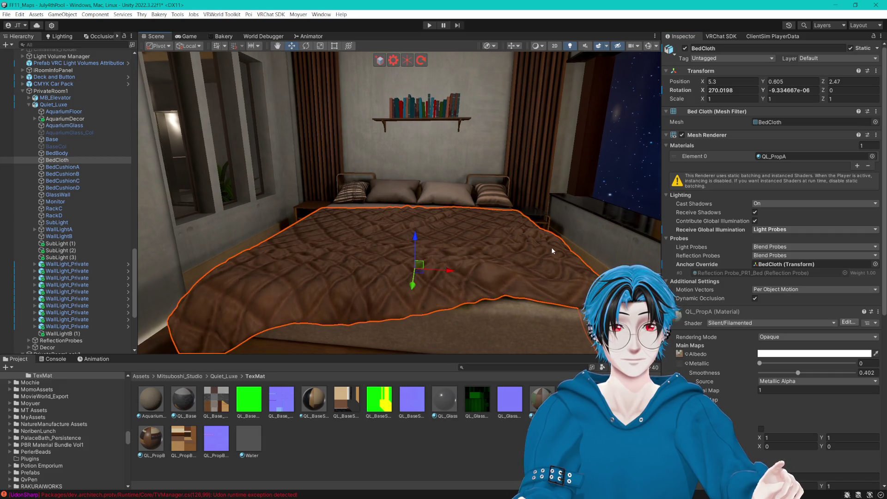
click(782, 270)
click(78, 350)
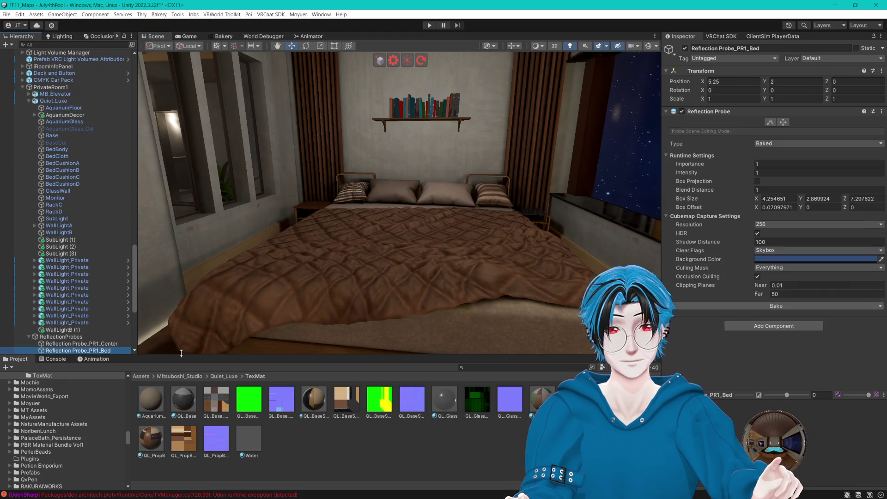
- Brighten the Book set_03 material's Albedo tint to E3E3E3
click(455, 451)
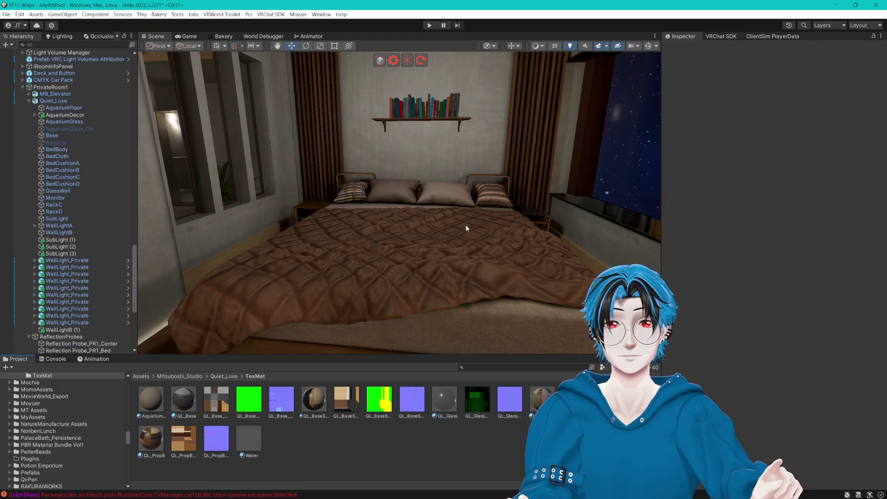
click(428, 116)
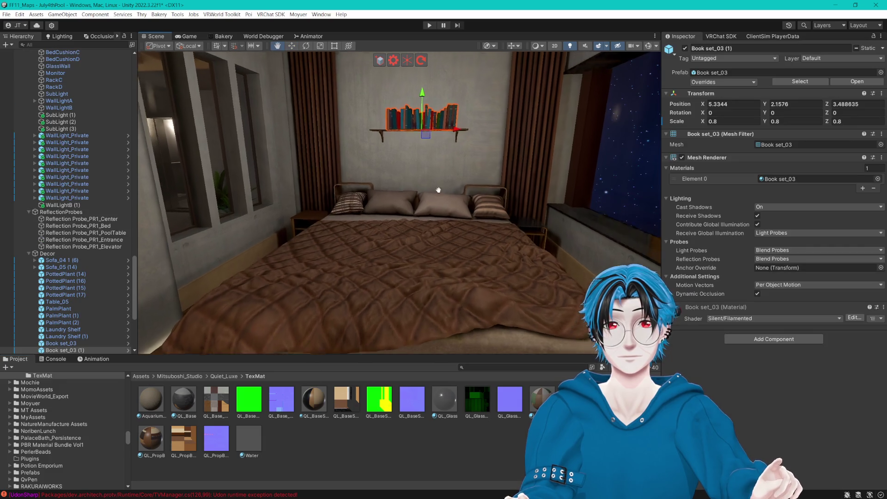
click(782, 180)
double_click(782, 181)
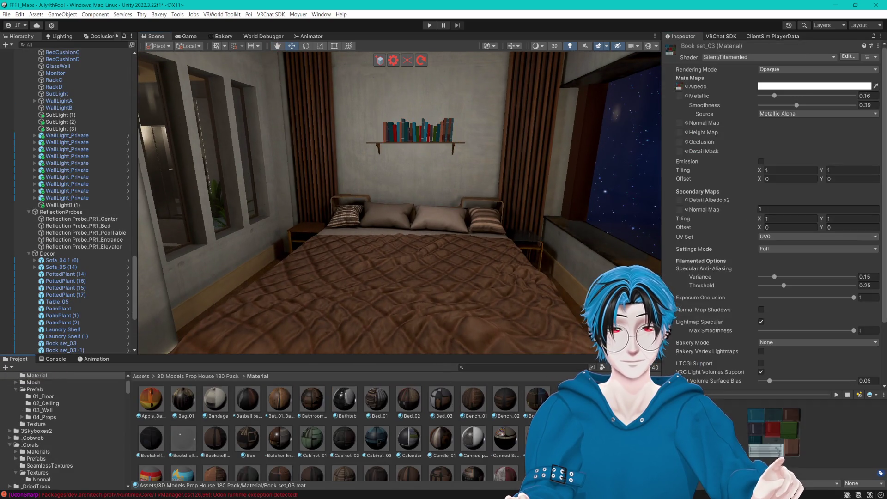
click(776, 87)
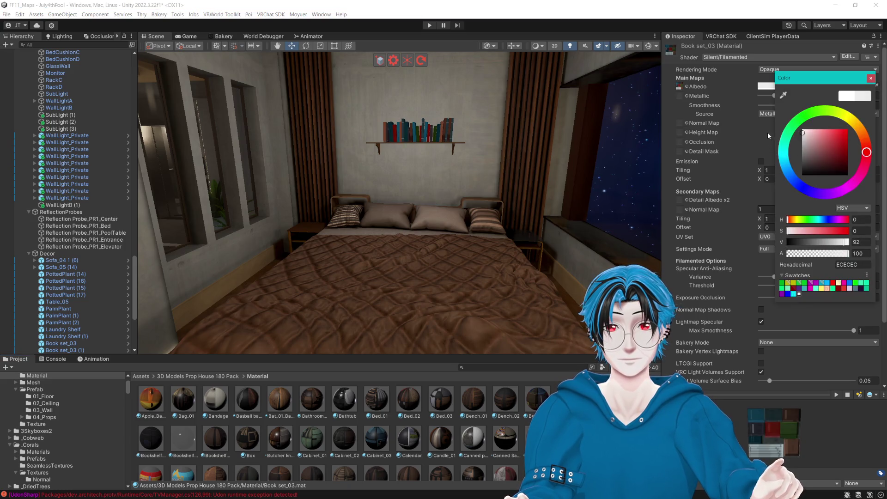
drag(836, 242, 844, 242)
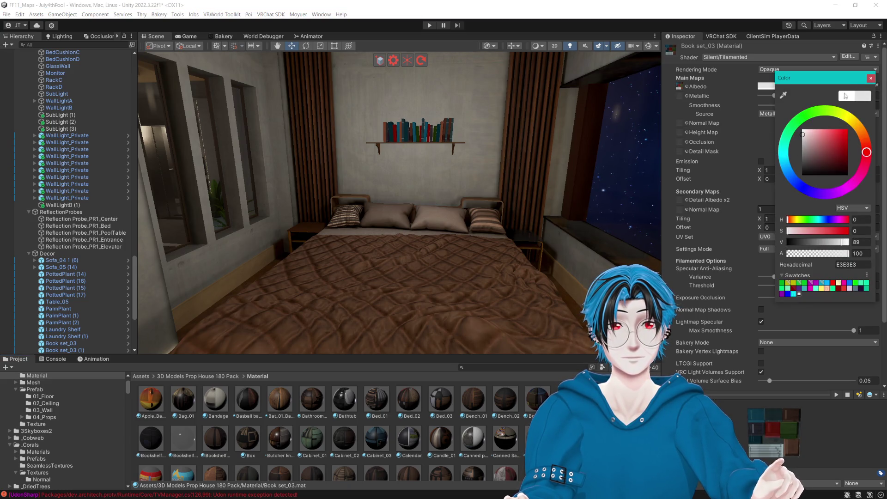
click(870, 78)
- Reselect the shelf books and locate the Book set_03 material's albedo texture
drag(555, 189, 498, 186)
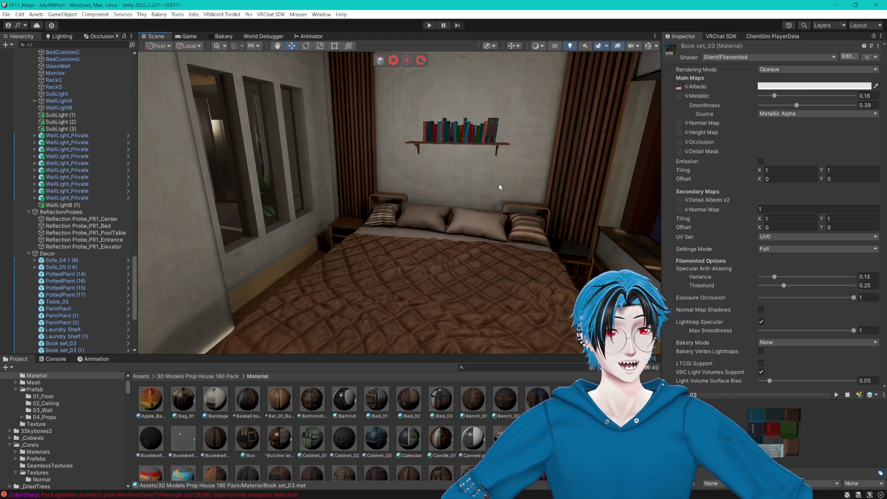
scroll(448, 193, up, 5)
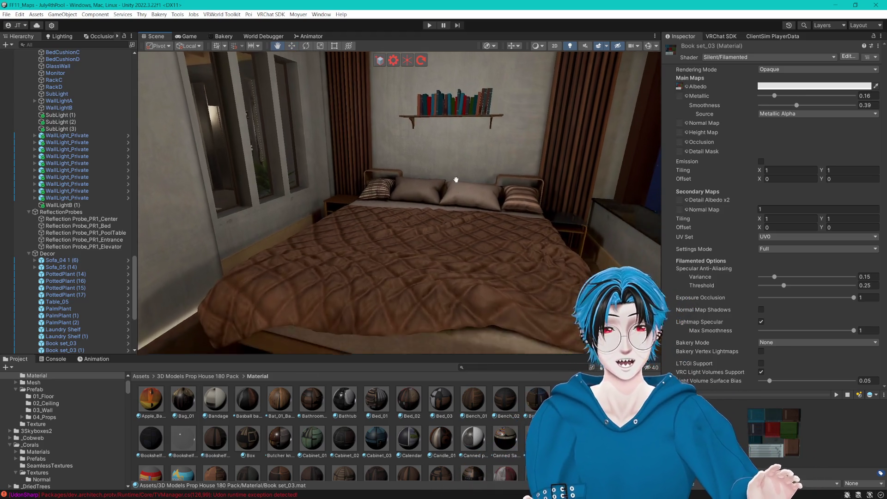
click(440, 218)
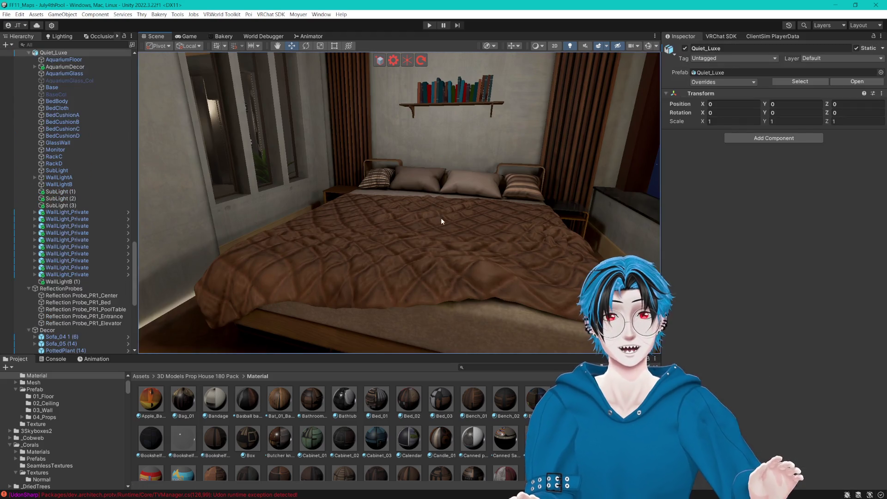
click(450, 236)
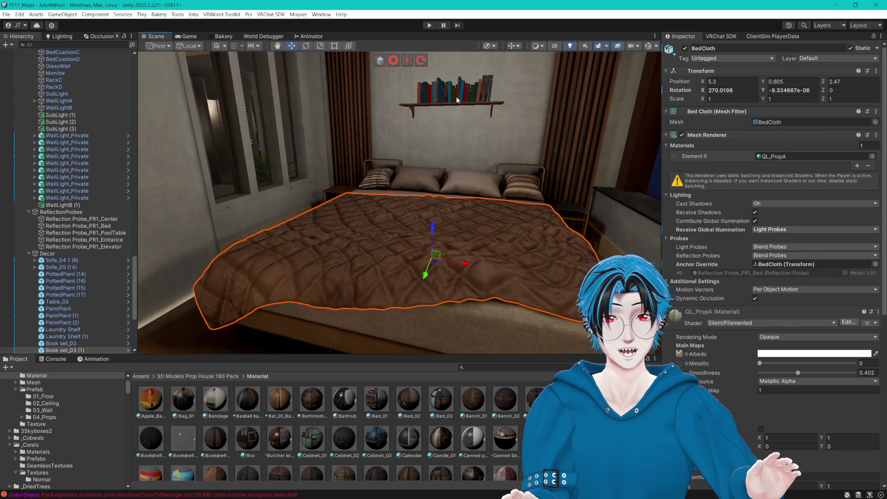
click(456, 99)
click(785, 179)
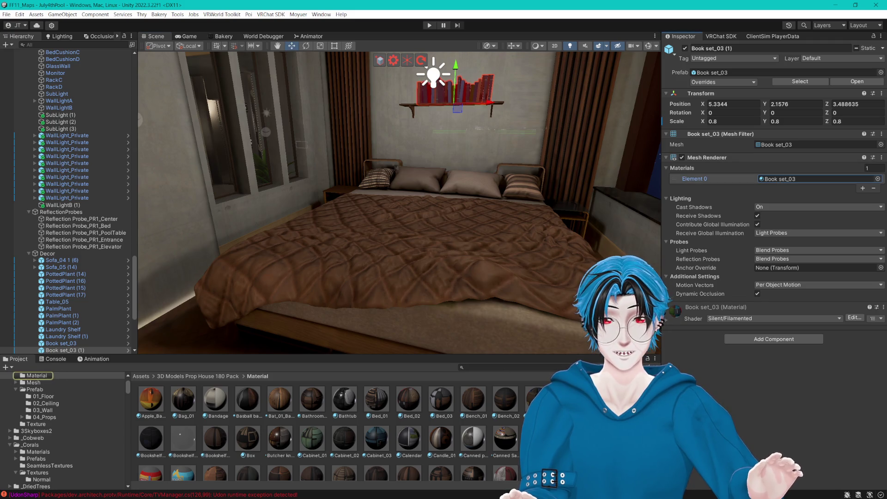
double_click(786, 179)
click(680, 87)
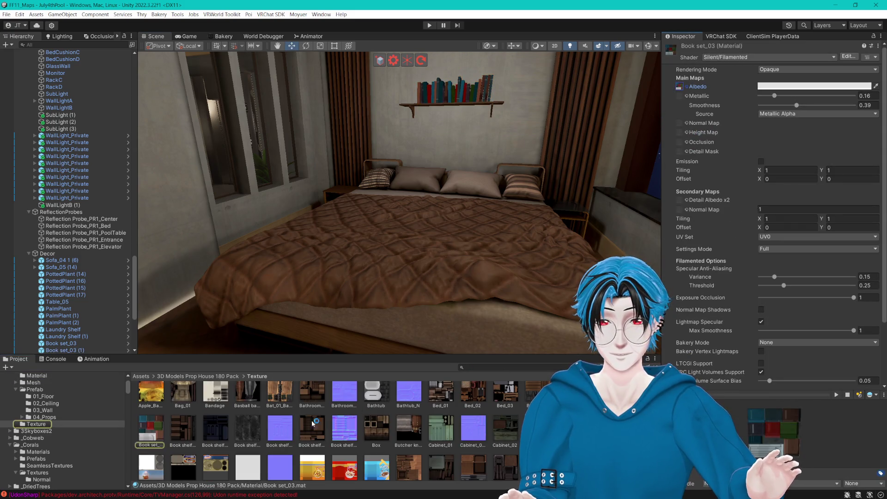
- Set the Book set_03 texture's Max Size to 512 with Crunch Compression and apply
click(158, 436)
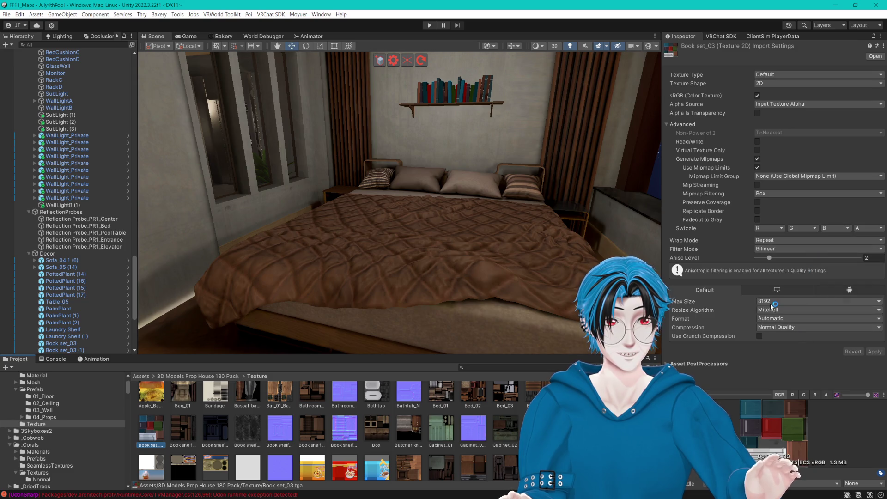
click(774, 304)
click(773, 344)
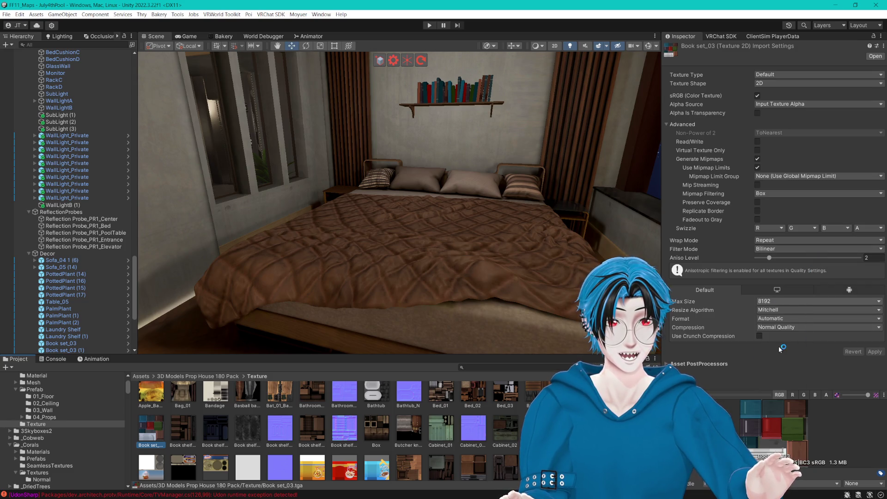
click(759, 336)
click(872, 359)
- Enlarge the asset browser and Scene view, then swing the view back toward the bed
scroll(437, 203, down, 2)
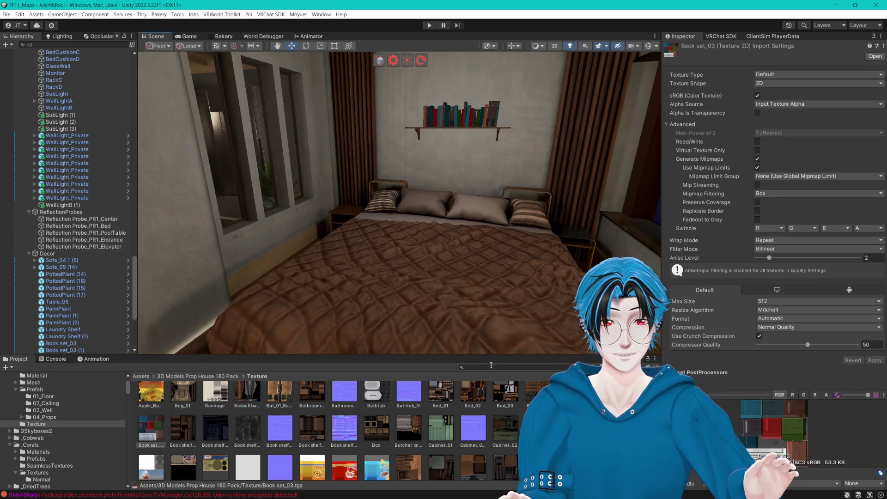
drag(397, 356, 397, 270)
scroll(323, 393, down, 5)
scroll(323, 393, down, 3)
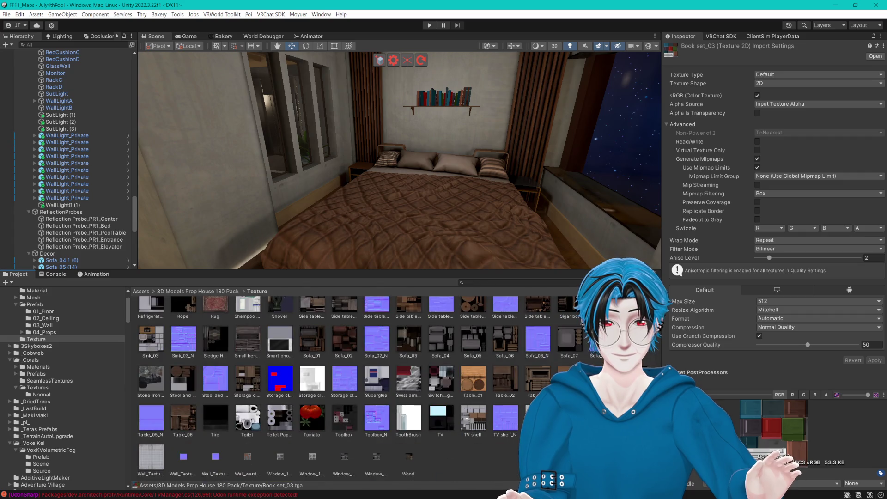
click(462, 462)
scroll(438, 203, up, 2)
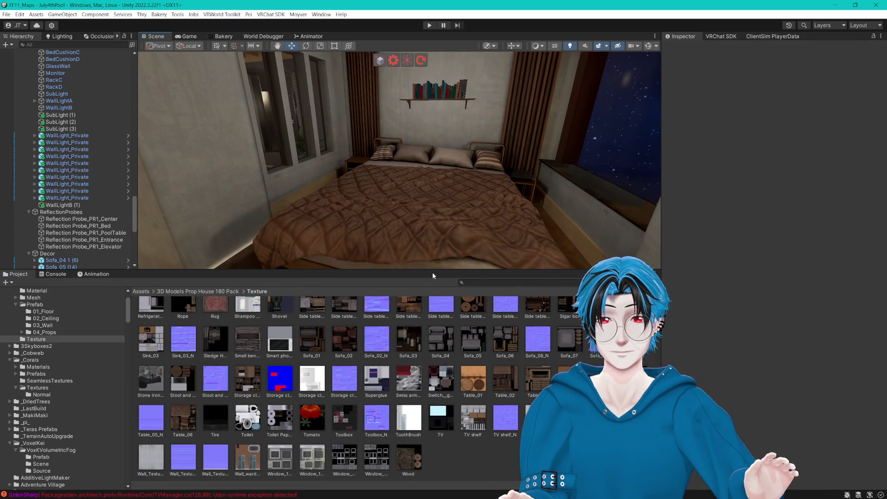
drag(429, 280, 429, 382)
mouse_move(465, 254)
mouse_down()
mouse_move(293, 254)
mouse_move(470, 238)
mouse_move(536, 191)
mouse_move(501, 223)
mouse_move(481, 223)
mouse_up()
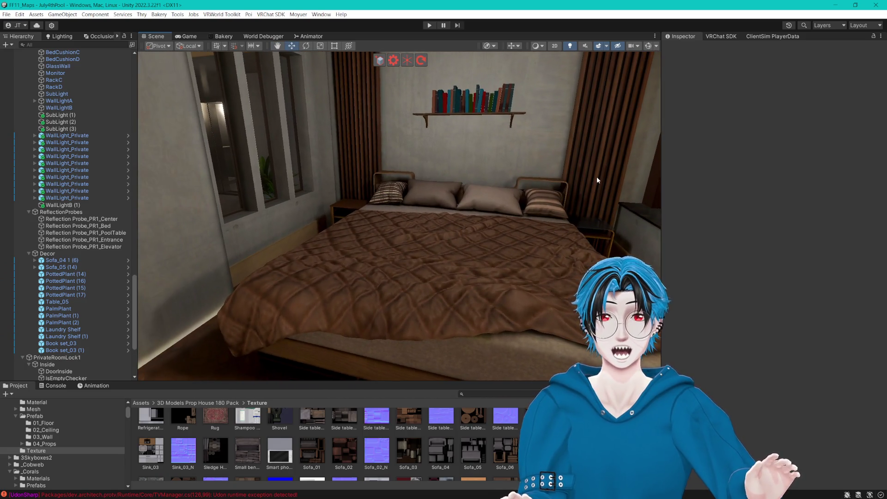
- Select and frame AquariumFloor and review its static flags without changing them
click(596, 176)
scroll(90, 278, down, 10)
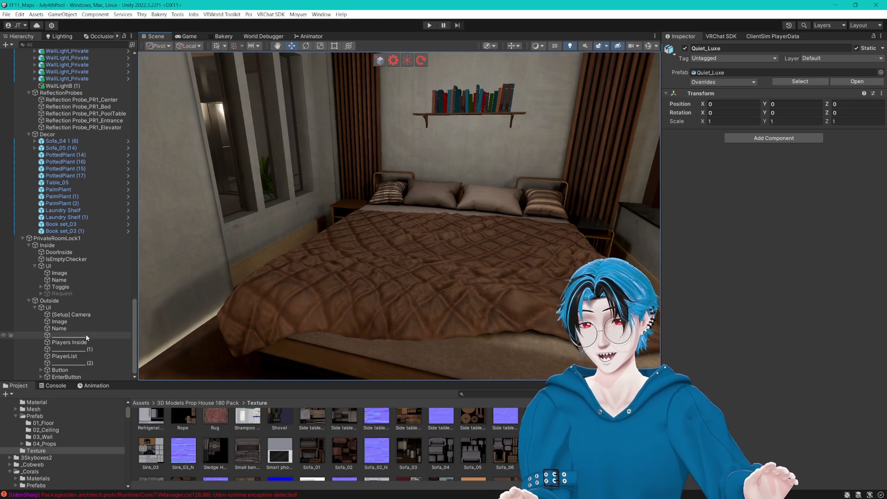
scroll(86, 323, up, 8)
click(353, 264)
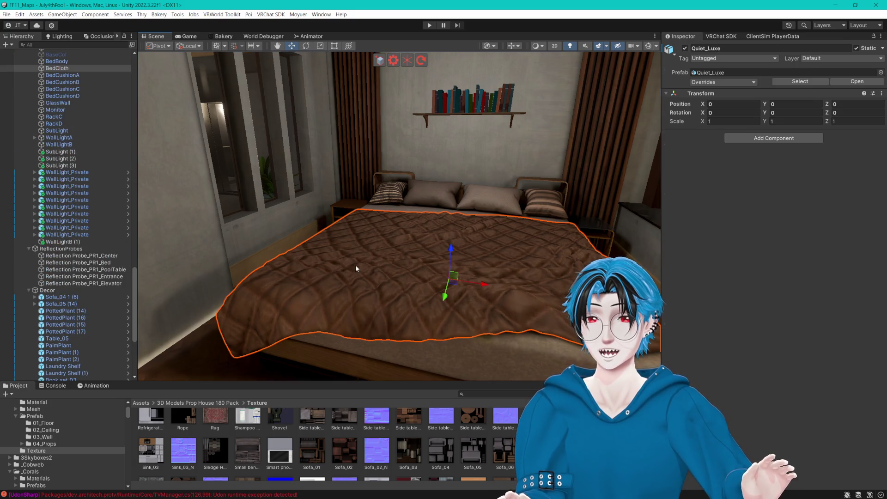
scroll(84, 126, up, 5)
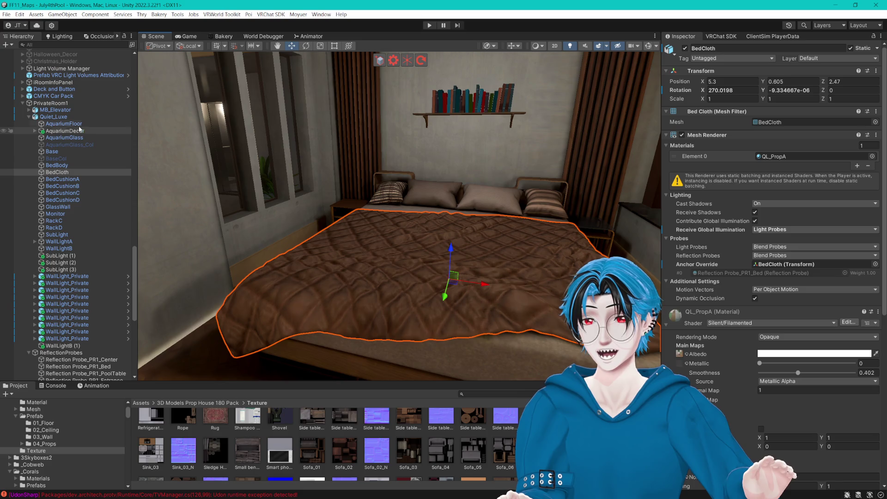
click(74, 125)
double_click(73, 123)
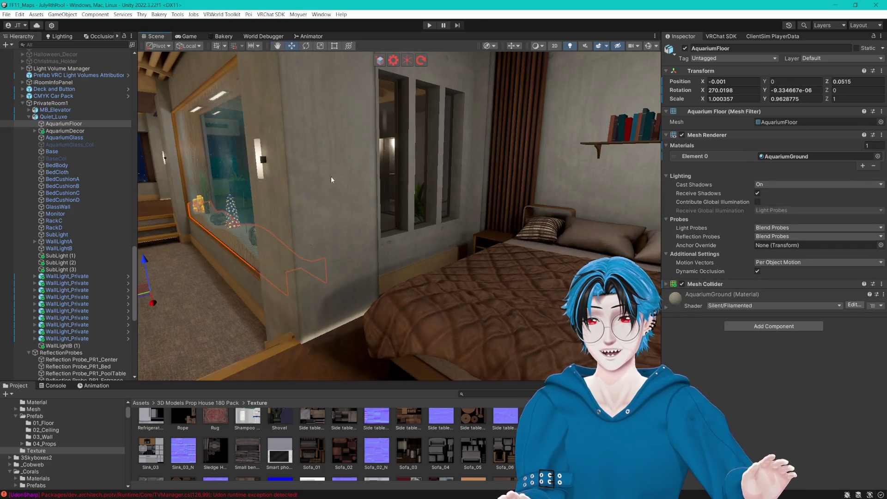
click(881, 48)
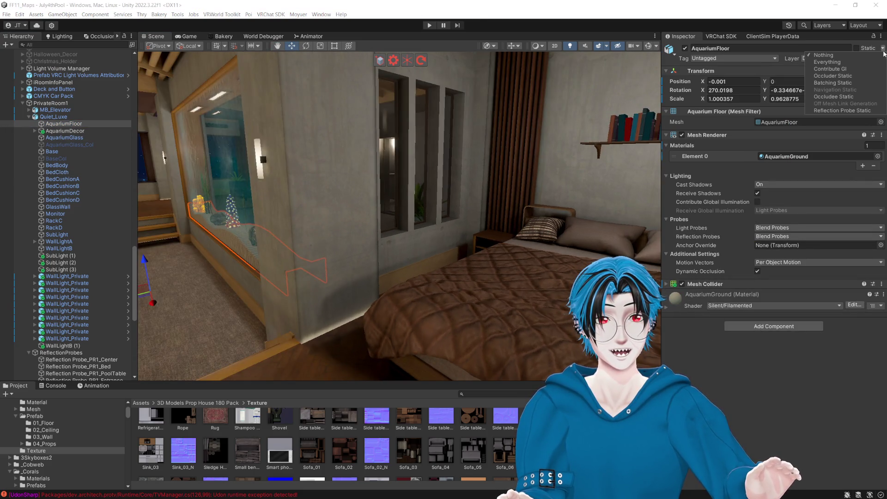
click(855, 72)
- Select WallLightA from the Hierarchy and look over its Static flags
click(68, 165)
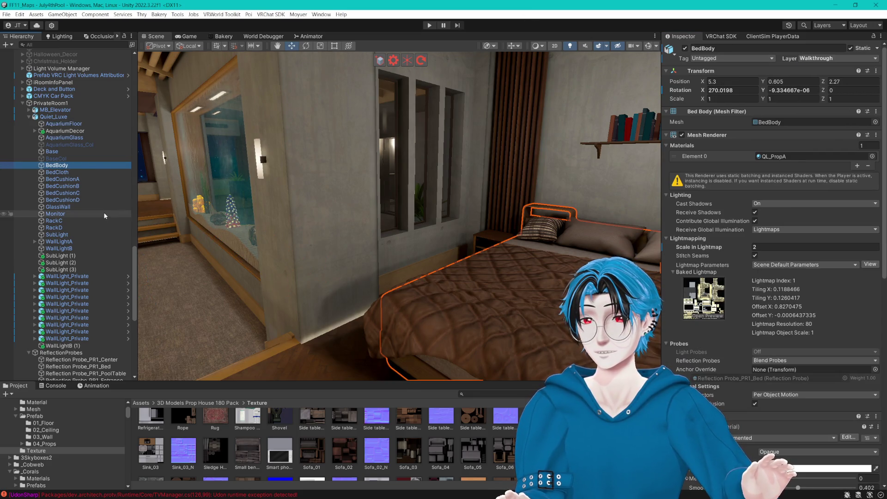
click(70, 213)
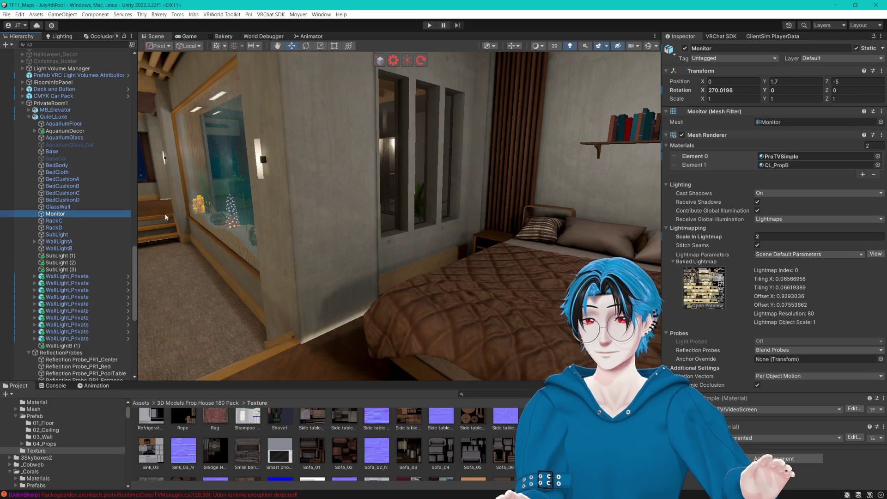
click(68, 242)
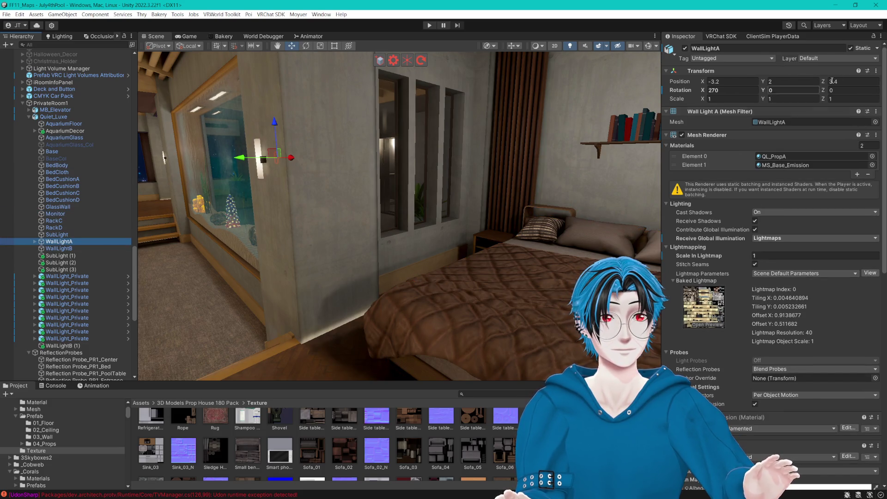
click(878, 49)
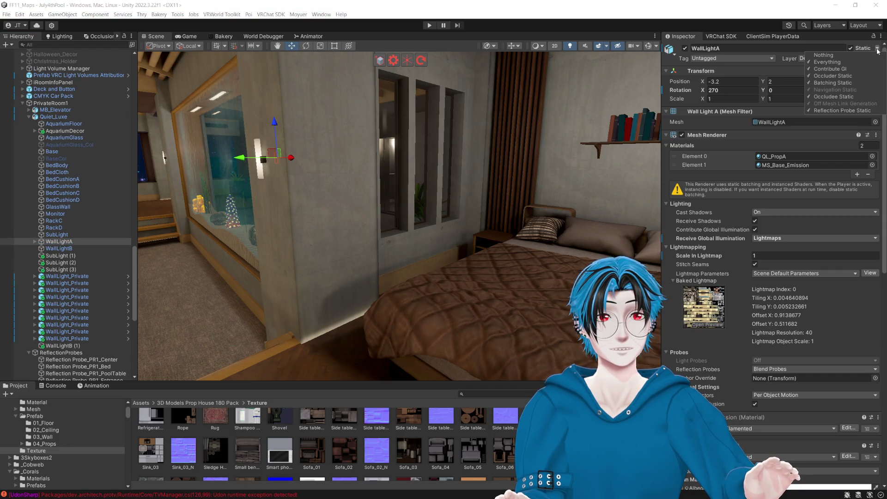
click(497, 3)
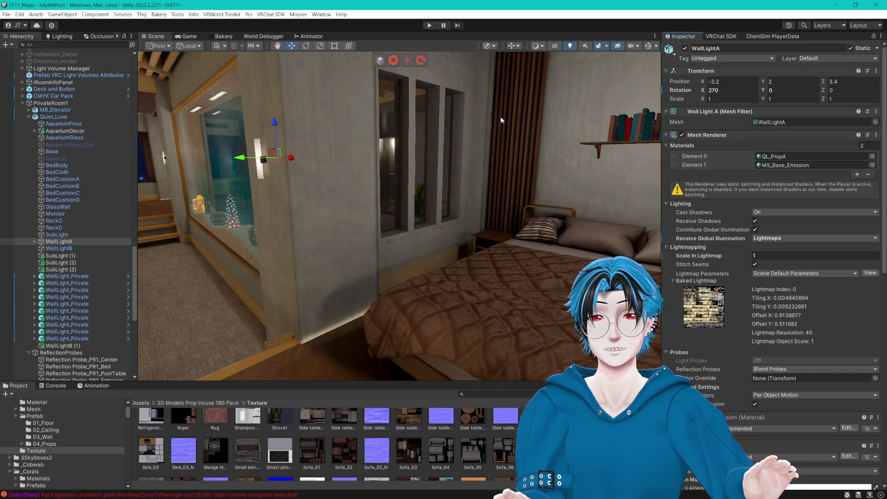
- Clear Occluder Static and Batching Static on WallLightA, including its children
click(877, 48)
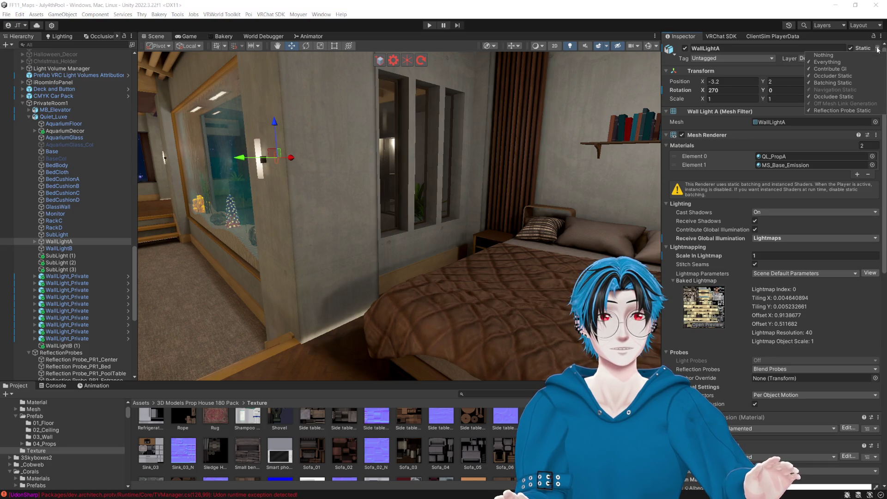
click(860, 55)
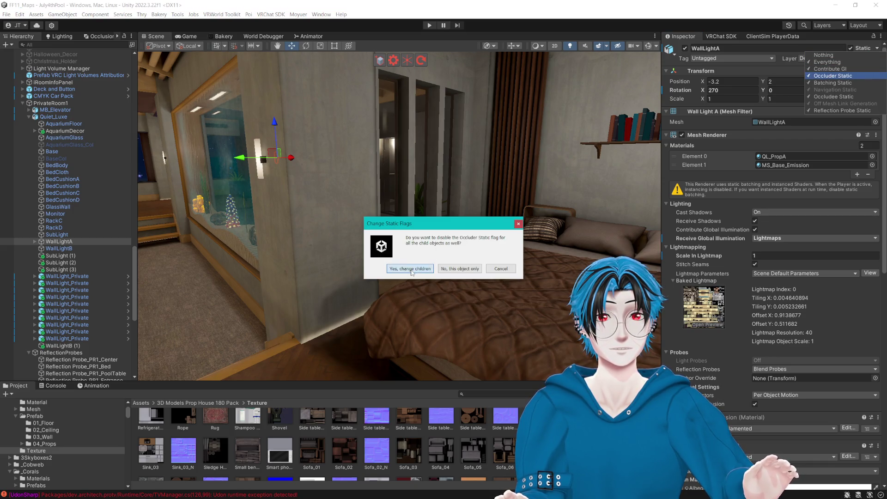
click(410, 270)
click(878, 48)
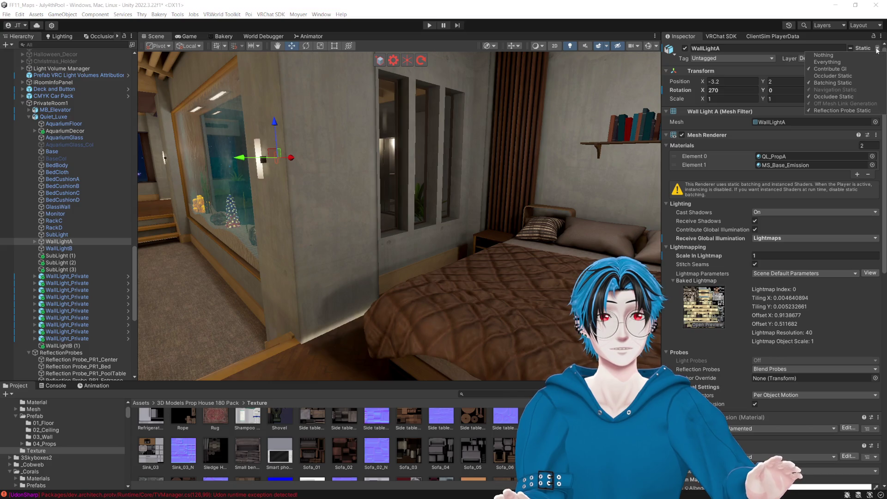
click(825, 82)
click(411, 268)
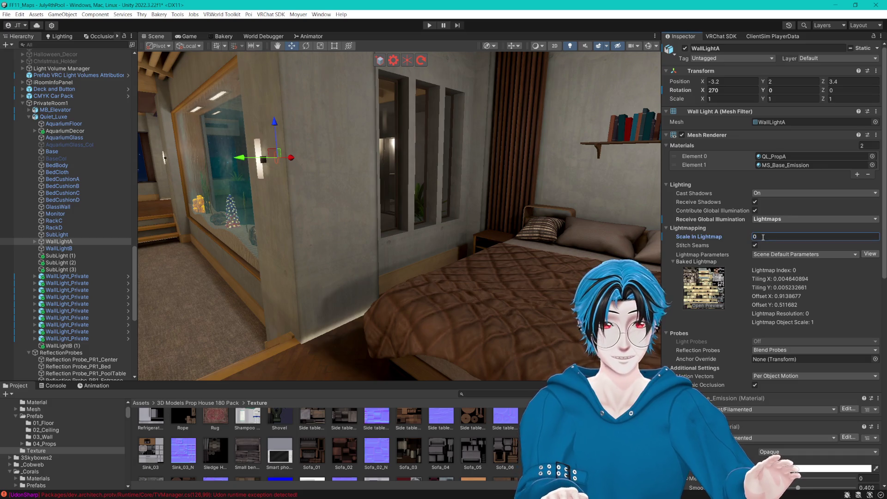
- Set WallLightA's Receive Global Illumination to Light Probes and collapse the QL_PropA material
click(770, 220)
click(779, 237)
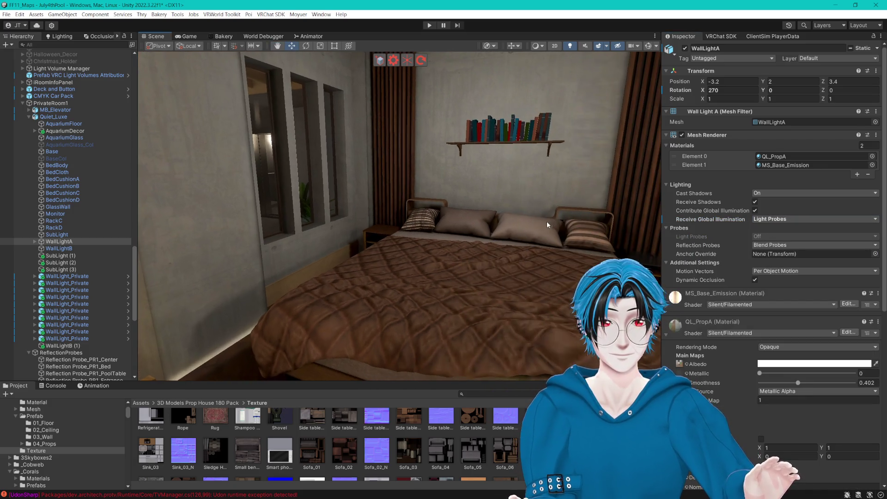
click(667, 335)
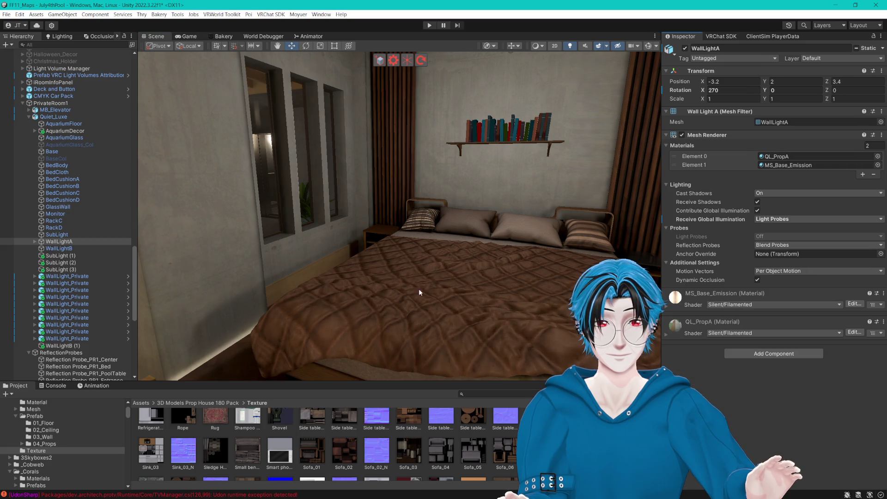
click(64, 228)
- Select the bed pieces from BedBody to BedCushionD and turn off their Batching Static
drag(194, 277, 187, 291)
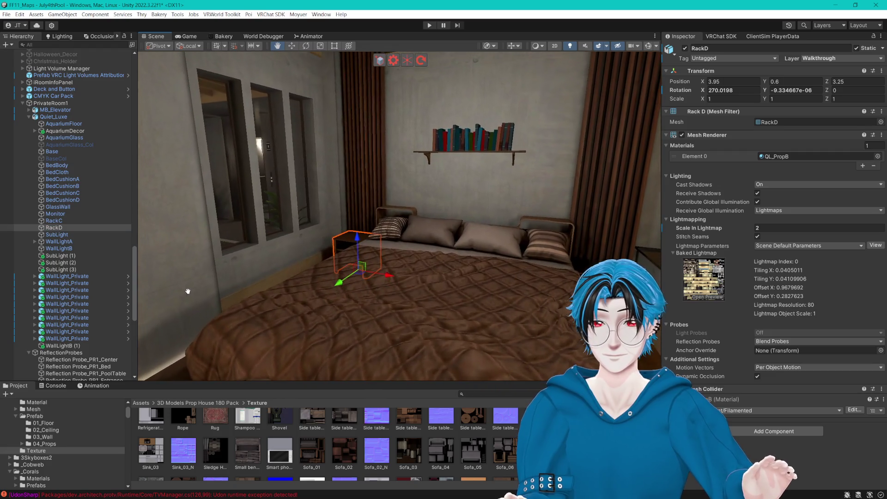
click(58, 235)
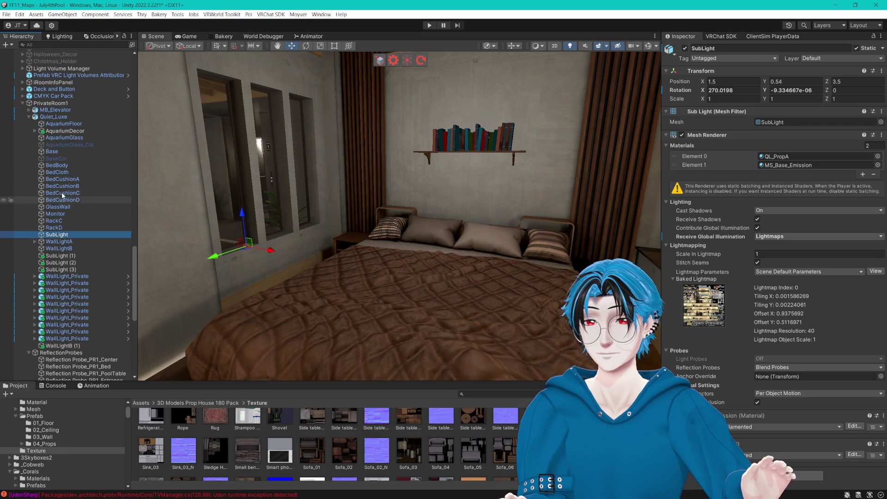
shift+click(59, 166)
click(65, 166)
key(Down)
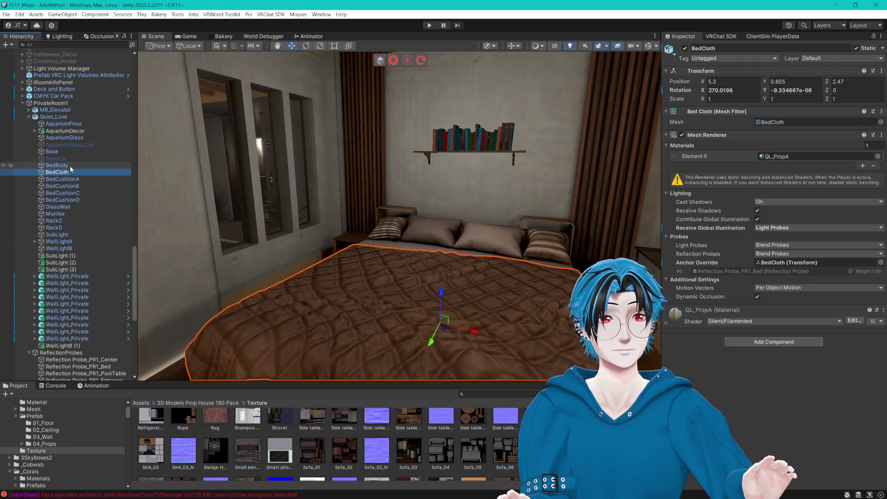
key(Down)
key(Down)
key(Down)
key(Down)
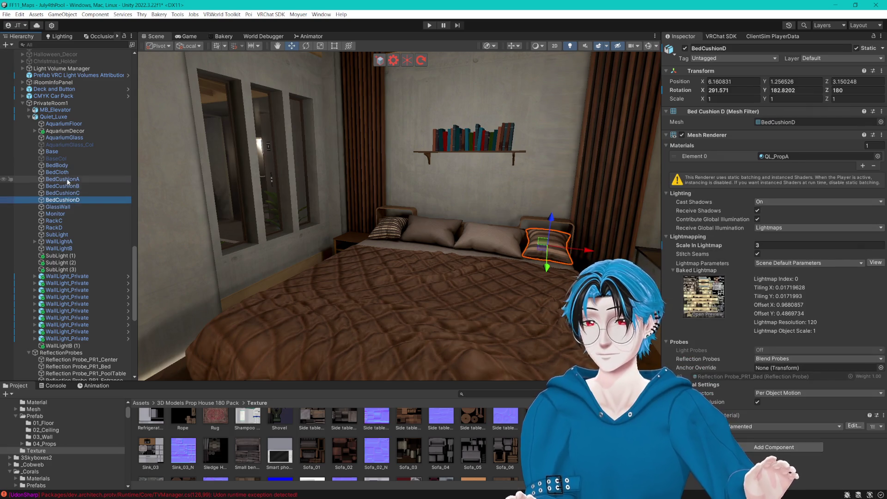
shift+click(58, 165)
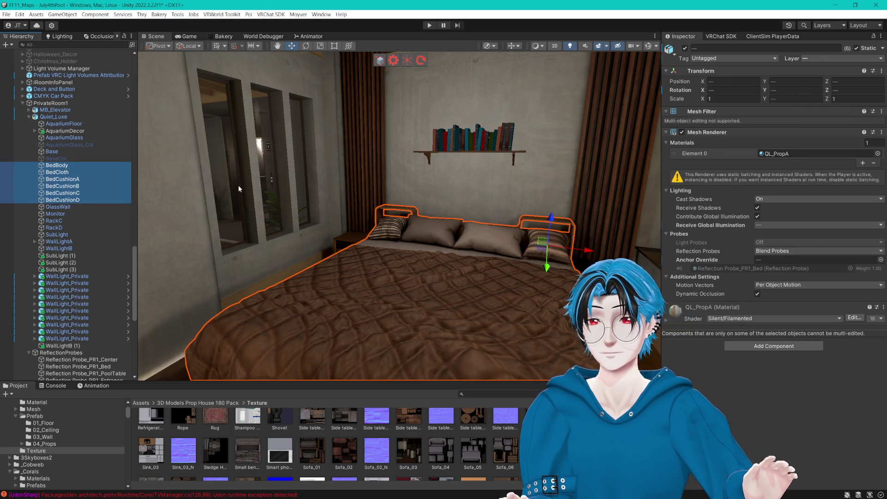
click(883, 48)
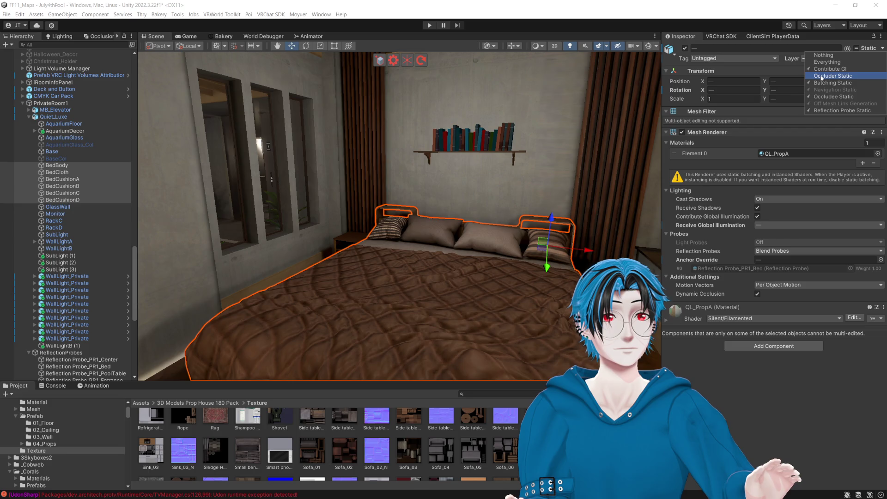
click(823, 83)
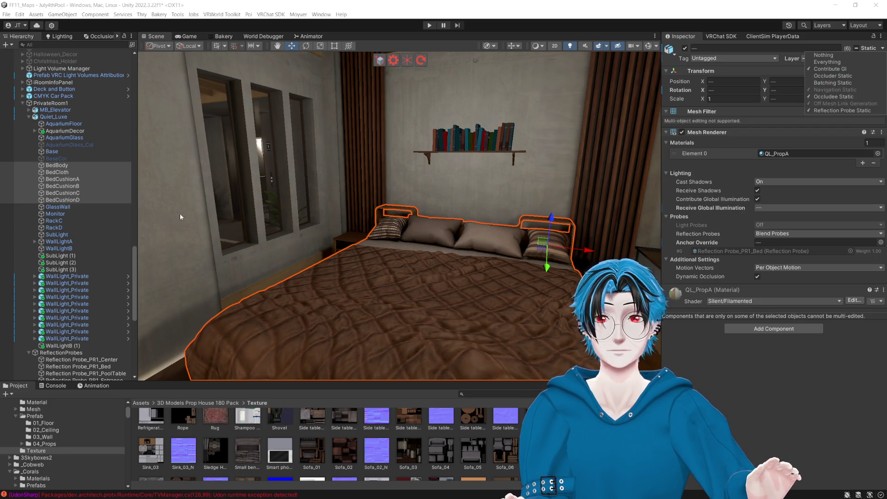
- Select Monitor, RackC, RackD and WallLightB together and review their Static flags
click(62, 213)
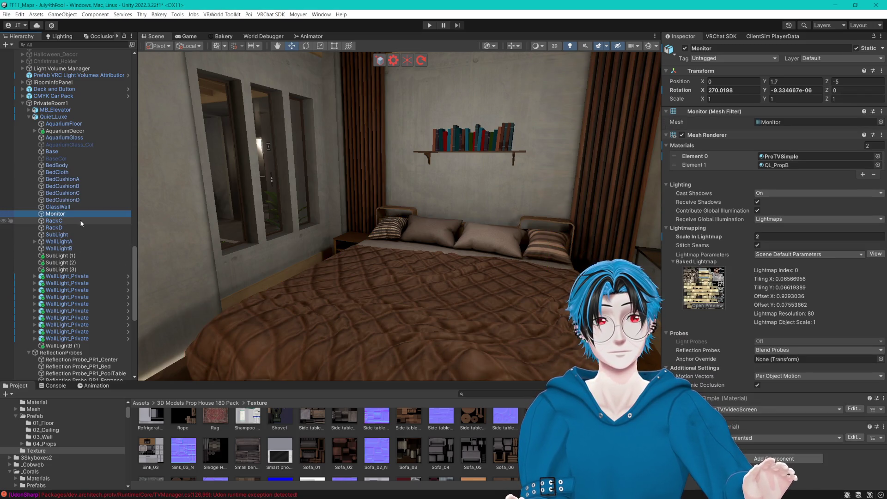
ctrl+click(76, 221)
ctrl+click(65, 227)
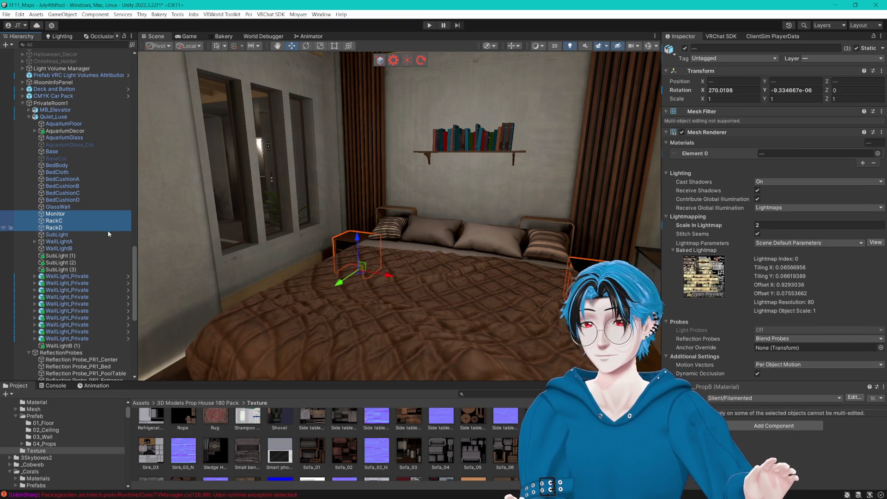
ctrl+click(69, 248)
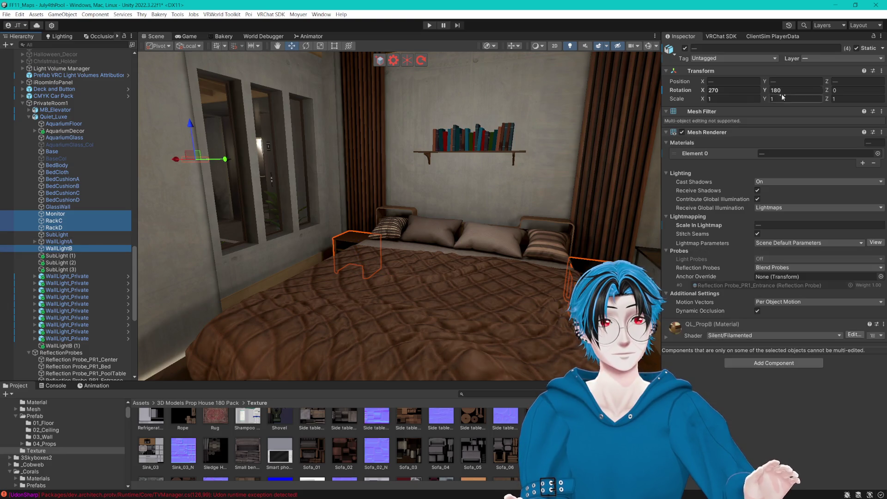
click(883, 50)
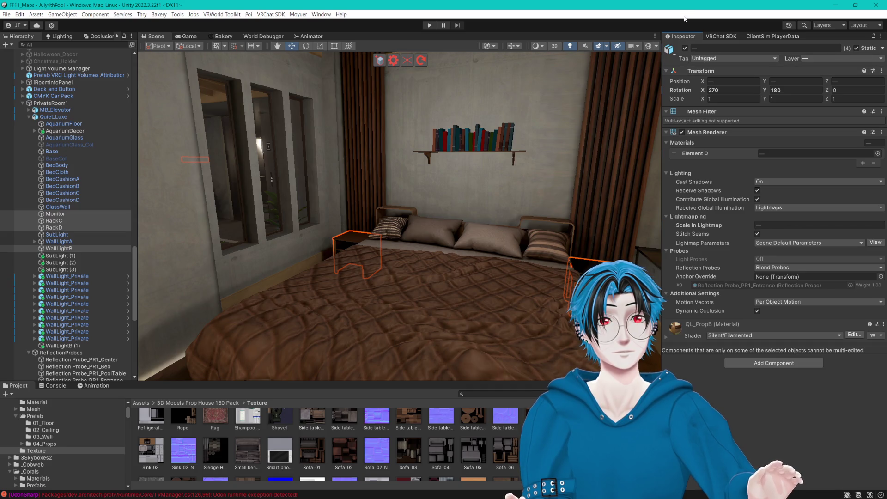
click(884, 50)
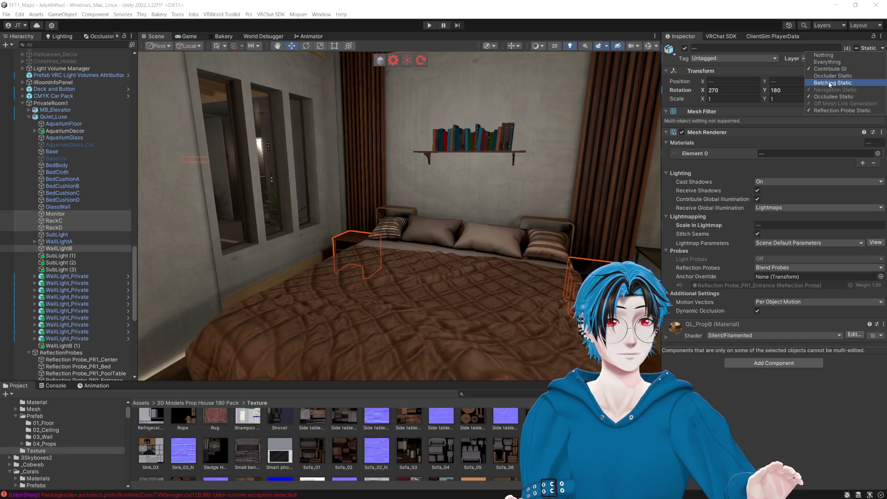
- Select a single WallLight_Private and check its Static flags
click(105, 276)
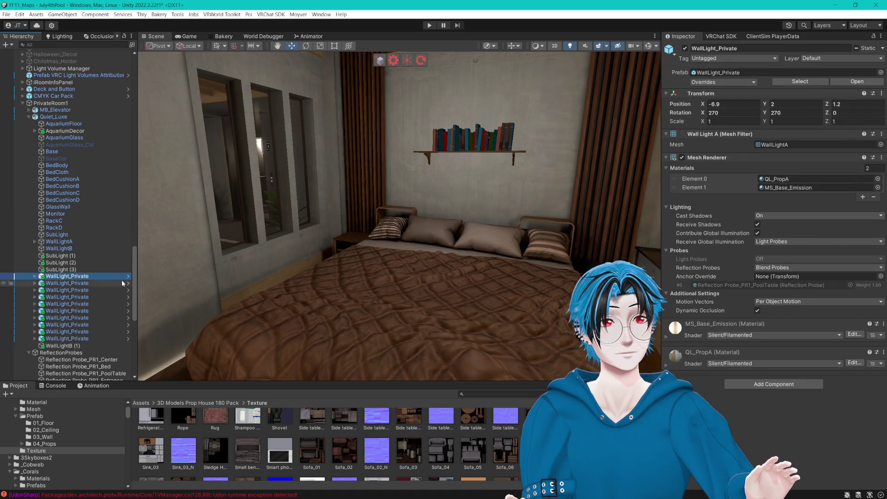
click(883, 49)
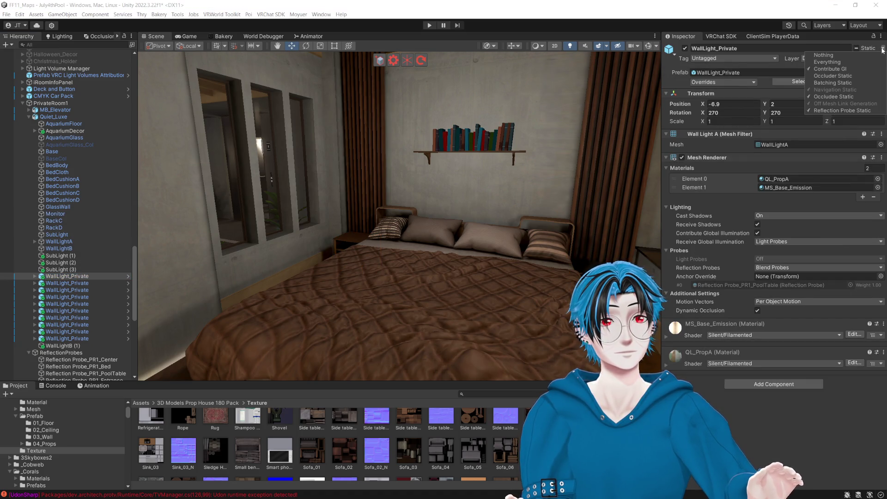
click(646, 9)
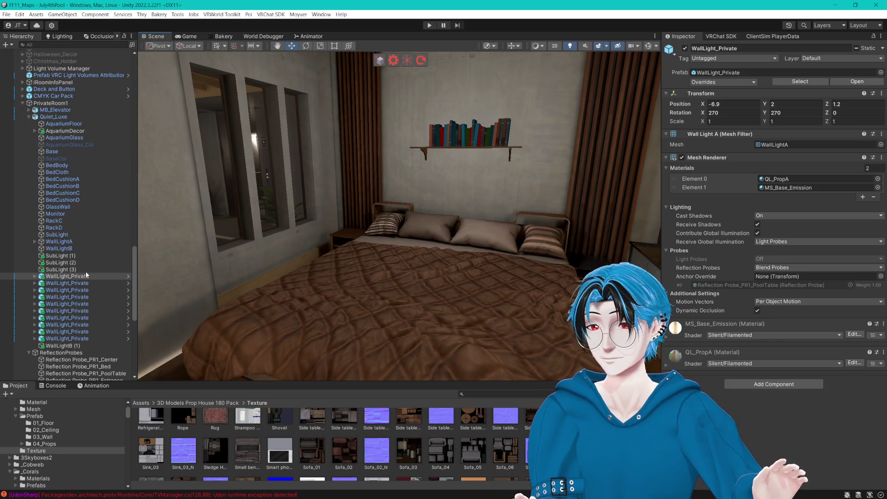
scroll(80, 269, down, 2)
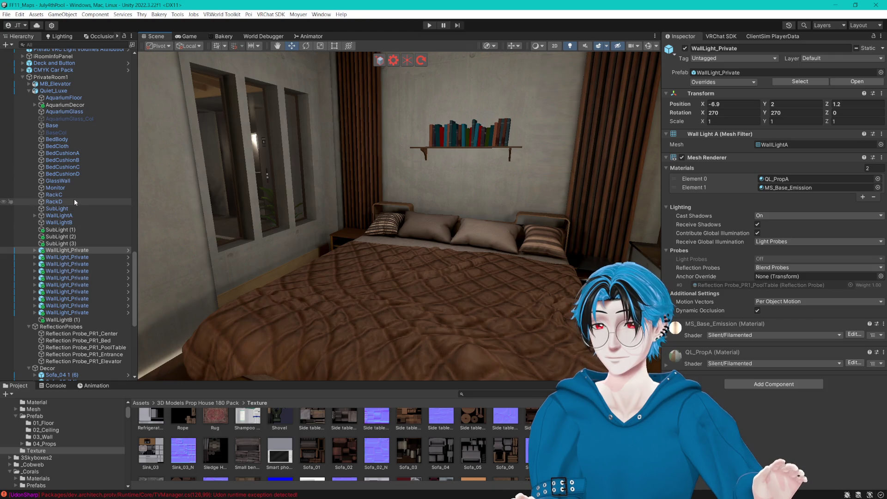
- Select SubLight through SubLight (3) together in the Hierarchy
click(68, 209)
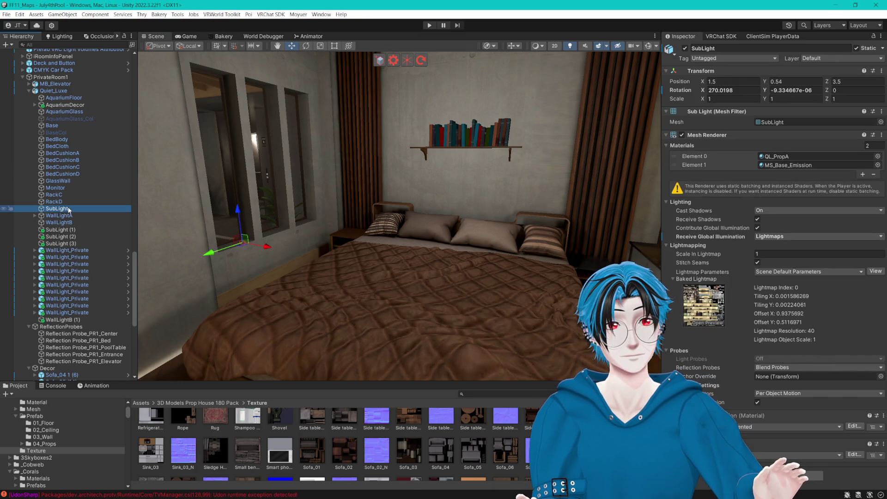
click(82, 202)
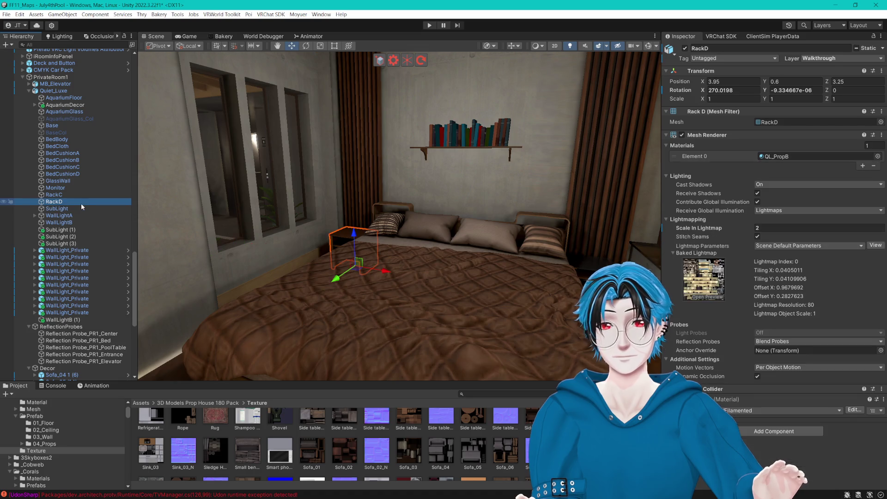
click(75, 210)
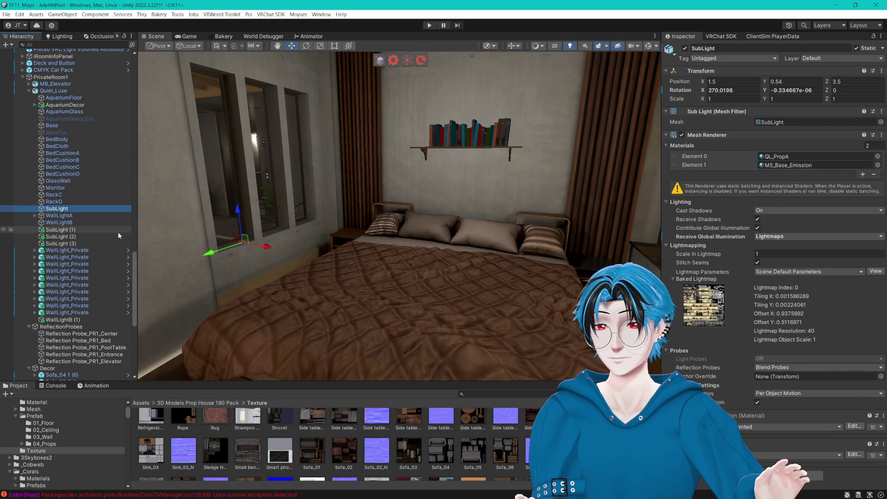
click(70, 236)
click(72, 244)
ctrl+click(65, 237)
ctrl+click(63, 230)
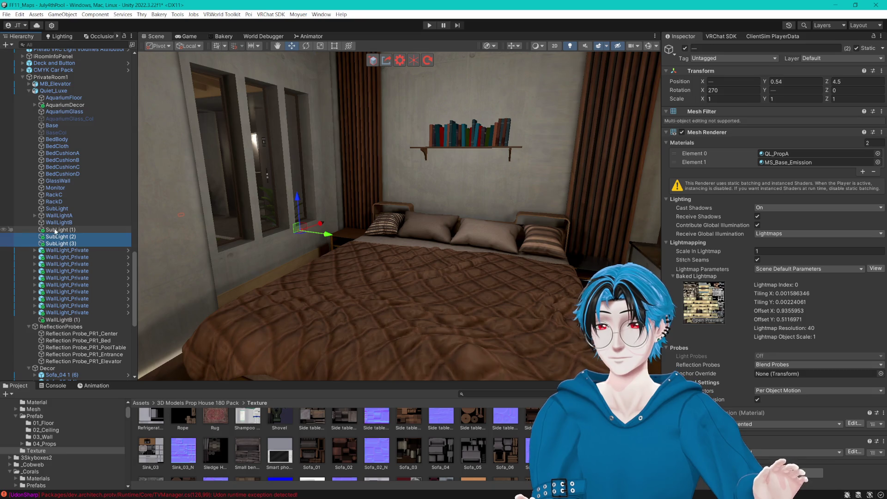
ctrl+click(61, 208)
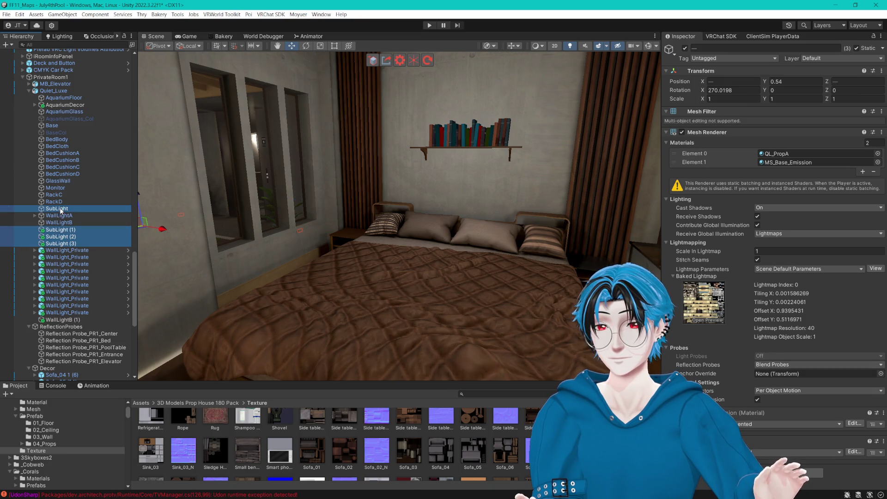
- Clear Batching Static on the four SubLights and set Receive Global Illumination to Light Probes
click(882, 48)
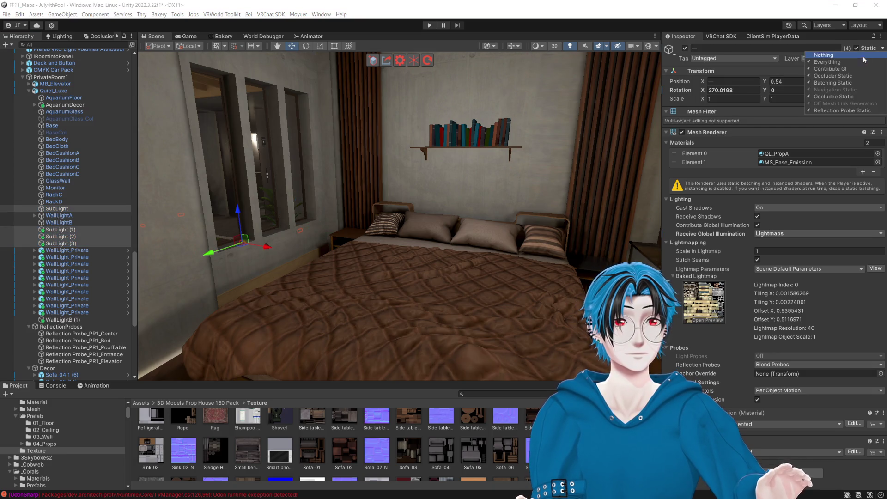
click(826, 84)
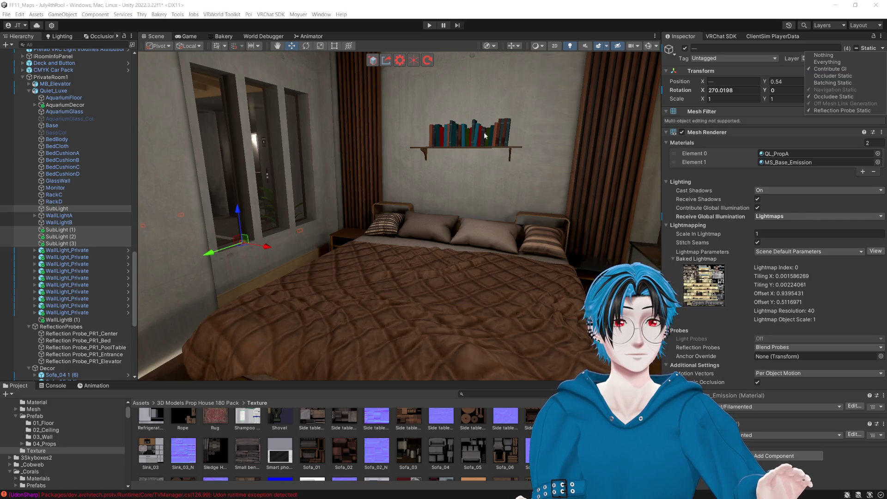
click(778, 233)
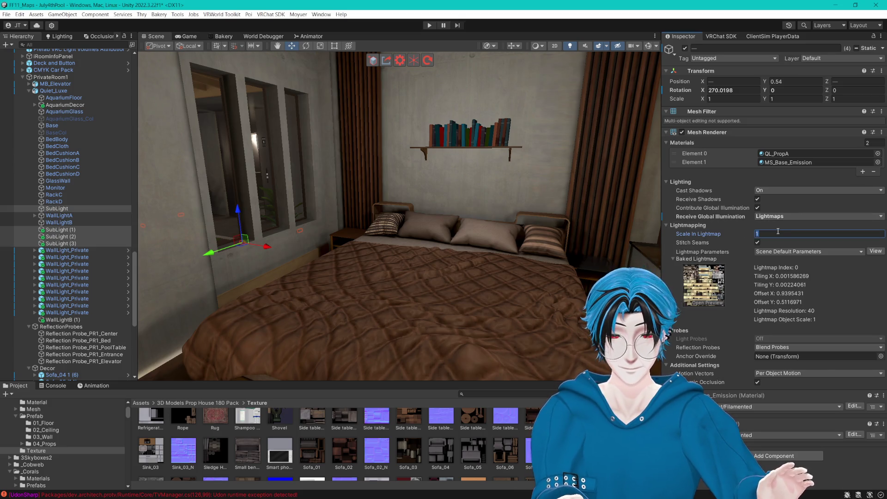
text(0)
click(767, 216)
click(780, 233)
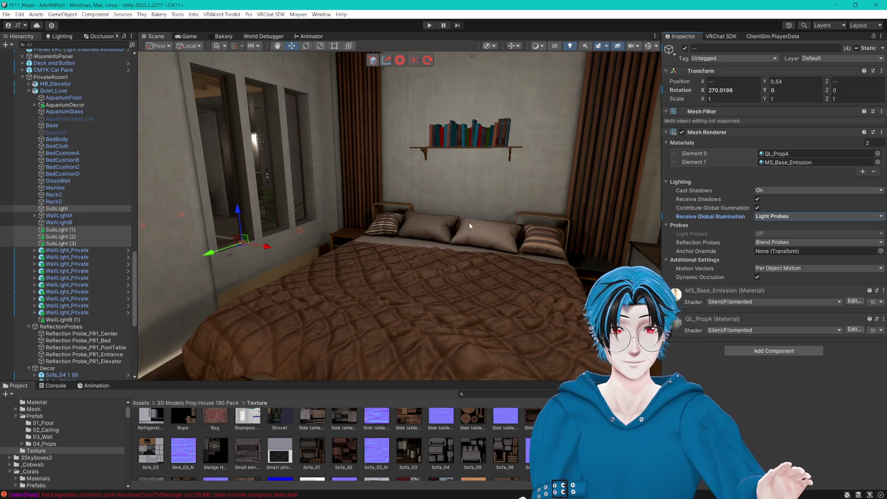
click(65, 320)
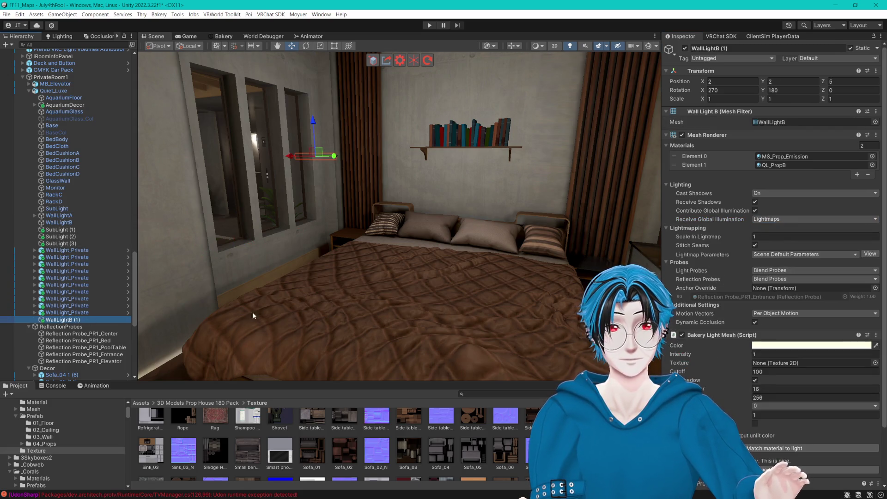
- Collapse the ReflectionProbes and Decor groups and turn the Scene view toward the aquarium pool
mouse_move(423, 134)
mouse_down()
mouse_move(392, 139)
mouse_move(416, 143)
mouse_up()
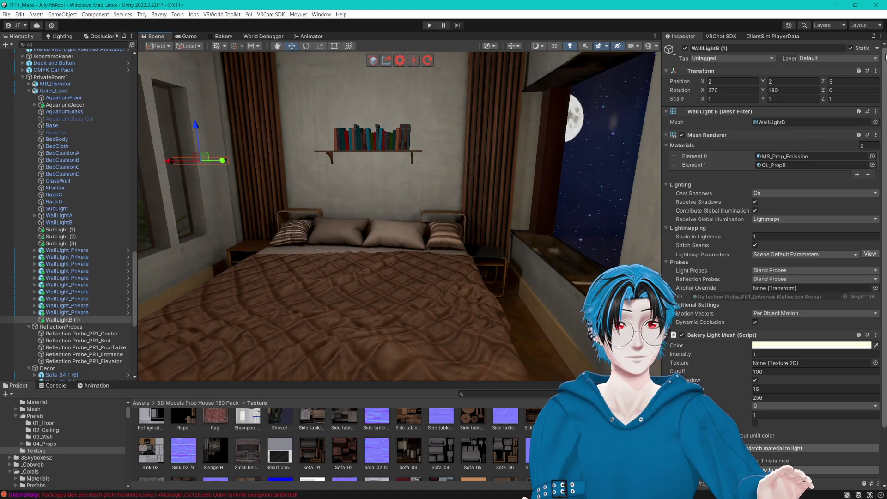
click(877, 48)
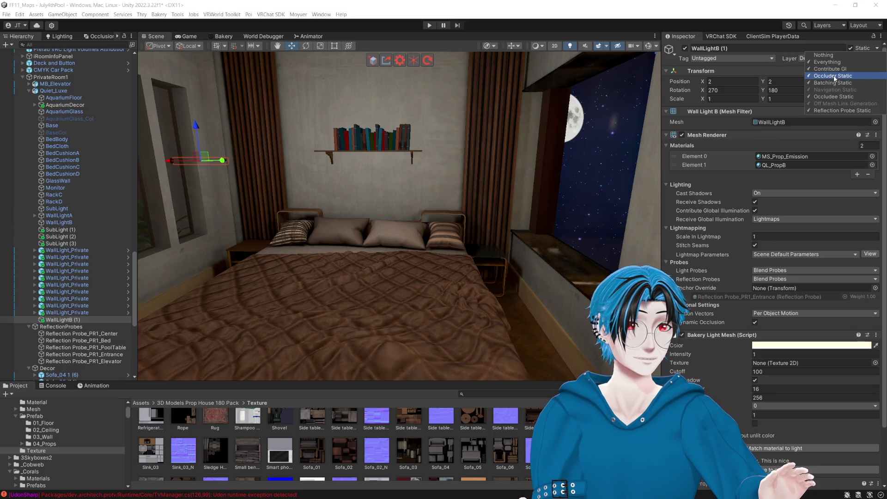
drag(459, 175, 405, 177)
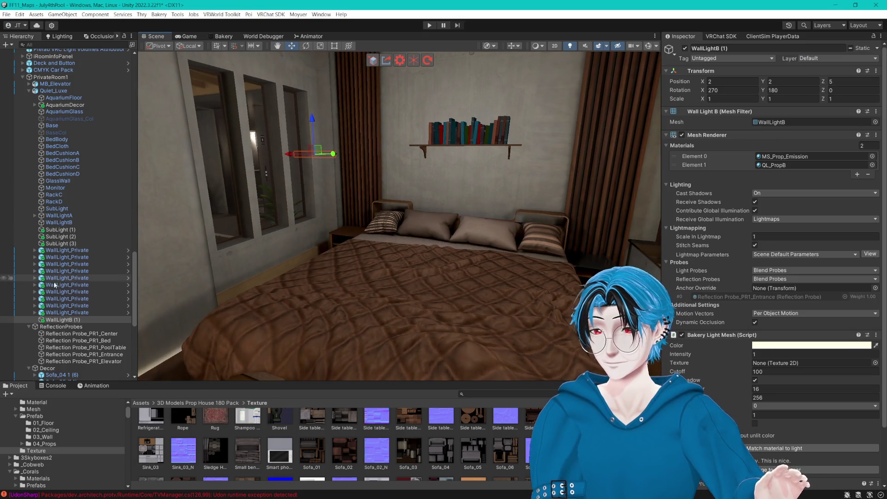
click(30, 327)
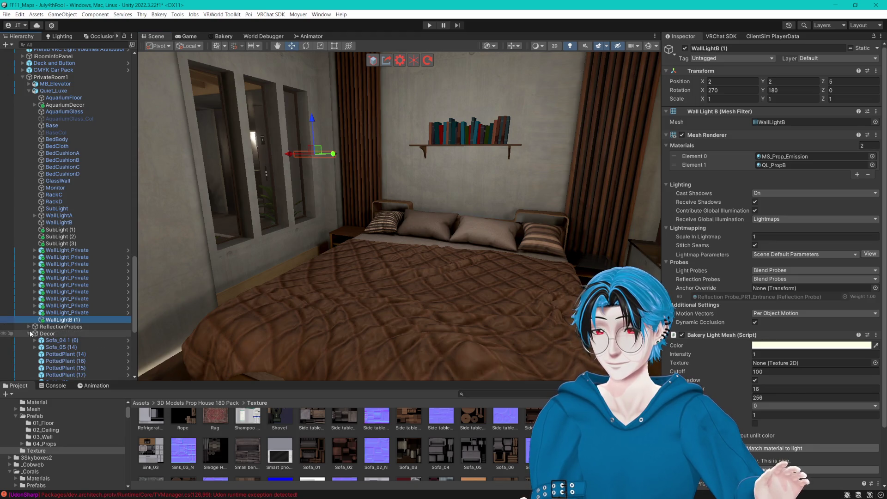
click(31, 333)
mouse_move(407, 231)
mouse_down()
mouse_move(423, 231)
mouse_move(416, 221)
mouse_move(426, 219)
mouse_move(381, 266)
mouse_move(410, 196)
mouse_move(361, 265)
mouse_move(330, 250)
mouse_up()
click(64, 97)
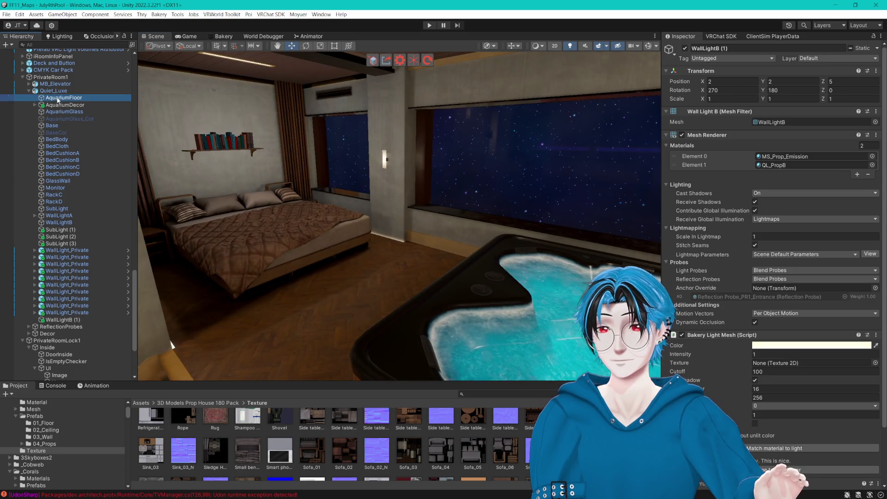
- Frame AquariumFloor, tick Contribute GI, and keep Scale In Lightmap at 1
key(f)
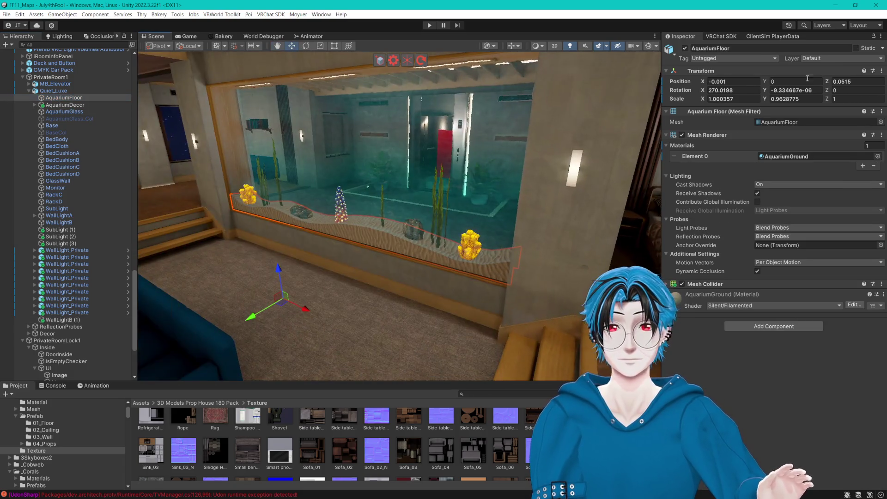
click(883, 48)
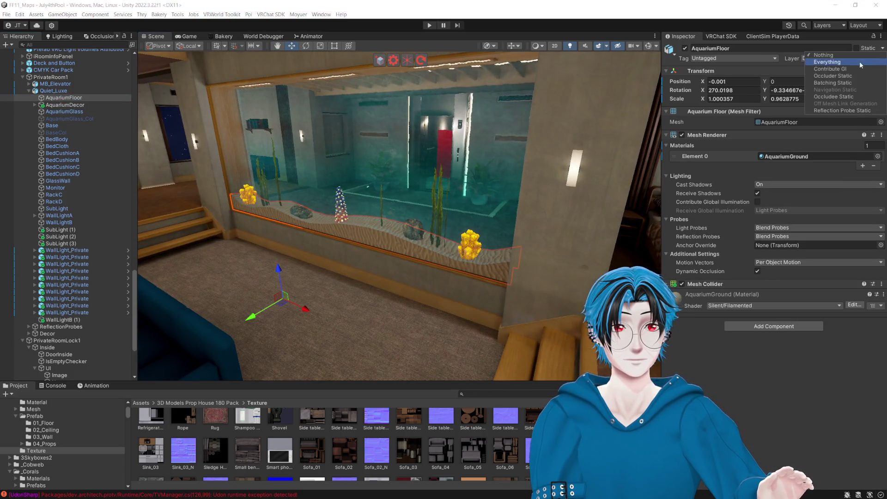
click(827, 71)
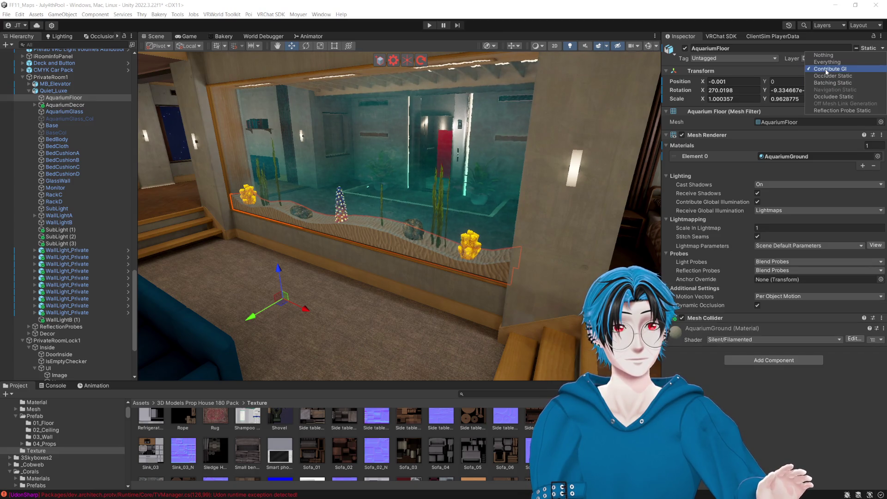
click(768, 229)
click(769, 227)
text(0)
key(BackSpace)
text(1)
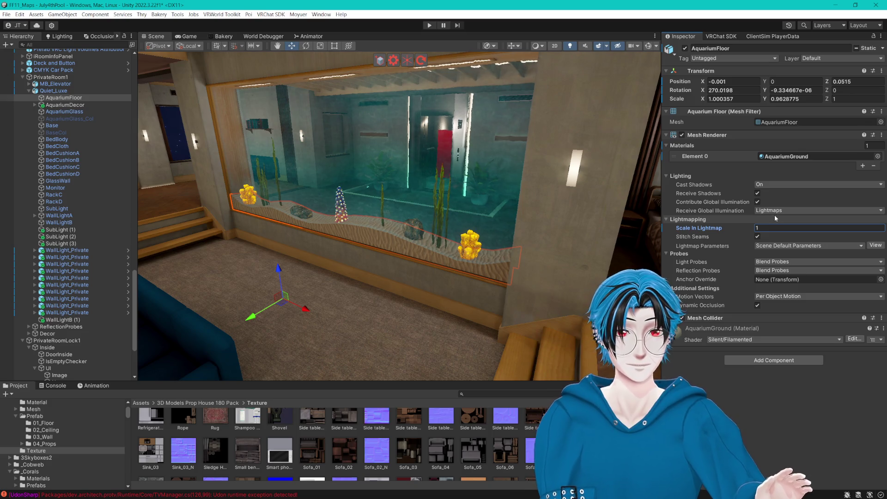
- Mark AquariumFloor as Reflection Probe Static
click(870, 48)
click(838, 110)
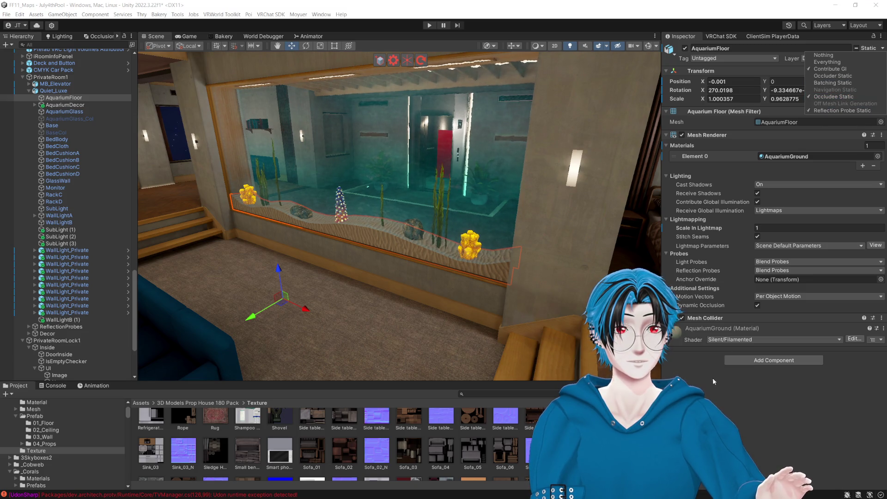
click(711, 390)
drag(478, 229, 415, 172)
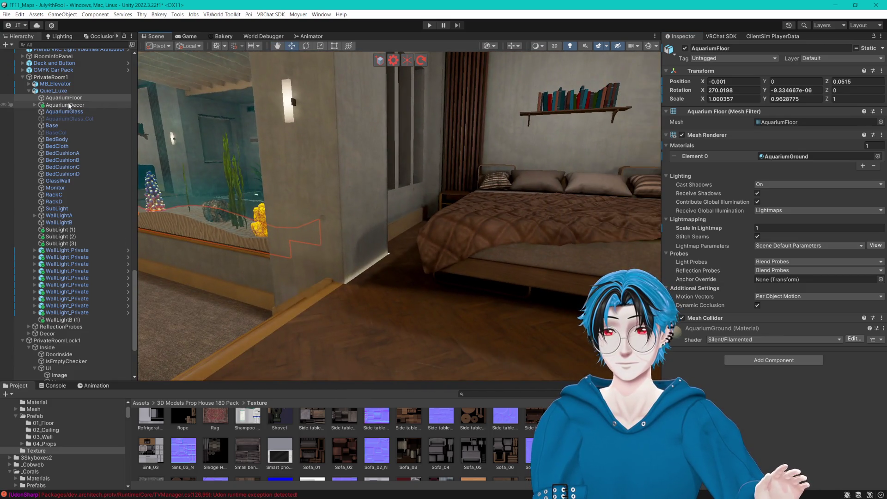
- Expand AquariumDecor and select the seaweed and coral pieces from Seaweed to Coral1_2 (1)
click(35, 105)
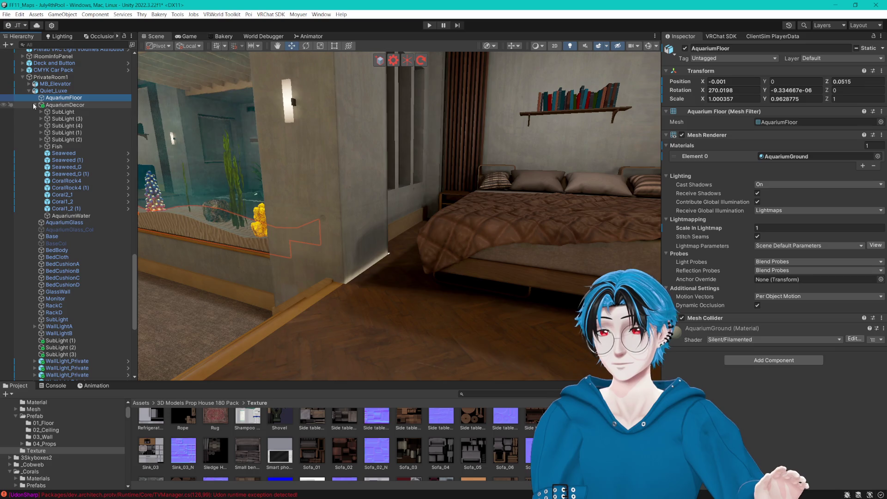
click(72, 174)
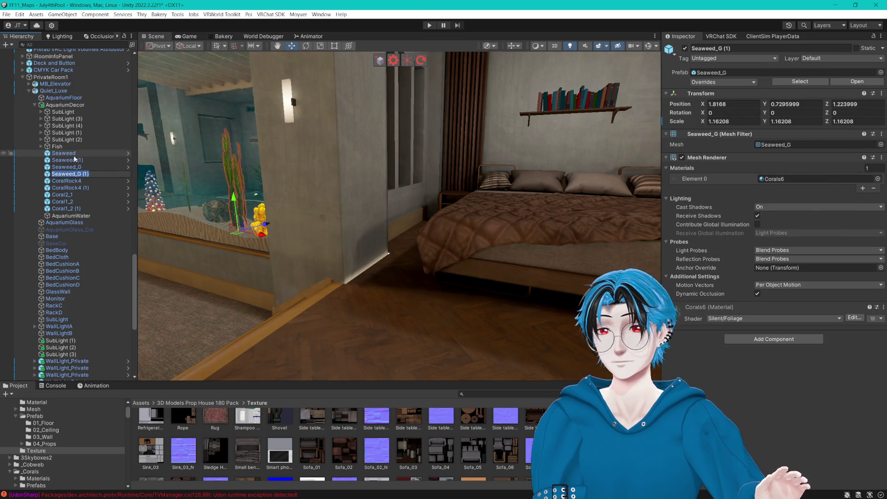
click(72, 201)
click(74, 209)
key(Up)
key(Up)
key(Up)
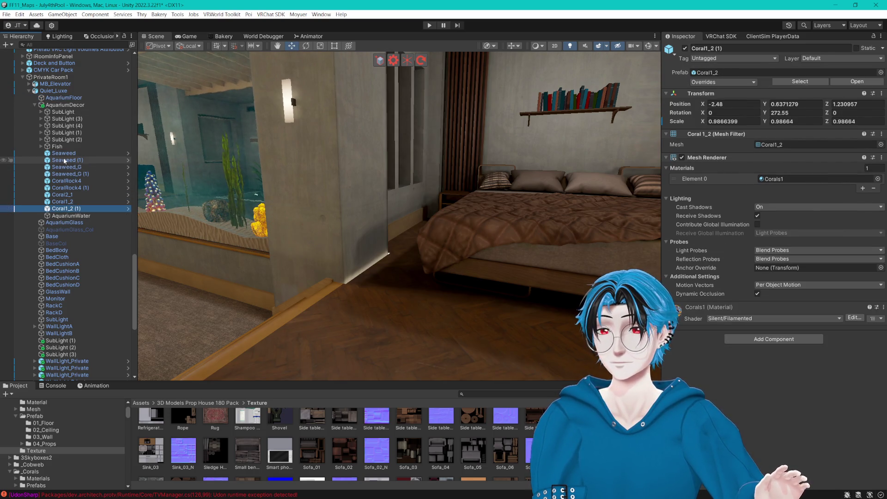
shift+click(90, 208)
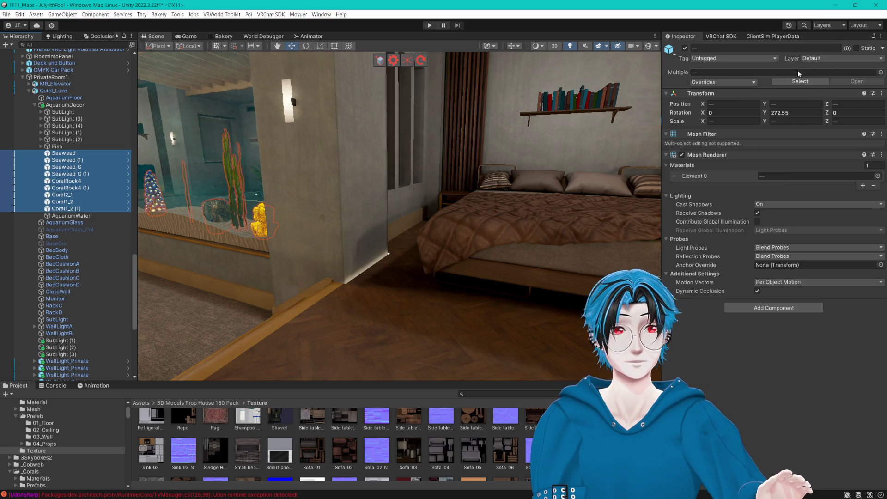
- Tick Contribute GI on the seaweed and coral and set Receive Global Illumination to Light Probes
click(882, 49)
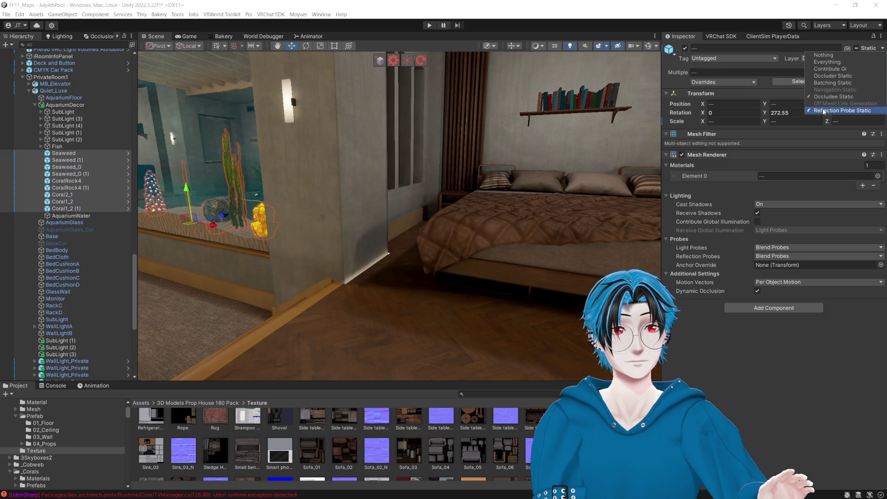
click(827, 69)
click(769, 248)
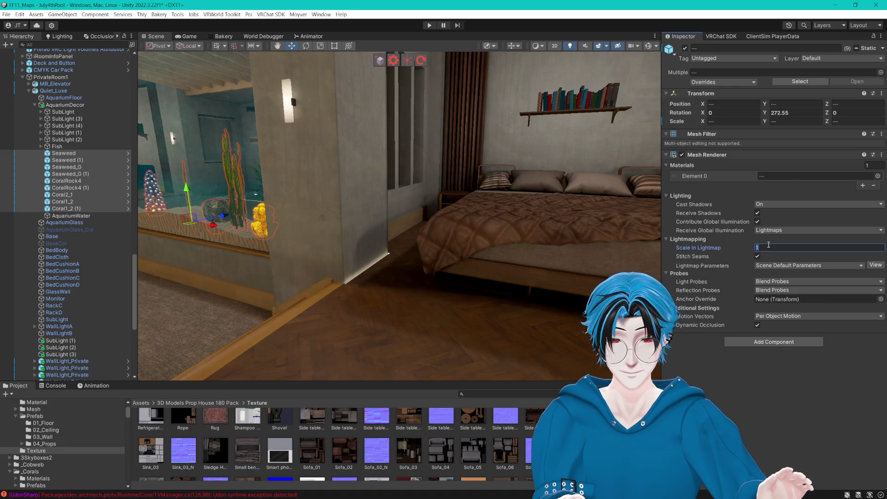
click(785, 230)
click(786, 245)
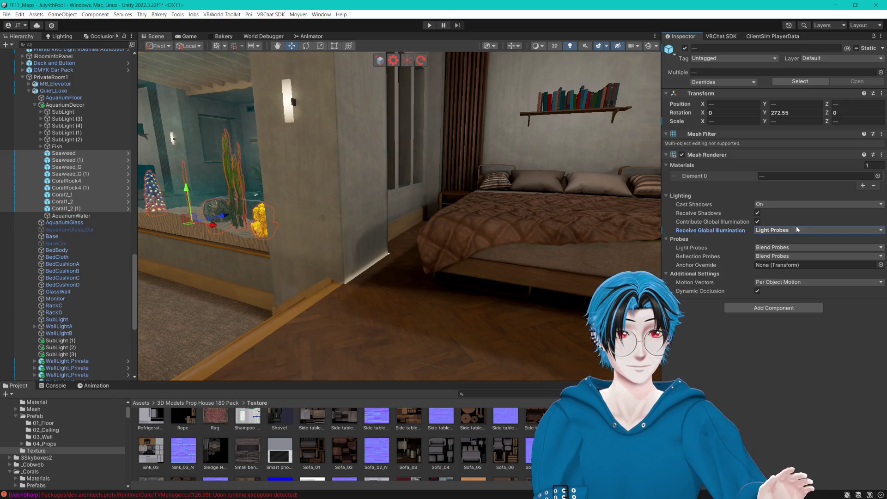
click(67, 140)
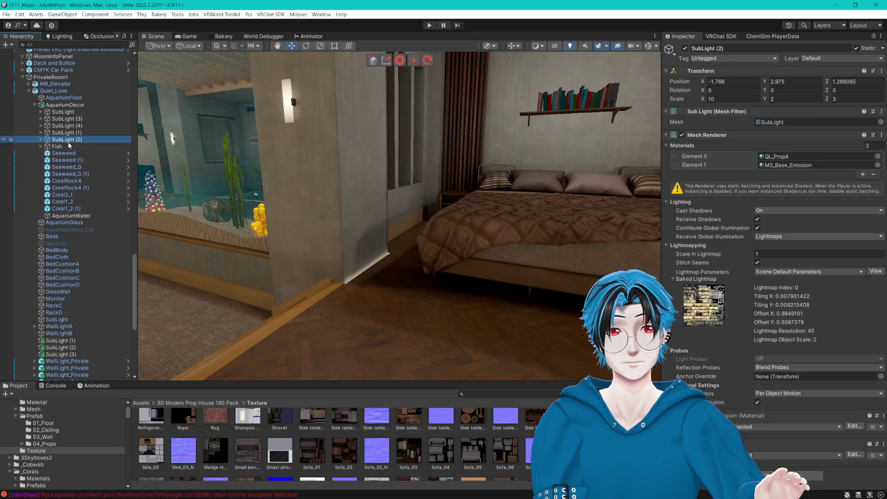
- Untick Occluder and Batching Static on the five SubLights, children included, and receive GI from Light Probes
shift+click(63, 111)
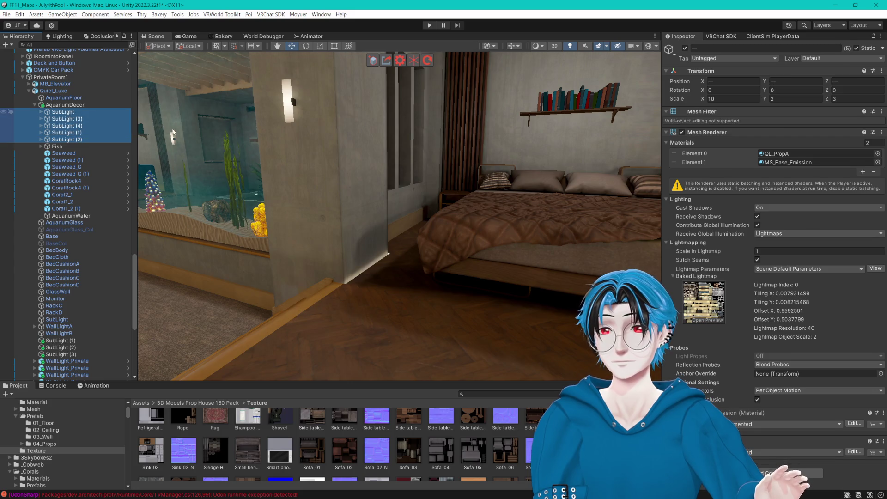
click(883, 48)
click(833, 77)
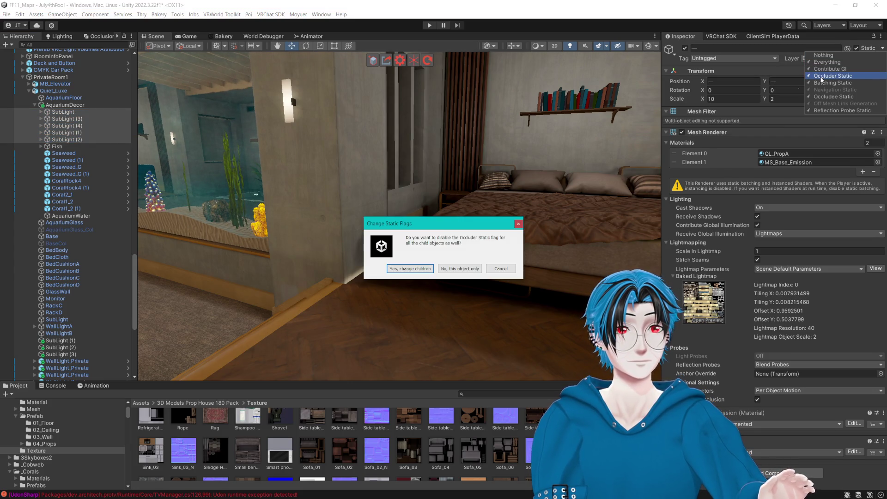
click(410, 268)
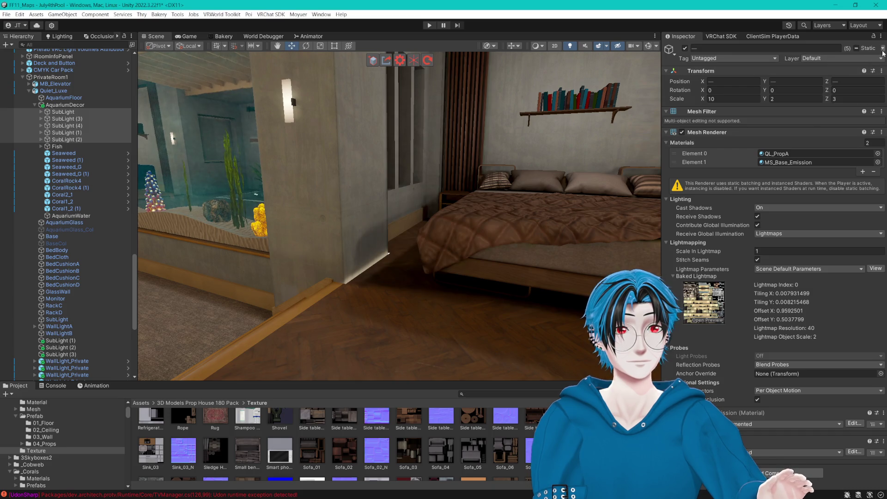
drag(459, 102, 441, 103)
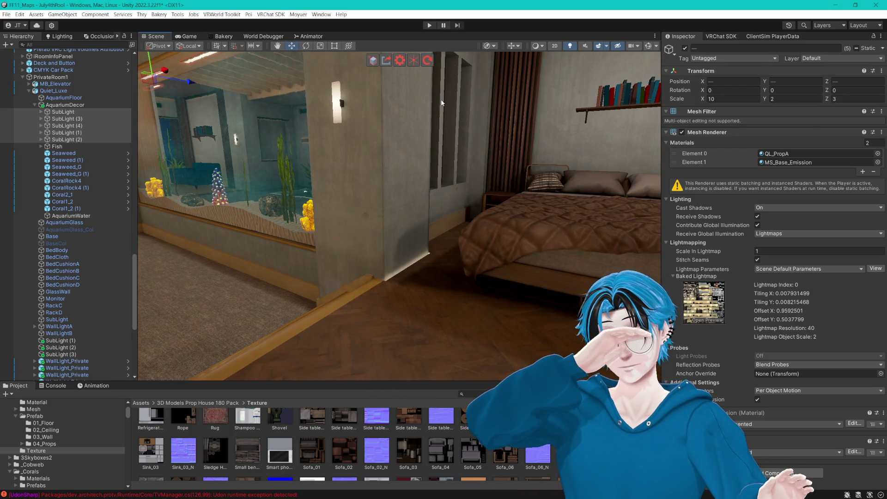
drag(428, 105, 509, 123)
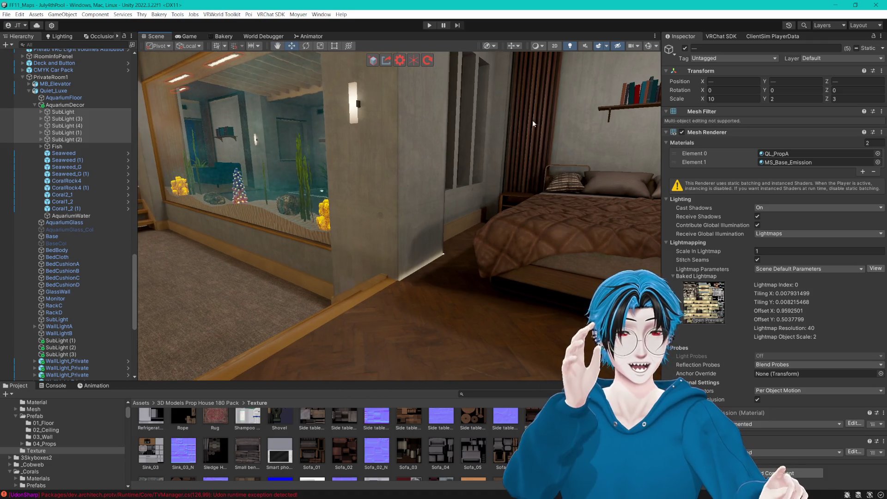
click(883, 49)
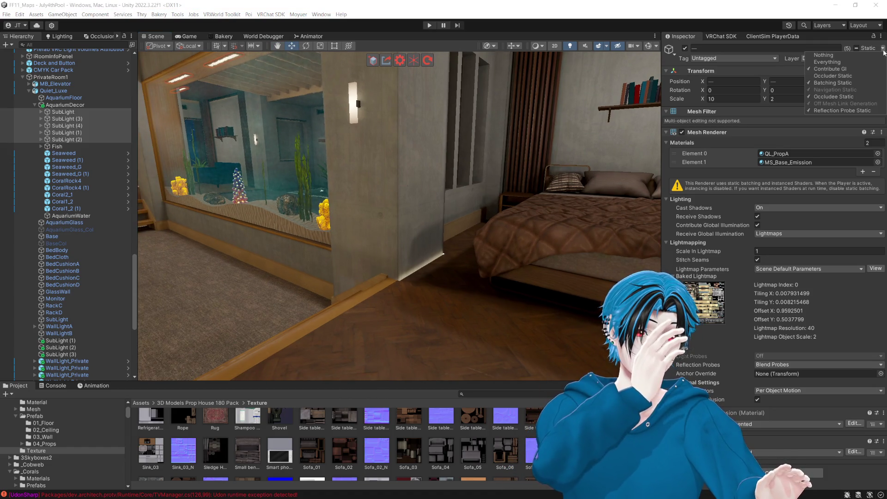
click(829, 84)
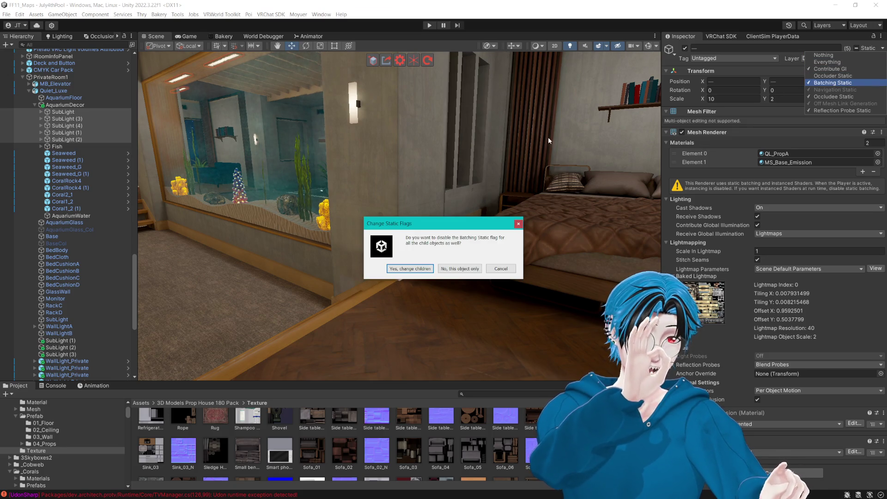
click(412, 266)
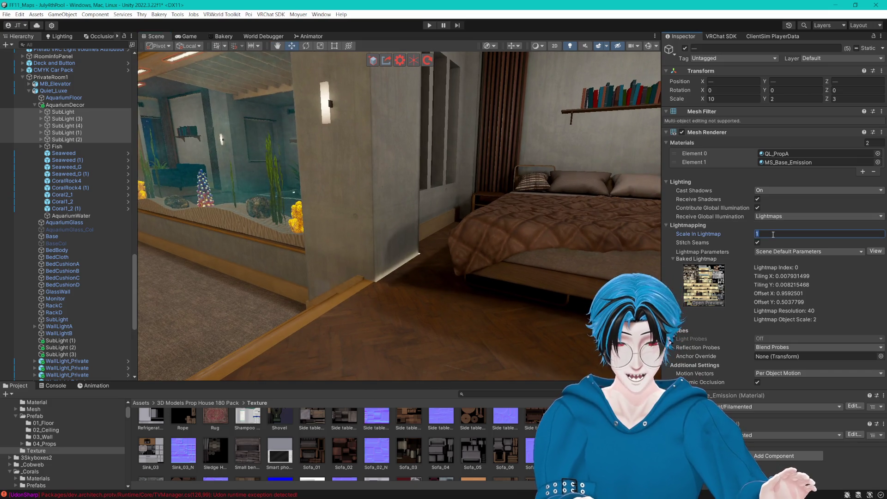
click(786, 216)
click(771, 227)
- Set Receive Global Illumination to Light Probes on the RackC and RackD nightstands
mouse_move(488, 234)
mouse_down()
mouse_move(416, 231)
mouse_move(357, 260)
mouse_move(368, 206)
mouse_up()
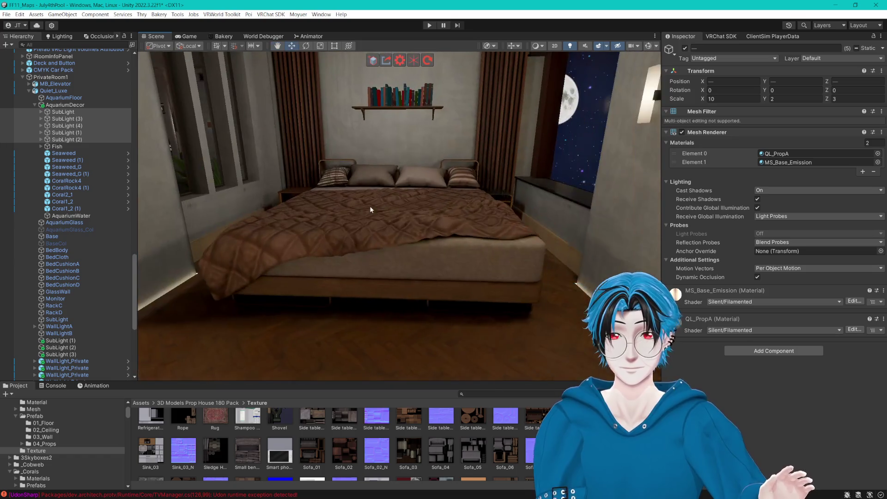
mouse_move(445, 209)
mouse_down()
mouse_move(453, 200)
mouse_move(401, 296)
mouse_move(498, 198)
mouse_move(511, 234)
mouse_move(492, 210)
mouse_up()
click(451, 179)
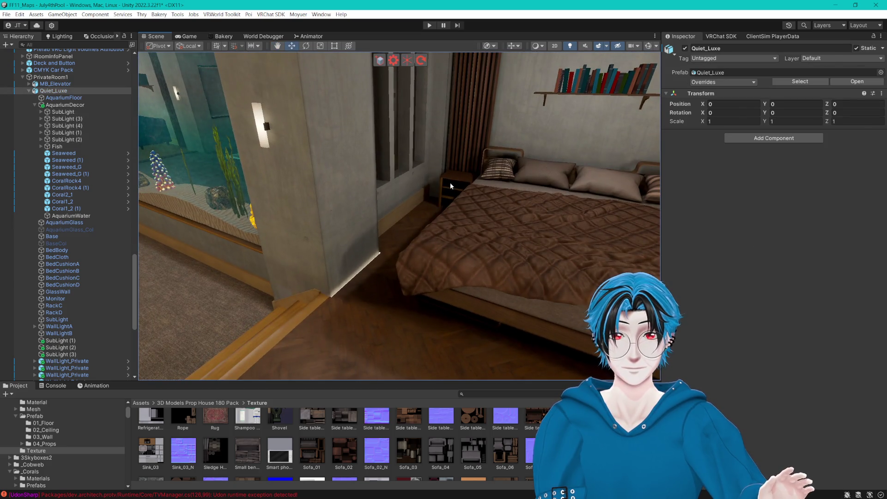
click(450, 182)
drag(528, 178, 447, 192)
shift+click(560, 240)
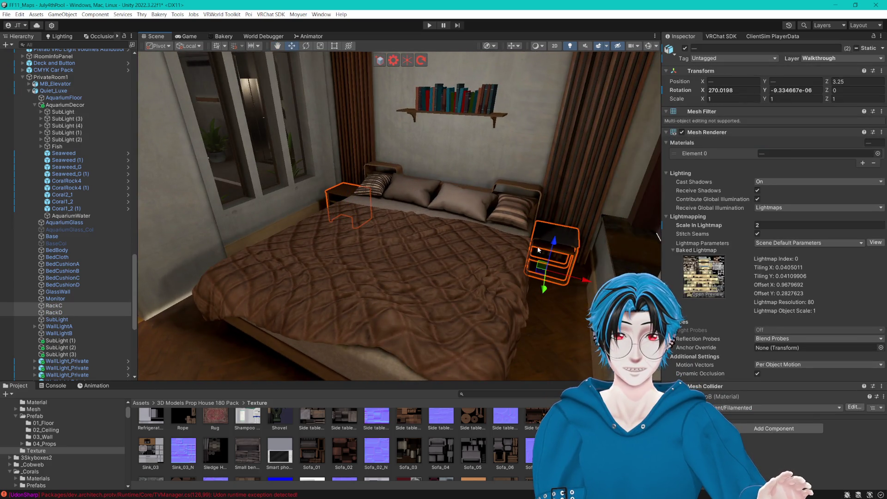
click(786, 208)
click(791, 226)
mouse_move(416, 240)
mouse_down()
mouse_move(395, 254)
mouse_move(481, 226)
mouse_move(266, 232)
mouse_move(472, 214)
mouse_up()
drag(358, 227, 426, 277)
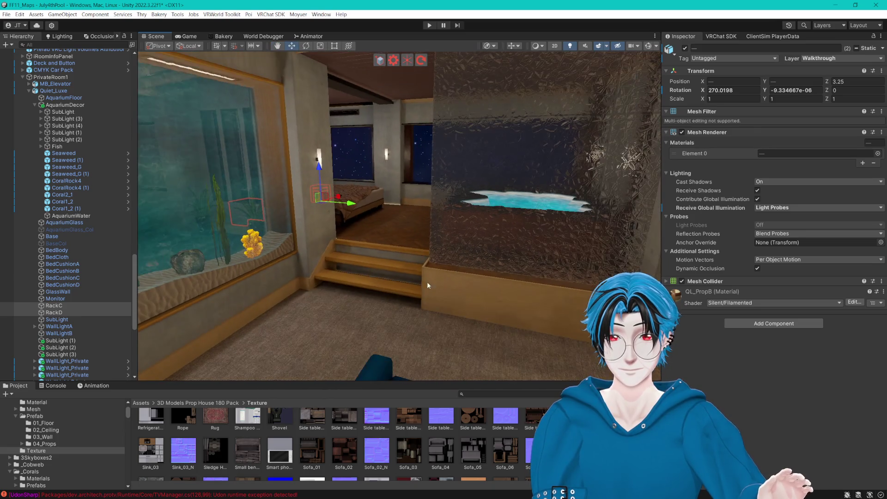
scroll(478, 435, down, 5)
mouse_move(393, 240)
mouse_down()
mouse_move(418, 251)
mouse_move(435, 240)
mouse_up()
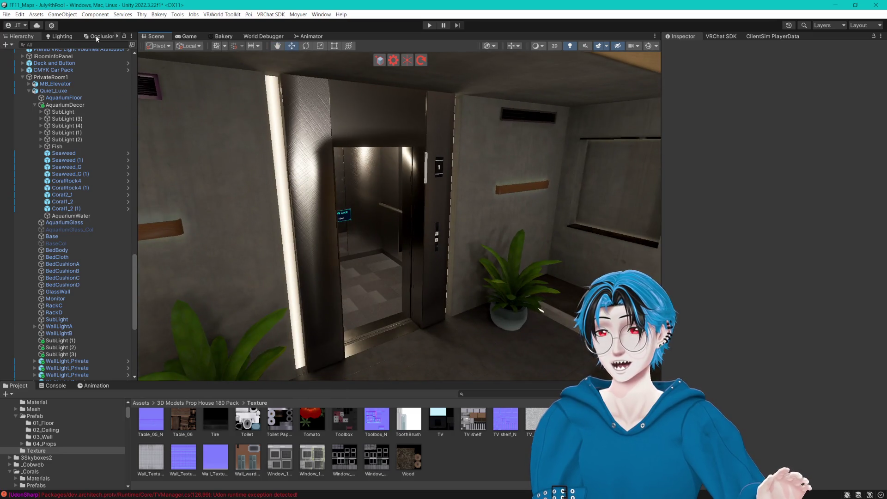
- Expand Settings, select CullHolder, and check the Occlusion tab visualization
scroll(91, 135, up, 15)
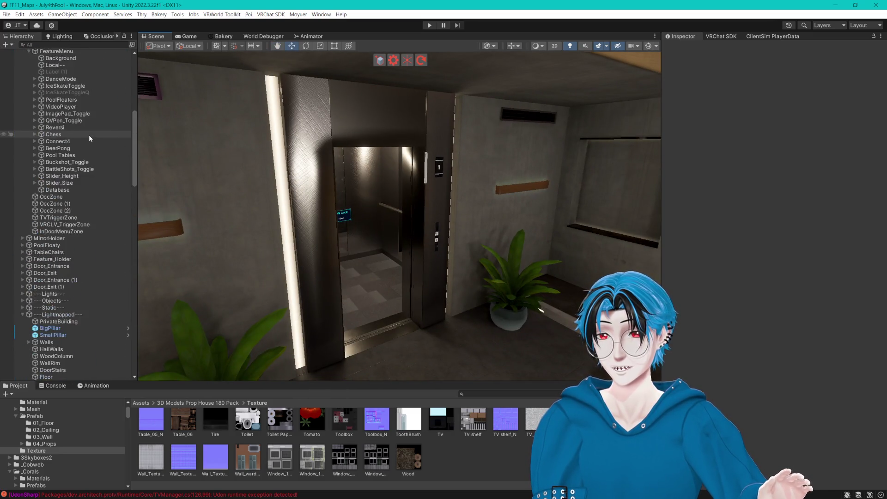
click(23, 87)
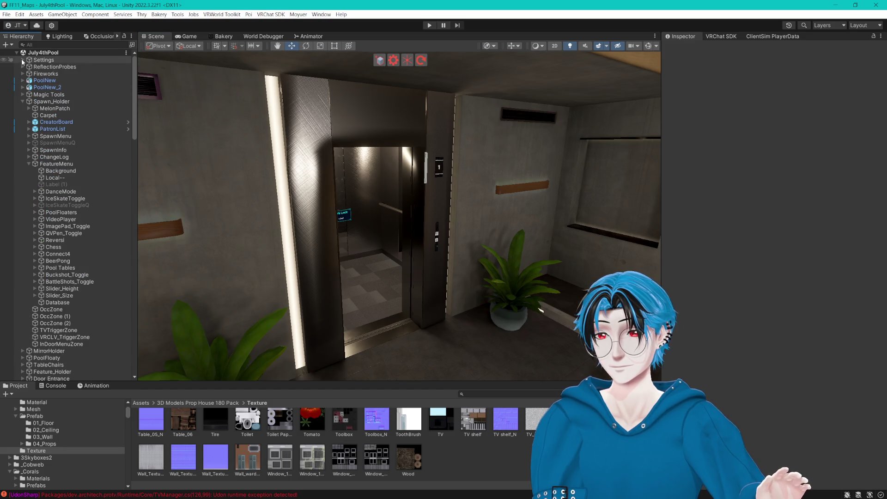
click(21, 59)
click(69, 157)
click(731, 58)
click(704, 65)
click(109, 37)
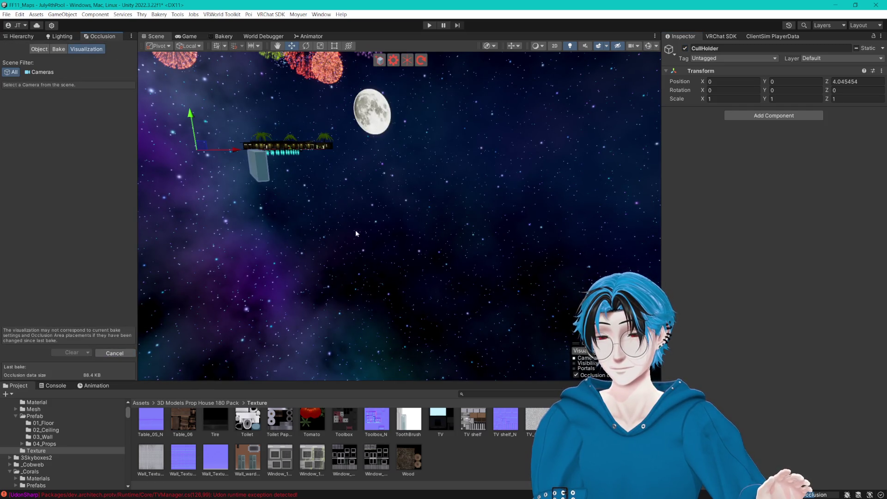
click(20, 37)
- Deactivate CullHolder and set its Tag to EditorOnly
click(686, 49)
click(730, 57)
click(719, 92)
drag(432, 256, 447, 186)
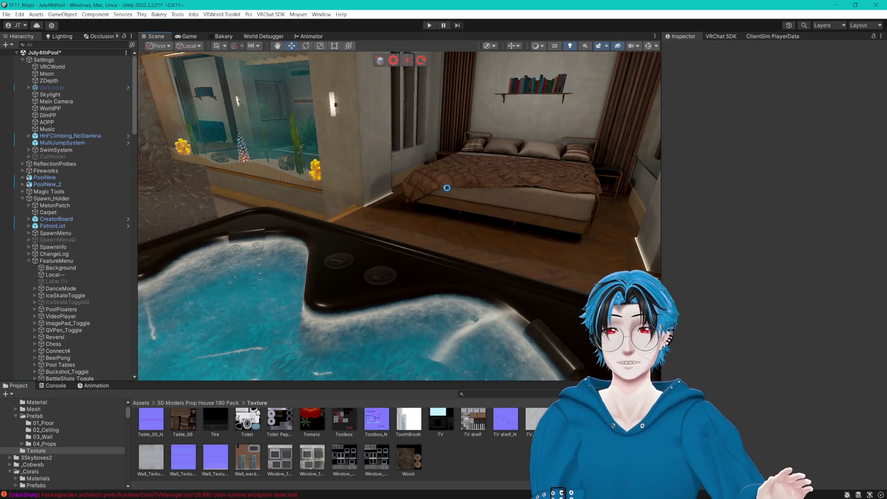
mouse_move(442, 226)
mouse_down()
mouse_move(447, 196)
mouse_move(498, 235)
mouse_move(492, 214)
mouse_move(541, 224)
mouse_move(482, 220)
mouse_move(422, 232)
mouse_move(467, 237)
mouse_move(404, 241)
mouse_move(428, 243)
mouse_move(453, 235)
mouse_move(403, 225)
mouse_move(429, 236)
mouse_move(415, 255)
mouse_move(396, 248)
mouse_up()
click(373, 239)
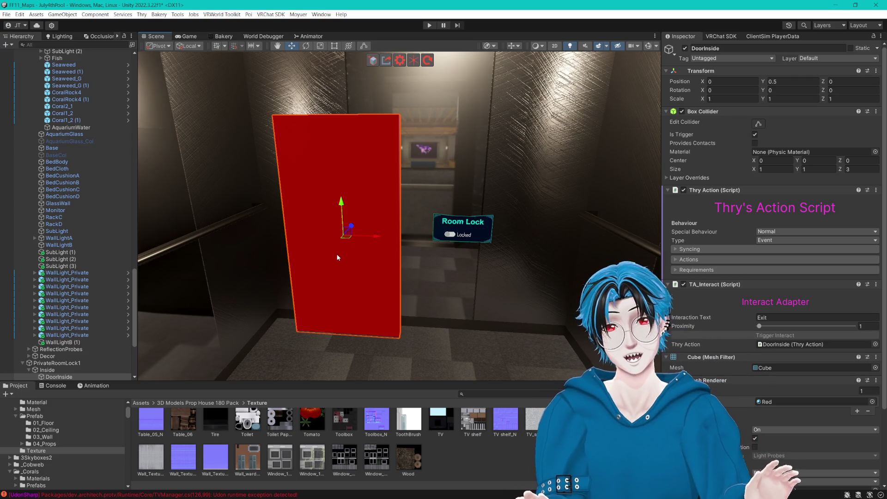
- Remove DoorInside's Mesh Renderer and Mesh Filter and expand the Thry Action's Actions list
scroll(471, 239, up, 3)
scroll(470, 240, down, 3)
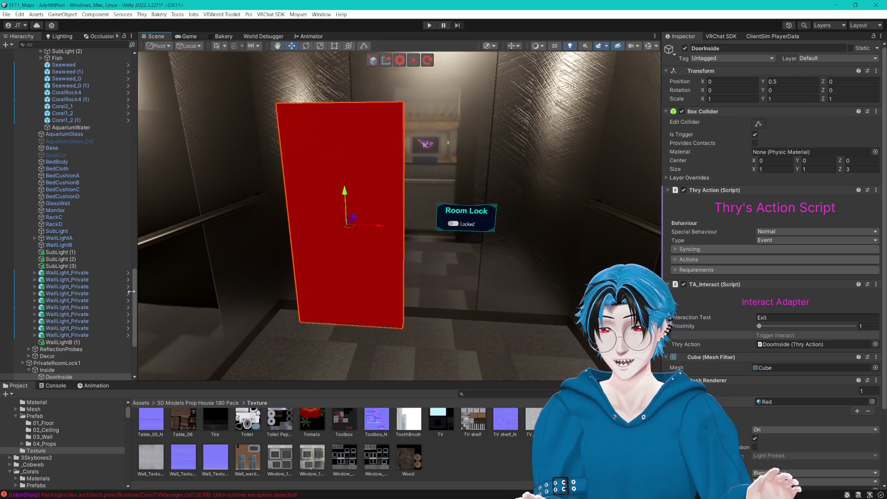
scroll(114, 306, down, 5)
scroll(115, 306, down, 1)
scroll(361, 276, up, 4)
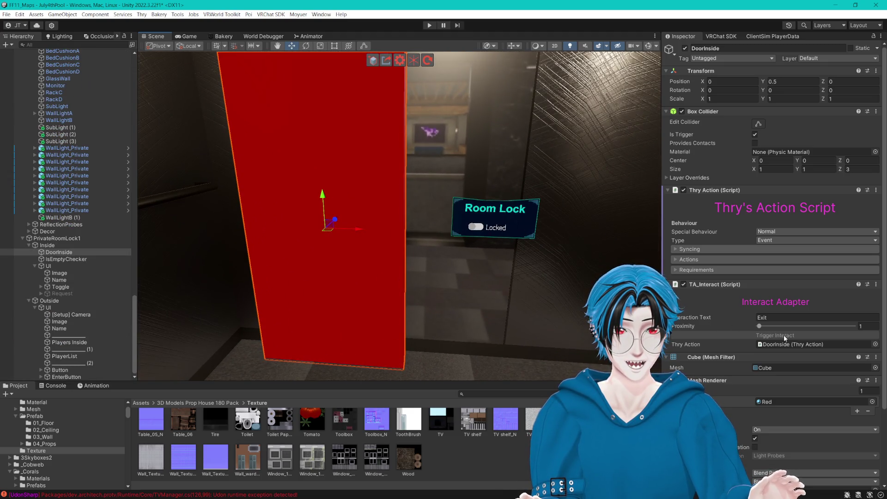
scroll(783, 334, down, 3)
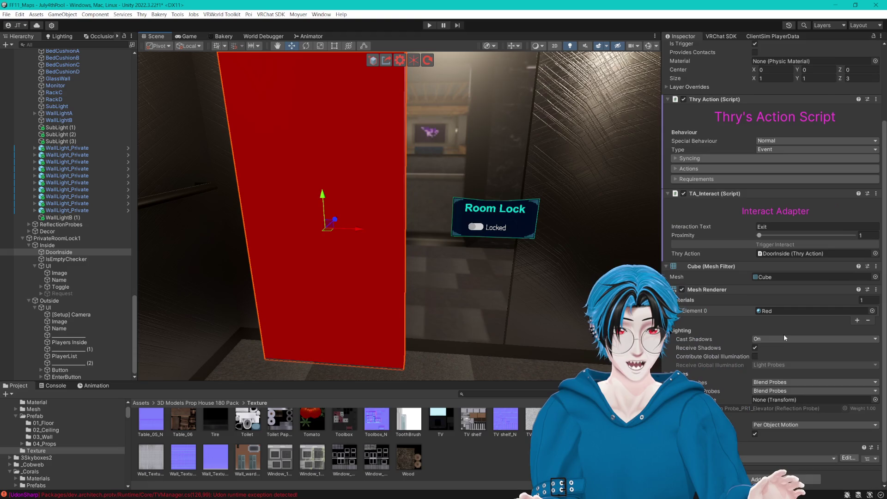
click(876, 290)
click(855, 317)
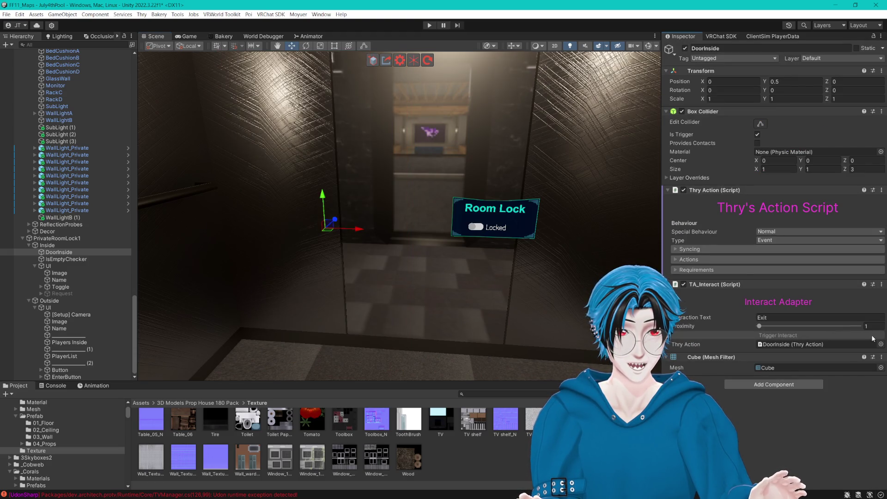
click(881, 357)
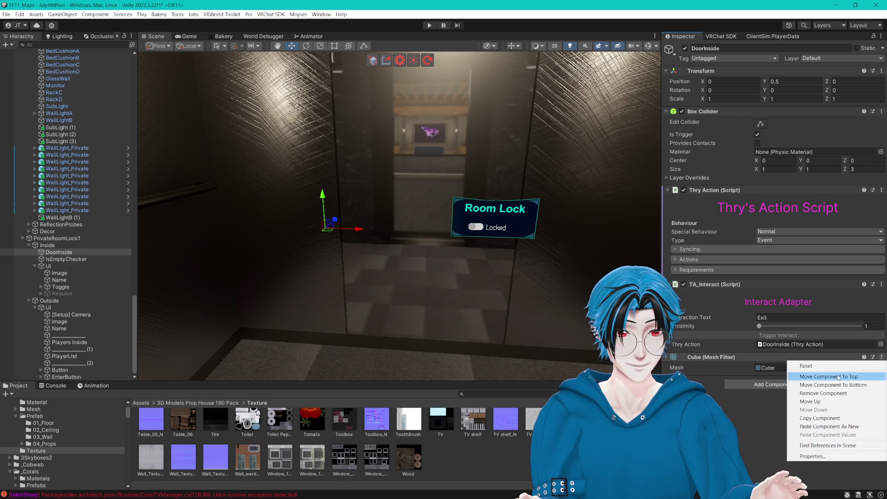
click(816, 393)
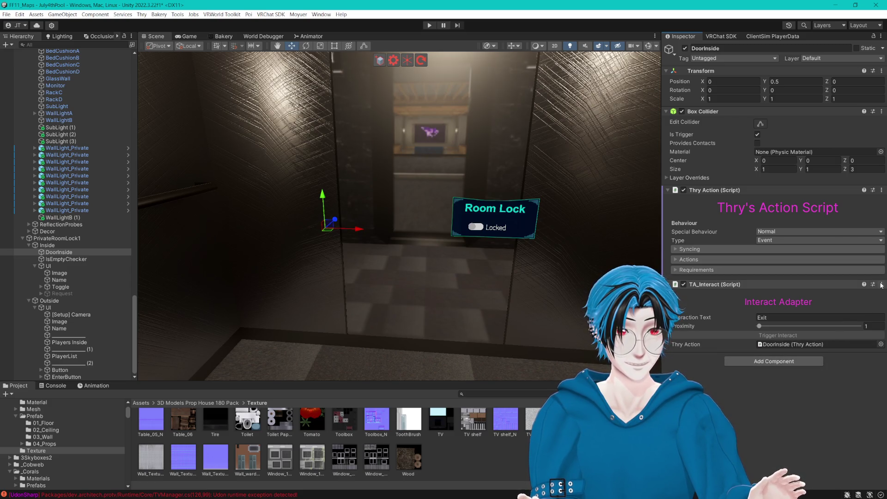
click(678, 259)
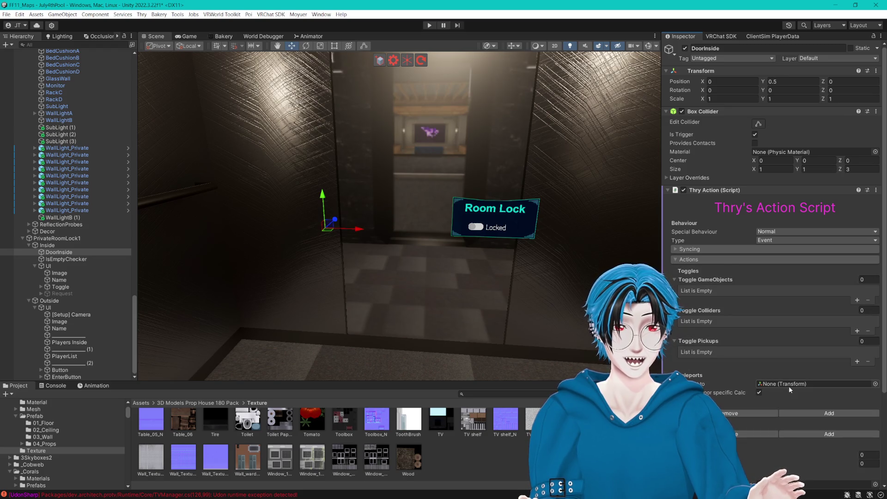
- Set the Teleport target to ElevatorCol and untick Teleport Door specific Calc
click(875, 383)
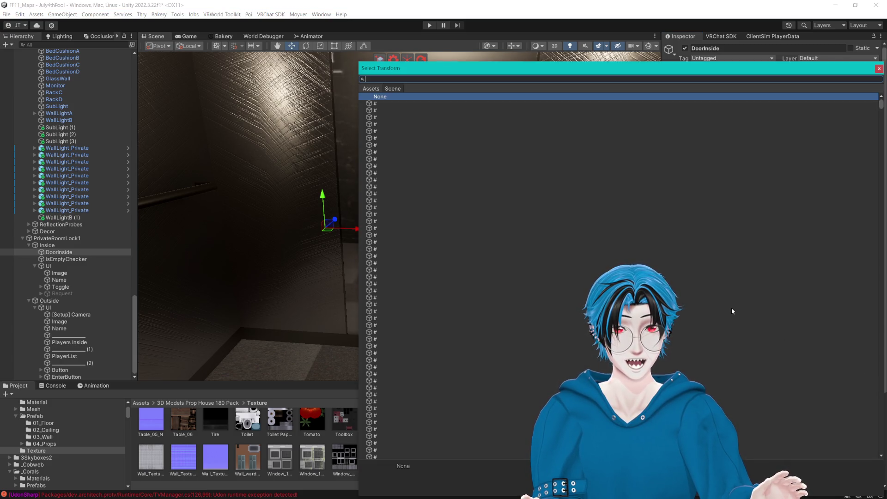
text(Eleva)
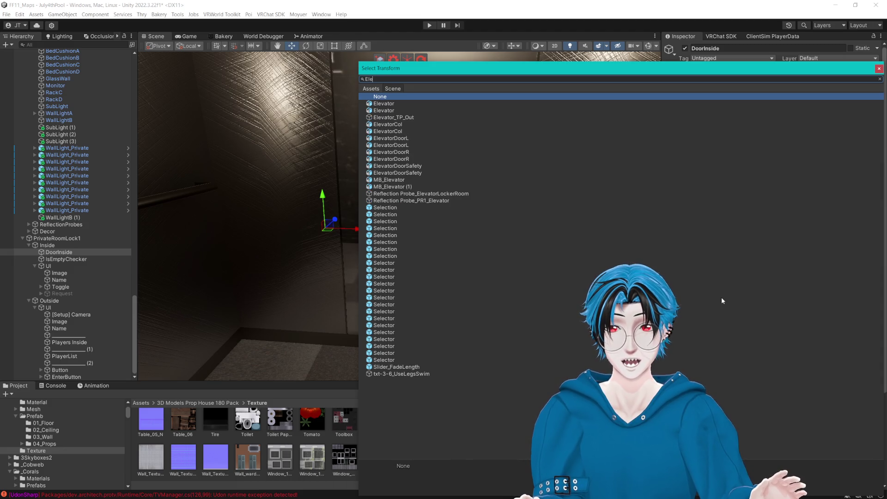
click(403, 124)
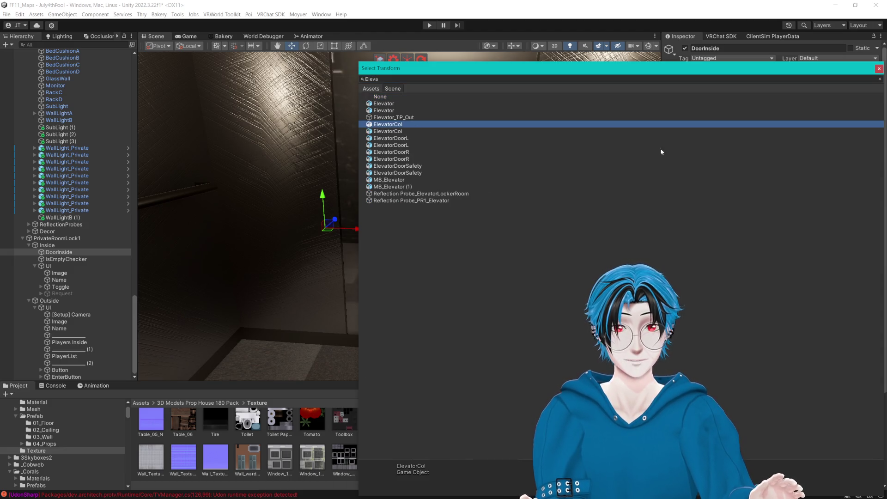
key(Return)
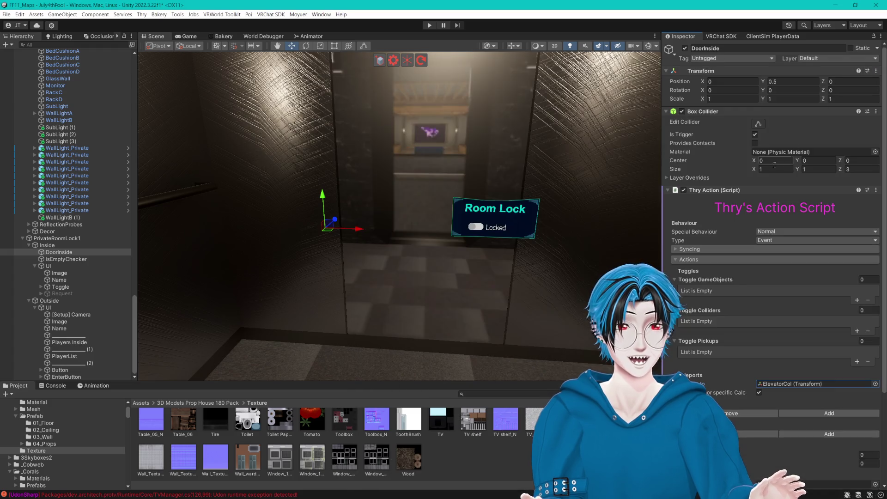
click(699, 310)
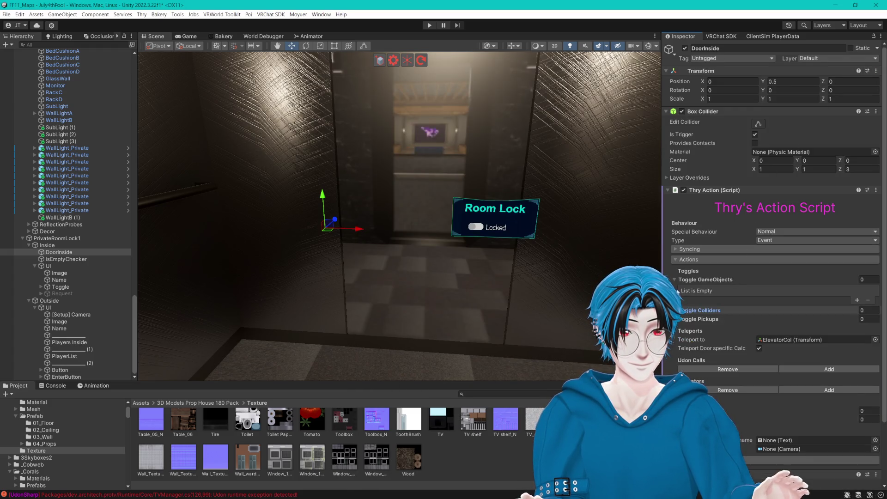
click(705, 280)
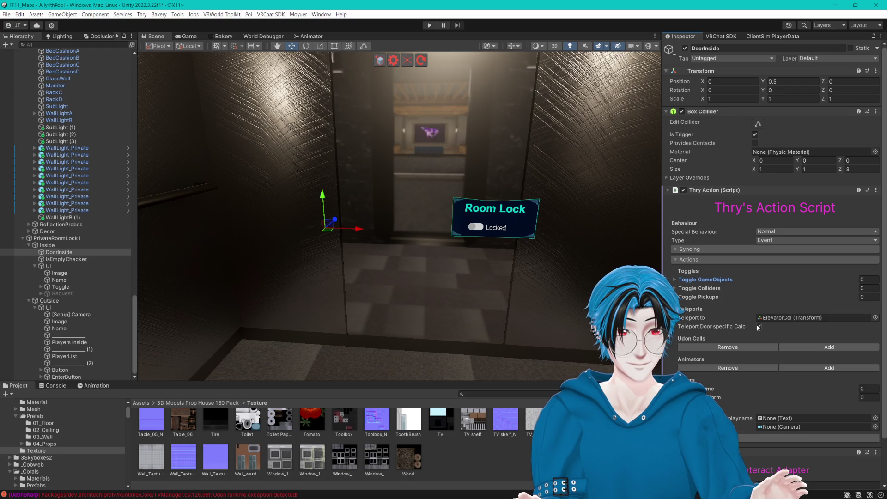
click(758, 325)
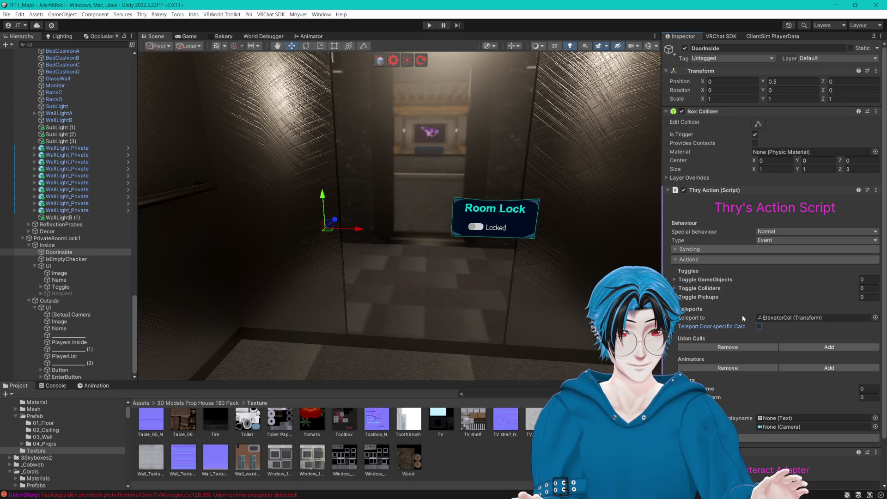
drag(560, 292, 526, 291)
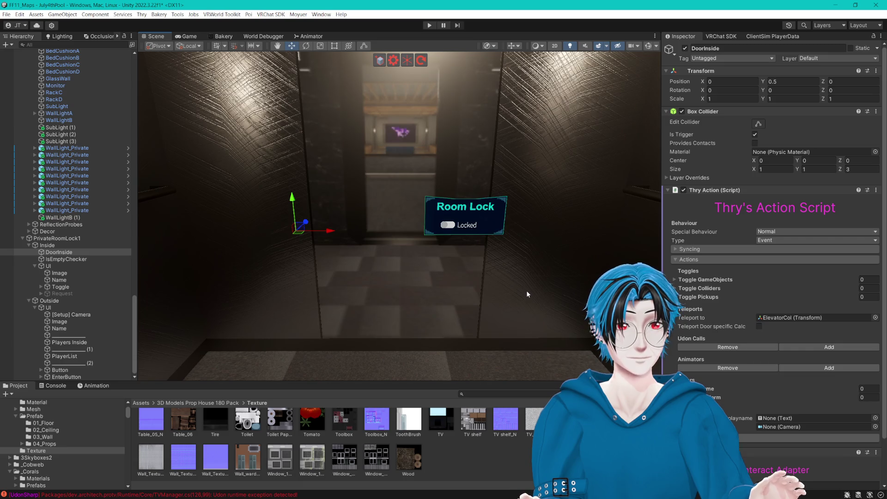
- Remove DoorInside's Box Collider, TA_Interact and Thry Action components
click(876, 111)
click(813, 140)
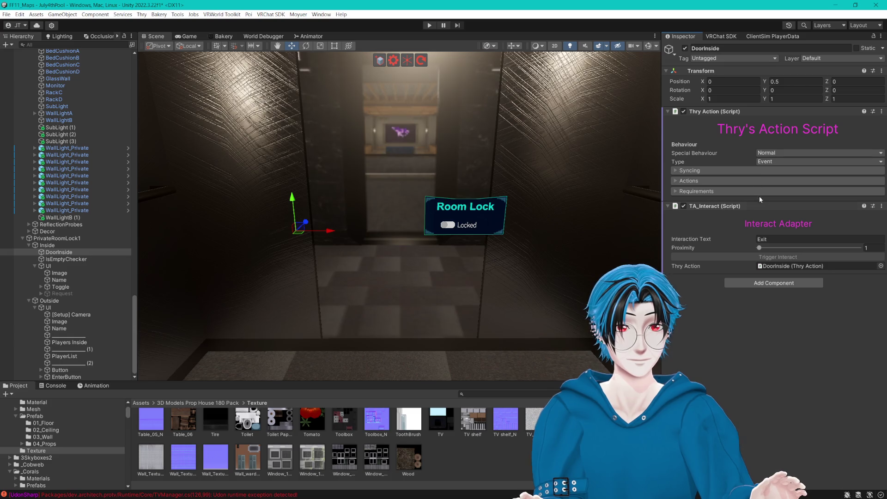
click(881, 206)
click(813, 241)
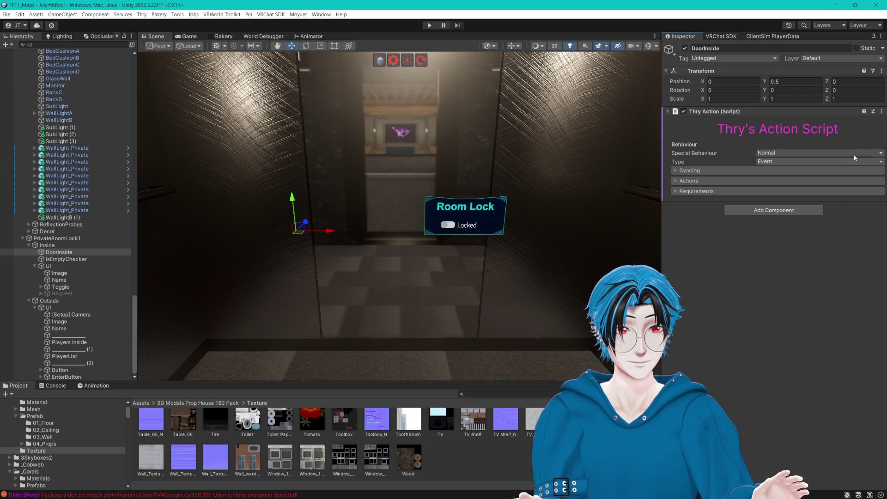
click(882, 111)
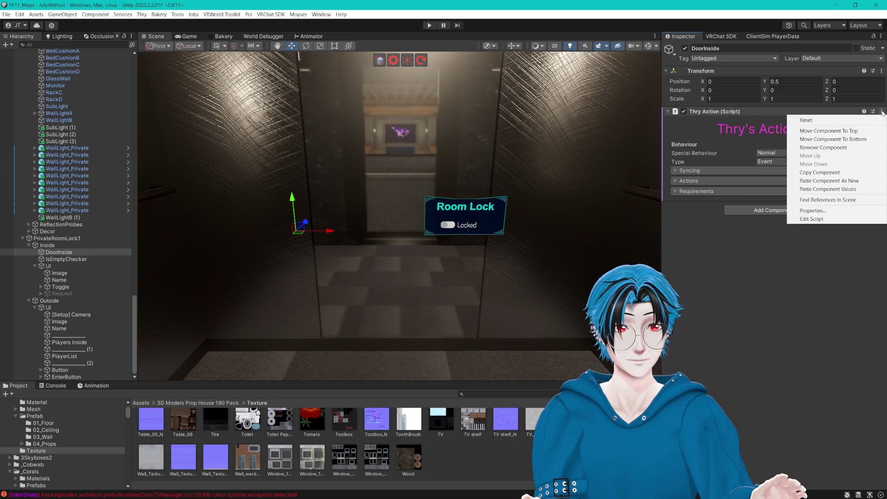
click(808, 173)
click(881, 112)
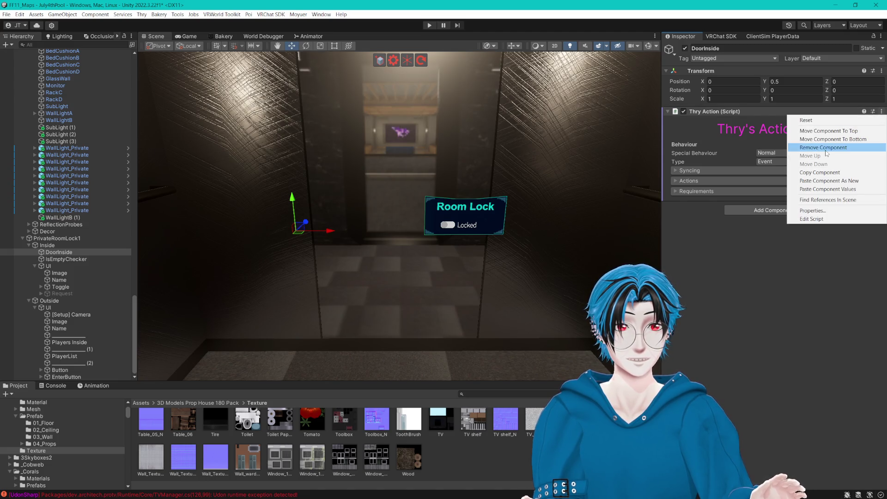
click(826, 148)
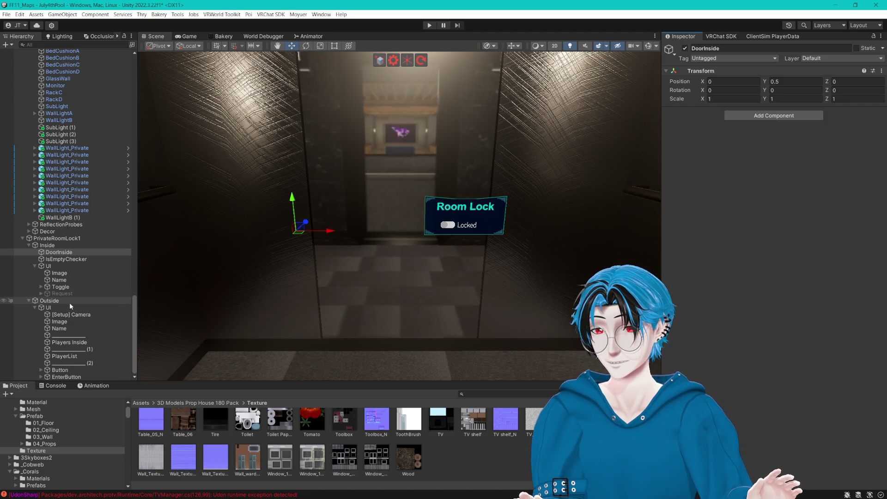
click(34, 306)
double_click(62, 328)
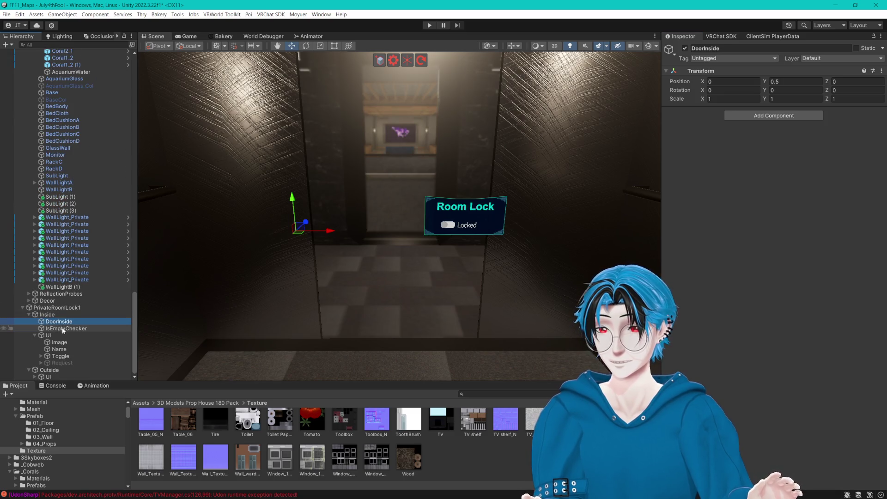
- Select EnterButton and locate PrivateRoom_TP_In from its Teleport to field
click(34, 377)
scroll(32, 376, down, 3)
click(64, 376)
scroll(769, 324, down, 5)
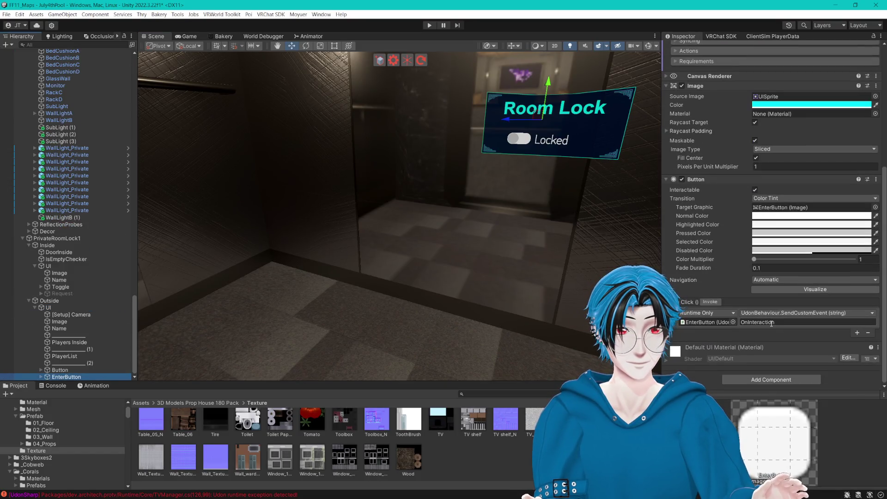
scroll(770, 323, up, 3)
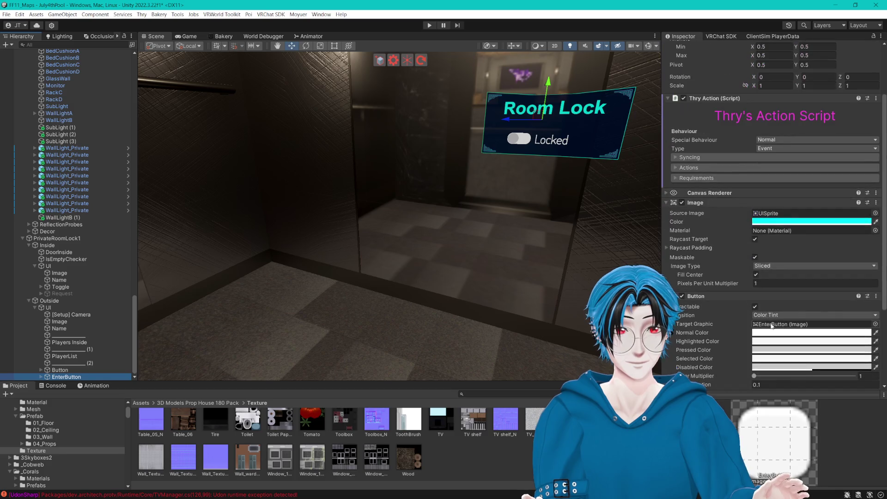
click(676, 168)
click(794, 226)
scroll(462, 217, up, 3)
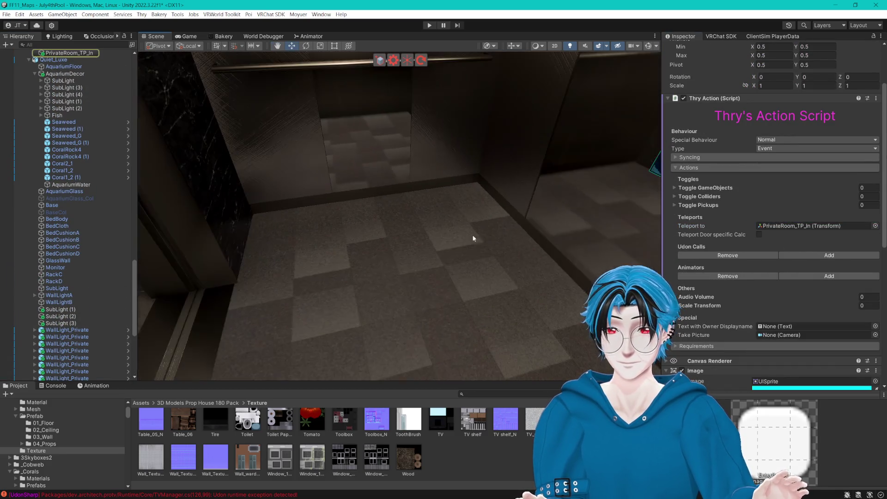
scroll(451, 170, down, 3)
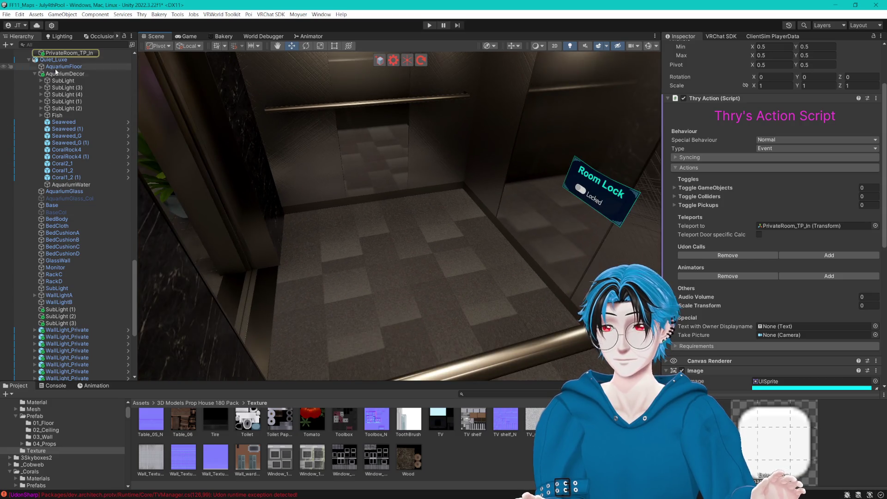
click(56, 54)
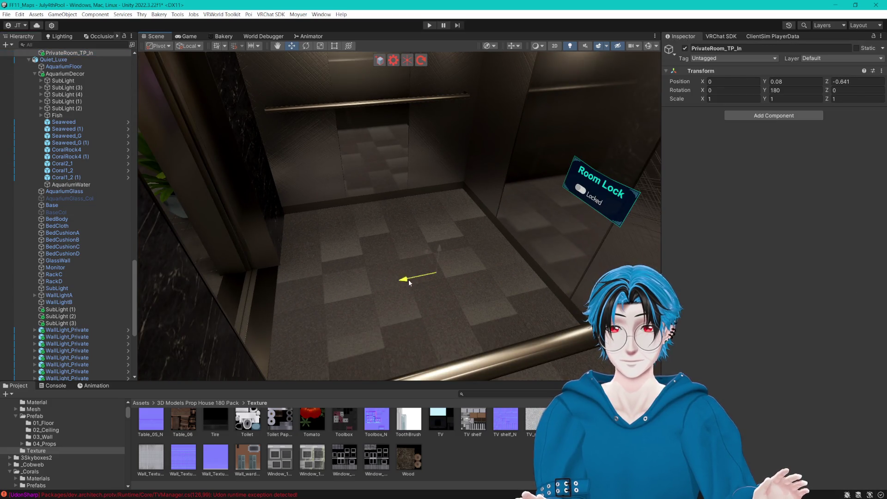
- Drag PrivateRoom_TP_In along Z from -0.125 to -0.42 inside the elevator
mouse_move(447, 273)
mouse_down()
mouse_move(407, 179)
mouse_move(423, 267)
mouse_up()
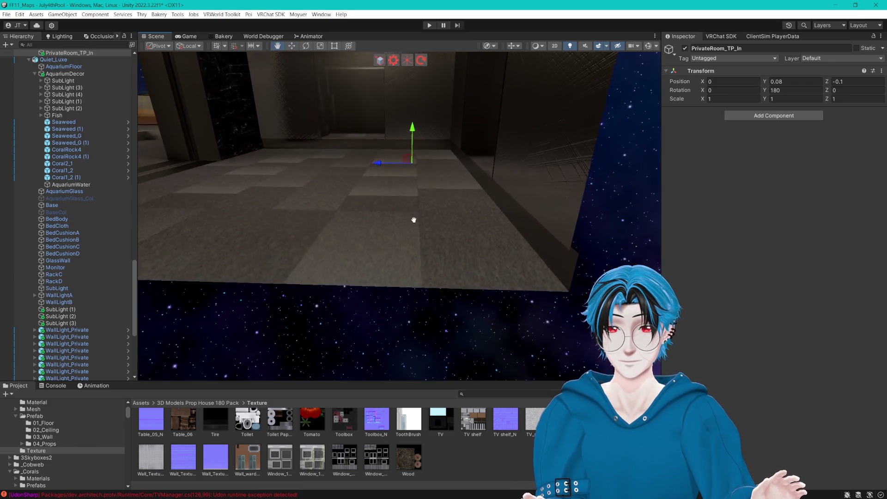
mouse_move(416, 296)
mouse_down()
mouse_move(443, 321)
mouse_move(466, 293)
mouse_move(475, 258)
mouse_move(420, 210)
mouse_move(476, 229)
mouse_move(462, 254)
mouse_move(423, 275)
mouse_move(437, 267)
mouse_move(414, 264)
mouse_move(398, 232)
mouse_move(370, 244)
mouse_up()
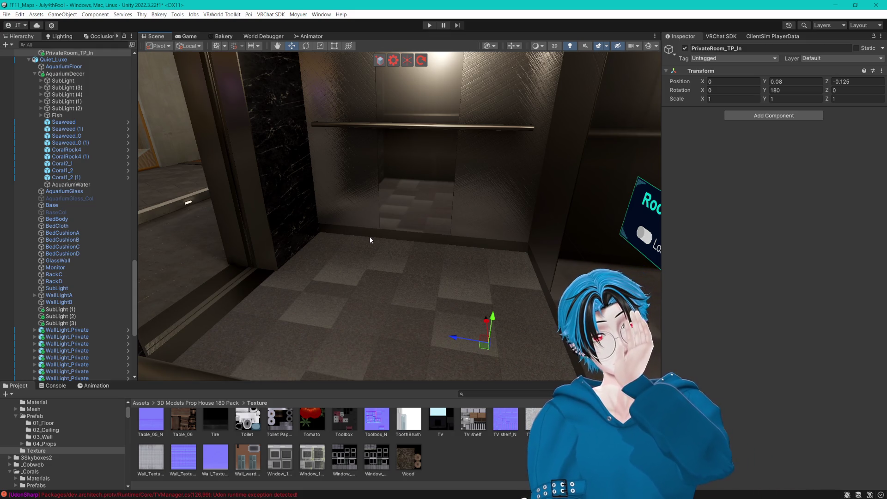
mouse_move(412, 215)
mouse_down()
mouse_move(283, 206)
mouse_move(453, 214)
mouse_move(308, 256)
mouse_move(343, 232)
mouse_move(332, 229)
mouse_move(416, 224)
mouse_move(409, 230)
mouse_move(420, 262)
mouse_move(345, 270)
mouse_up()
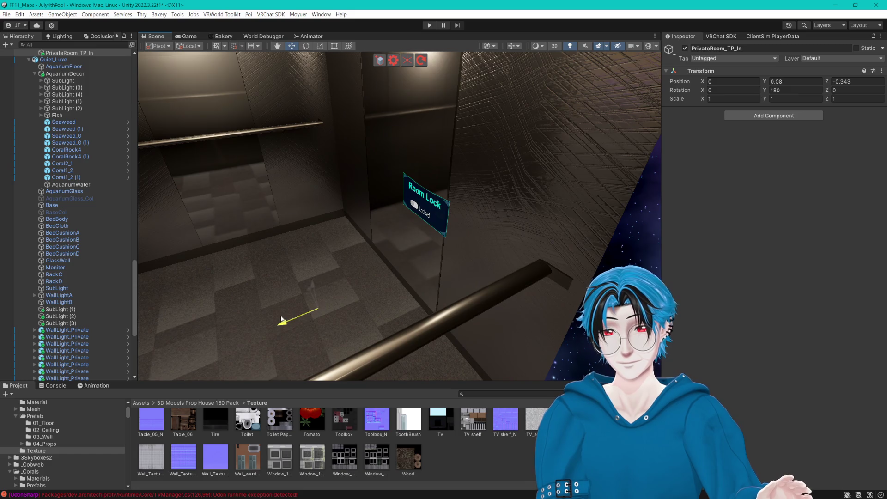
drag(273, 319, 277, 318)
scroll(90, 321, down, 10)
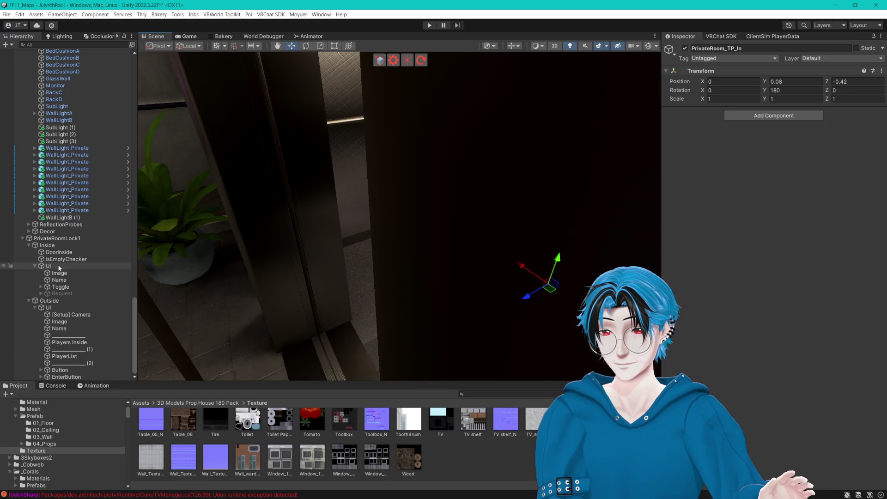
double_click(59, 266)
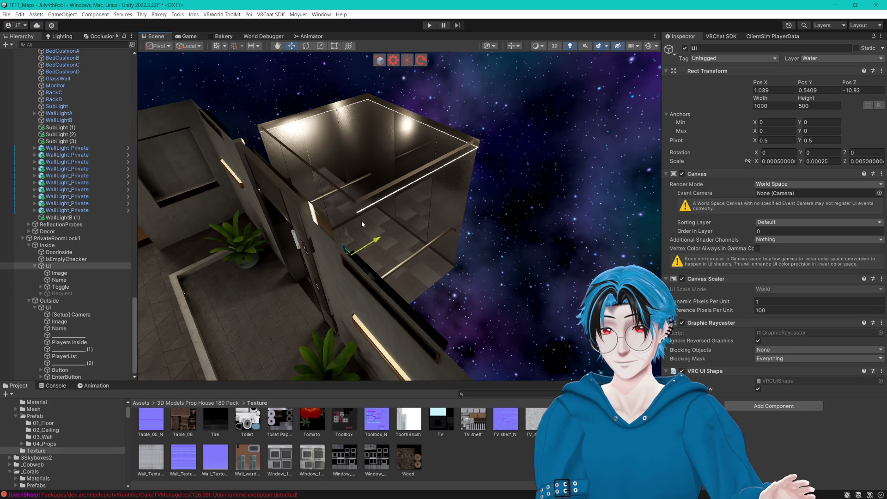
- Try moving and raising the potted plant beside the elevator, then undo both changes
key(ctrl+z)
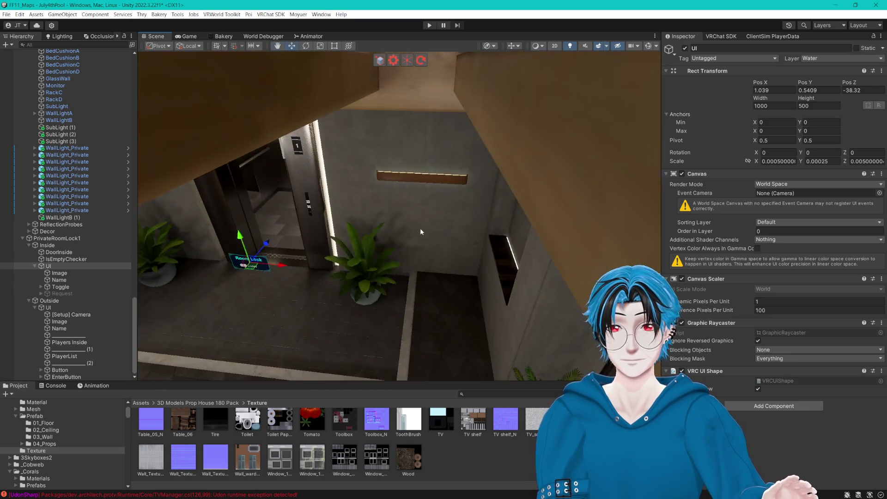
mouse_move(420, 228)
mouse_down()
mouse_move(422, 219)
mouse_move(485, 213)
mouse_move(433, 222)
mouse_up()
click(437, 212)
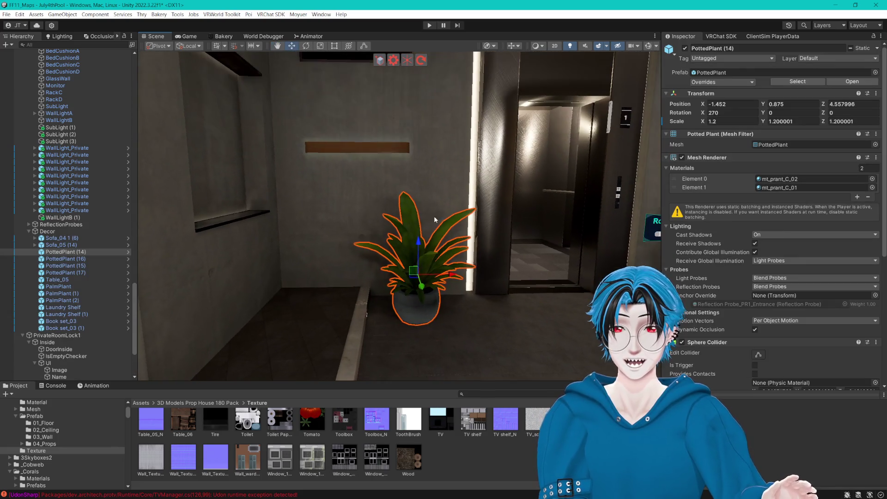
drag(452, 280, 355, 267)
mouse_move(322, 241)
mouse_down()
mouse_move(312, 228)
mouse_move(356, 231)
mouse_move(335, 240)
mouse_move(383, 235)
mouse_up()
key(ctrl+z)
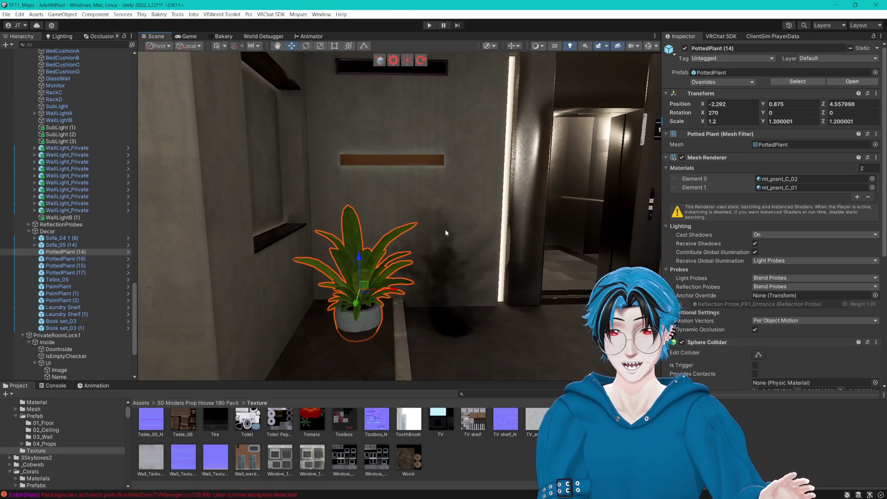
key(ctrl+z)
- Frame the Inside room-lock canvas, slide it left and turn it 180 degrees on Y
scroll(447, 229, up, 10)
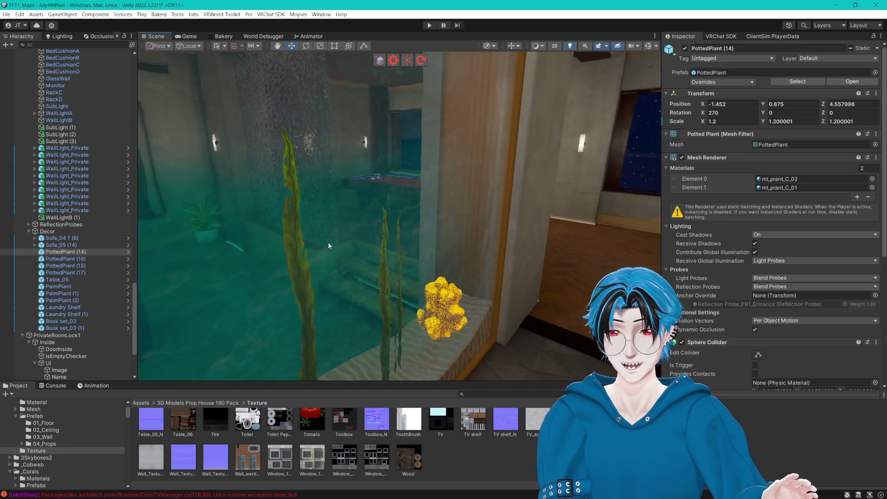
scroll(326, 246, down, 10)
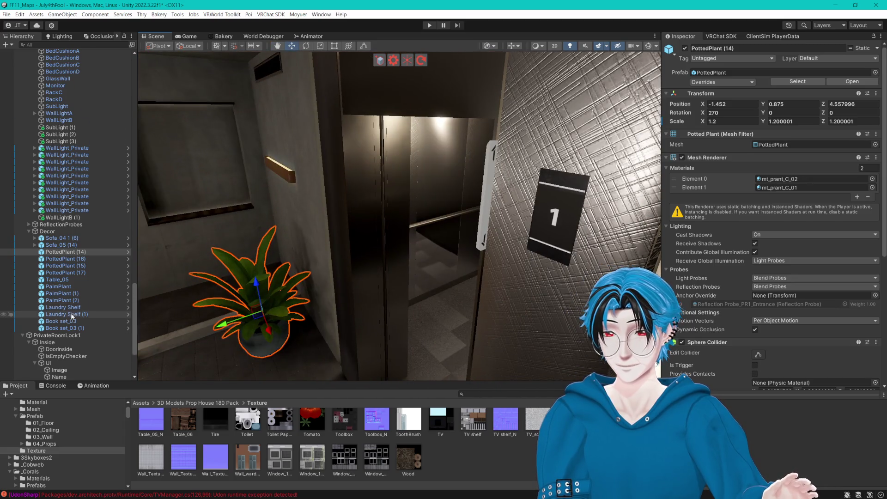
scroll(72, 315, down, 5)
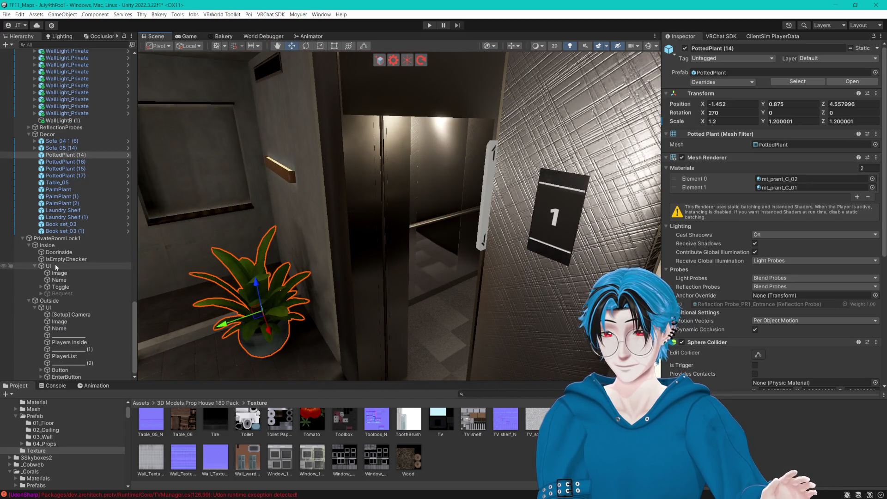
double_click(54, 265)
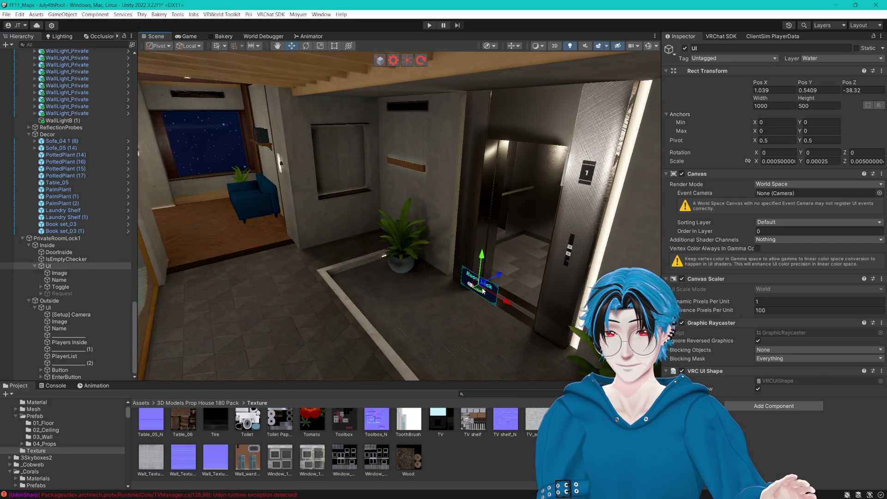
drag(486, 211, 462, 202)
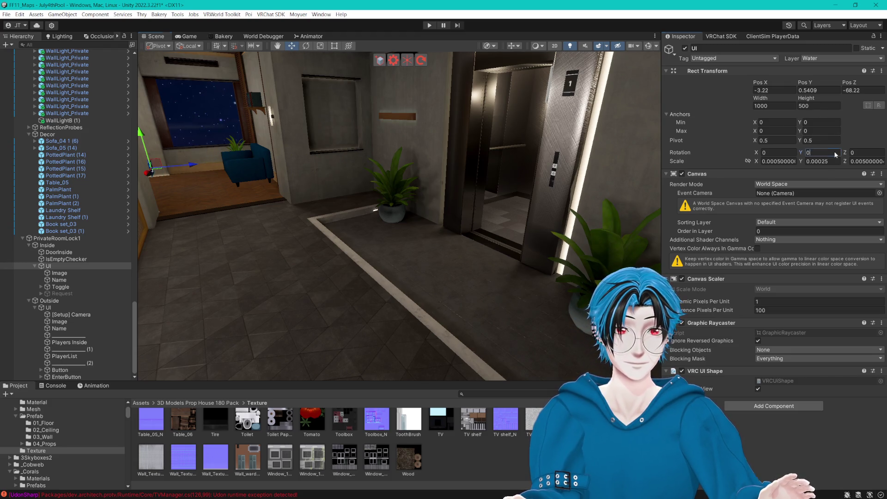
text(180)
key(Return)
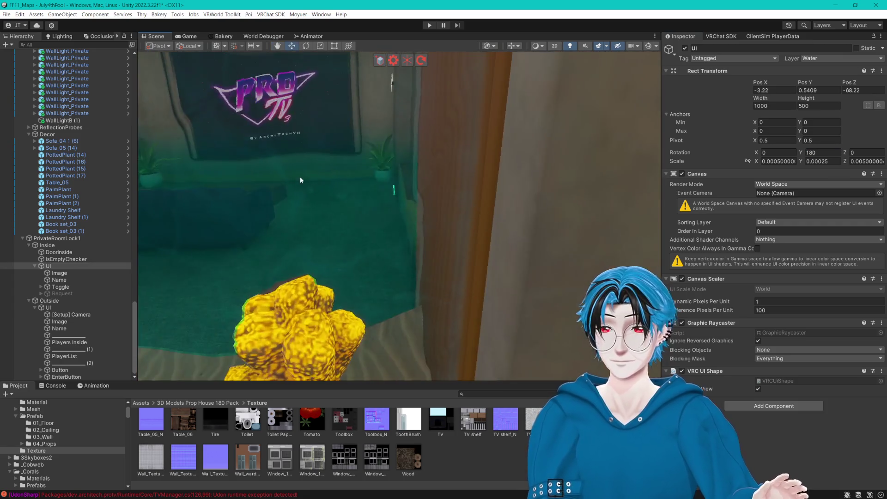
key(f)
- Pull the Room Lock canvas slightly out of the wall and nudge it to X -3.371
mouse_move(277, 198)
mouse_down()
mouse_move(534, 248)
mouse_move(497, 214)
mouse_move(400, 215)
mouse_move(407, 194)
mouse_up()
click(365, 180)
click(366, 180)
drag(332, 177, 333, 175)
key(f)
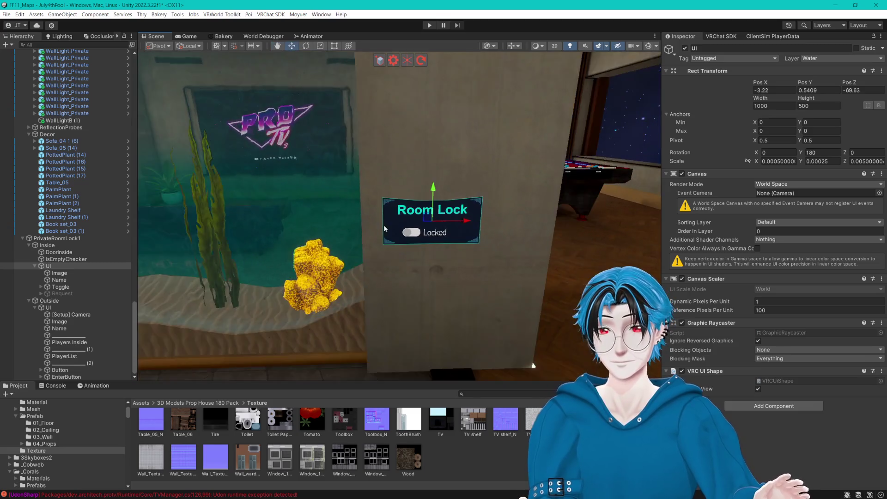
mouse_move(392, 224)
mouse_down()
mouse_move(473, 225)
mouse_move(456, 221)
mouse_move(469, 216)
mouse_move(404, 215)
mouse_move(441, 238)
mouse_move(431, 256)
mouse_move(408, 262)
mouse_move(463, 278)
mouse_move(425, 270)
mouse_move(253, 277)
mouse_up()
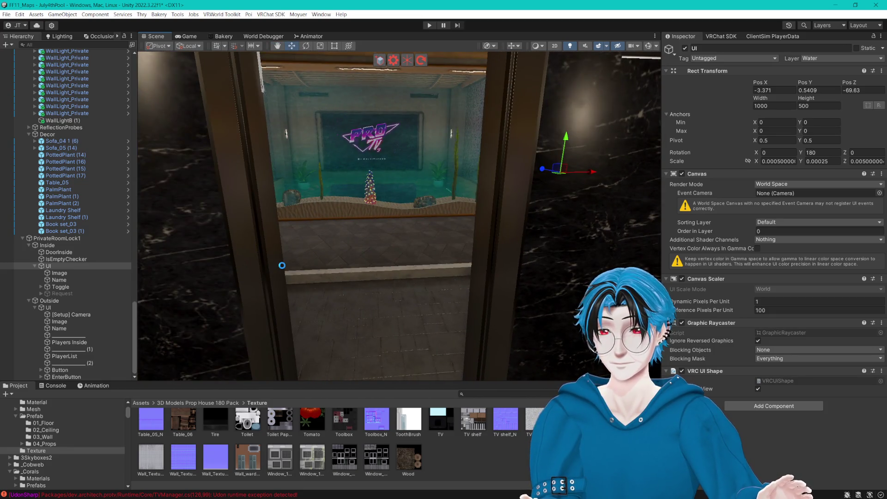
- Fly the Scene view past the aquarium wall back to the elevator hallway
mouse_move(343, 257)
mouse_down()
mouse_move(482, 243)
mouse_move(390, 209)
mouse_move(440, 209)
mouse_move(456, 222)
mouse_move(402, 227)
mouse_move(478, 235)
mouse_move(389, 246)
mouse_move(461, 239)
mouse_move(427, 257)
mouse_move(448, 226)
mouse_move(364, 229)
mouse_move(371, 245)
mouse_up()
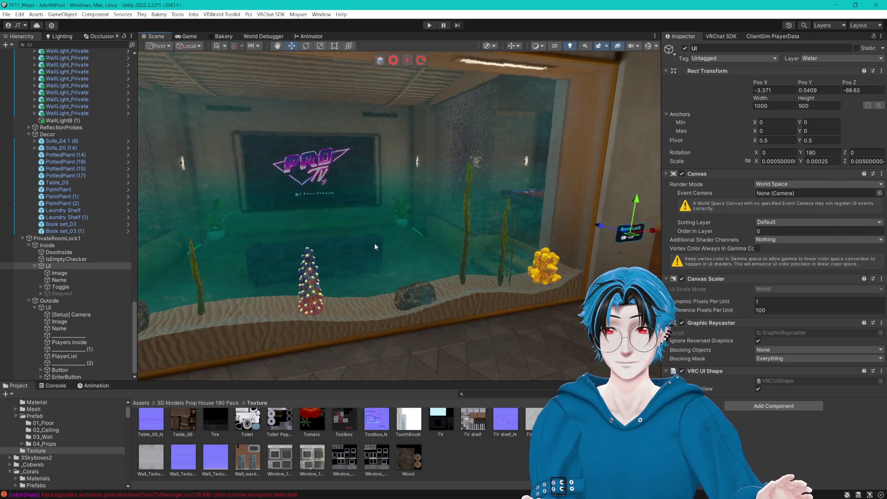
mouse_move(293, 231)
mouse_down()
mouse_move(450, 229)
mouse_move(399, 230)
mouse_move(401, 238)
mouse_up()
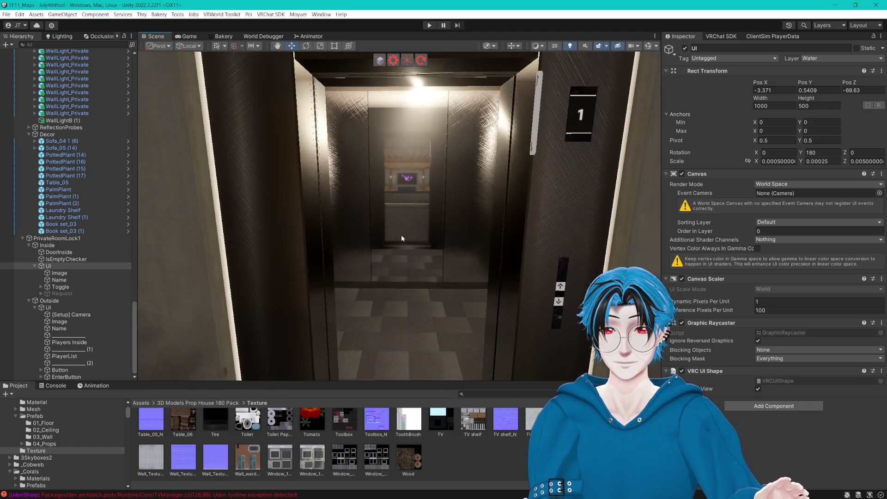
scroll(401, 238, down, 3)
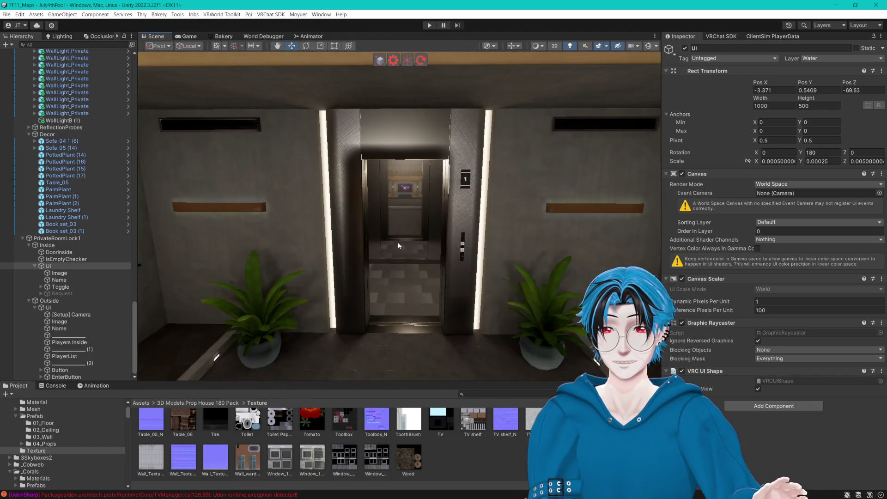
- Duplicate the Private Room 1 sign's UI group and place the copy beside the original
click(35, 266)
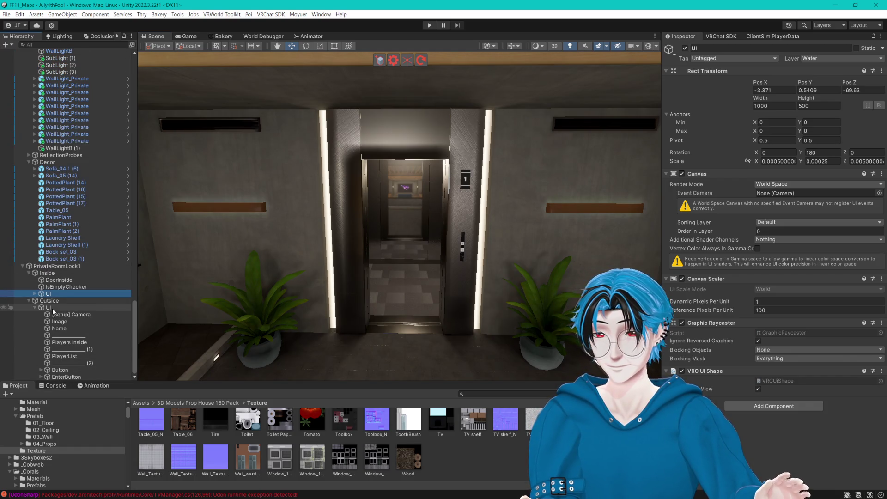
click(48, 307)
mouse_move(397, 213)
mouse_down()
mouse_move(297, 196)
mouse_move(563, 259)
mouse_up()
key(f)
drag(277, 199, 319, 199)
click(67, 323)
click(110, 307)
key(ctrl+d)
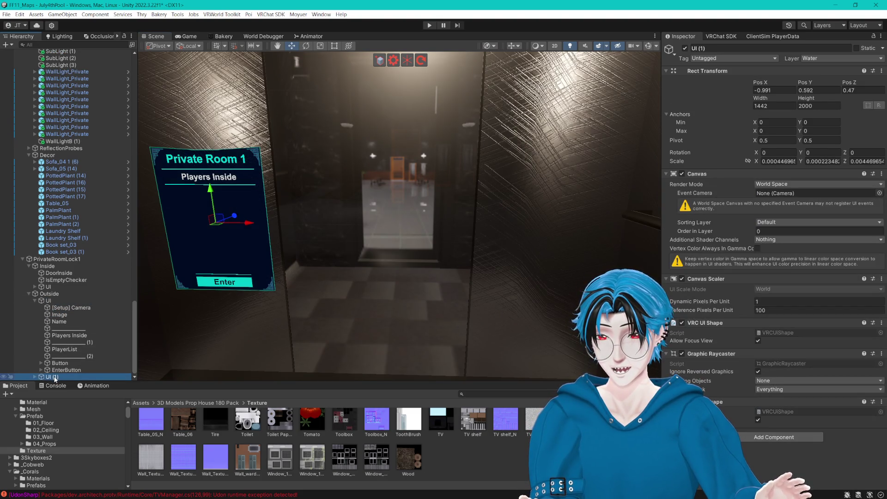
drag(246, 223, 420, 223)
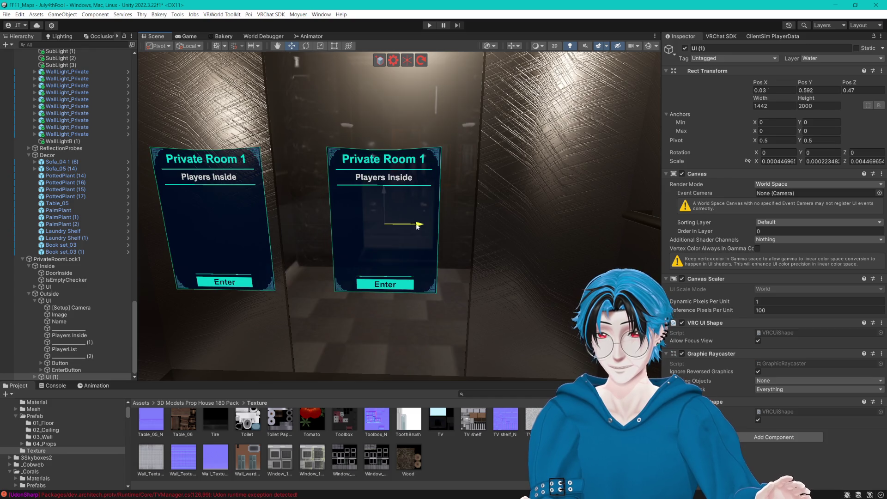
- Go through the copy's Button, PlayerList and Name children, ending on the title text
click(35, 376)
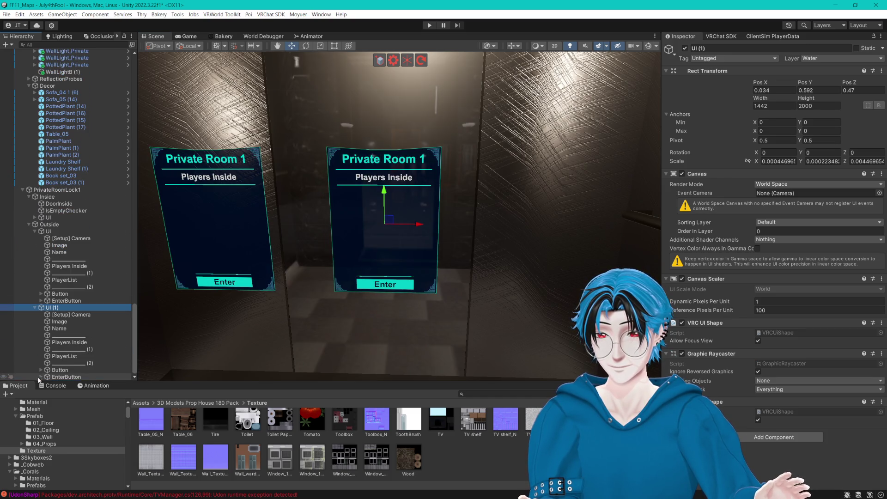
click(72, 377)
click(67, 371)
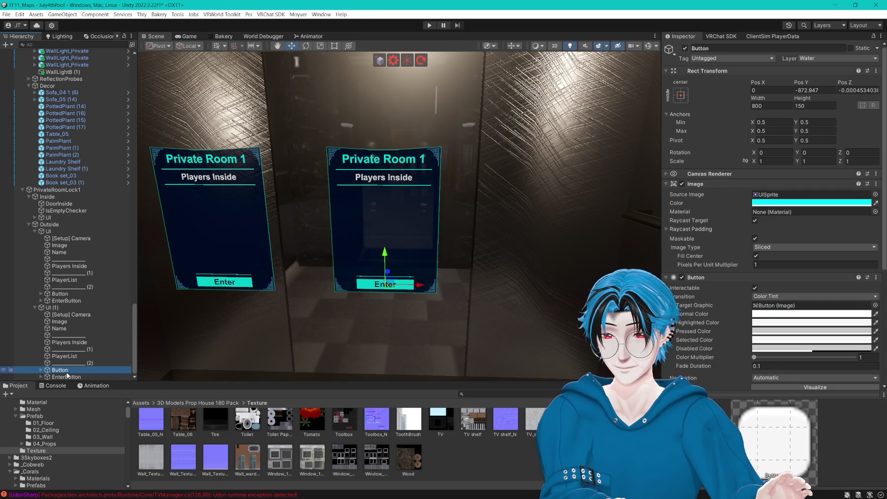
scroll(83, 370, up, 1)
click(69, 370)
scroll(79, 370, up, 1)
click(88, 370)
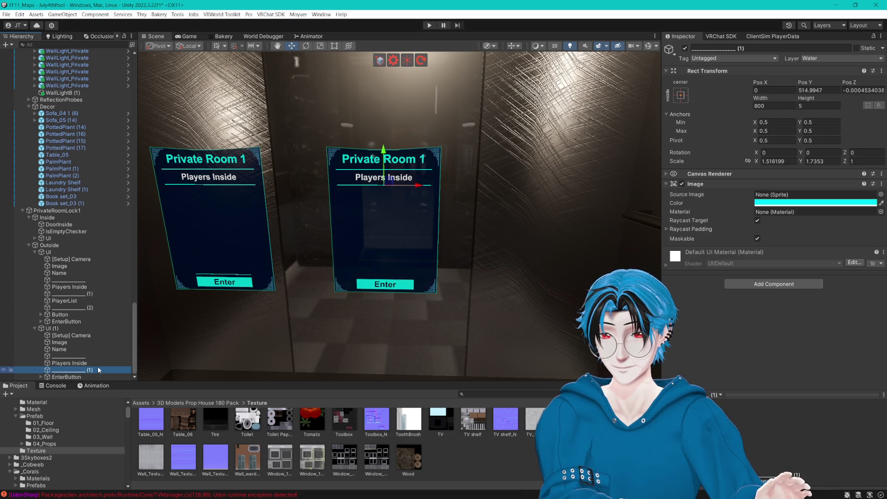
scroll(83, 370, up, 2)
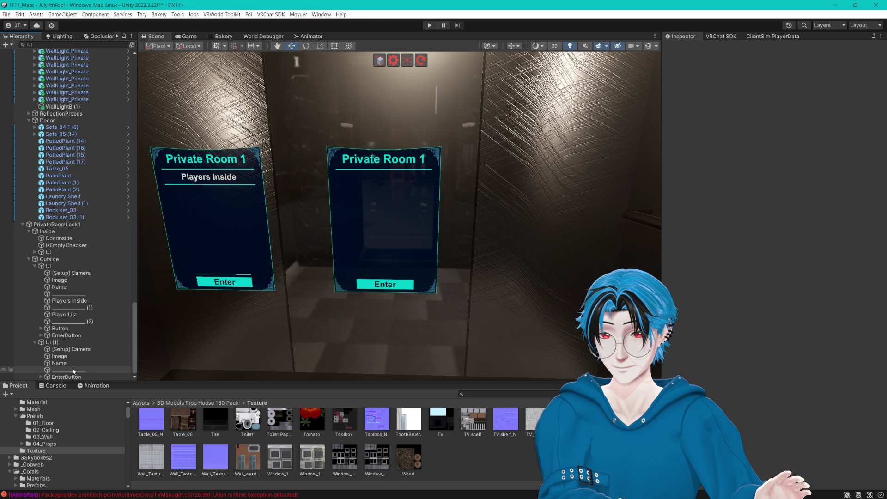
scroll(74, 368, up, 1)
click(73, 370)
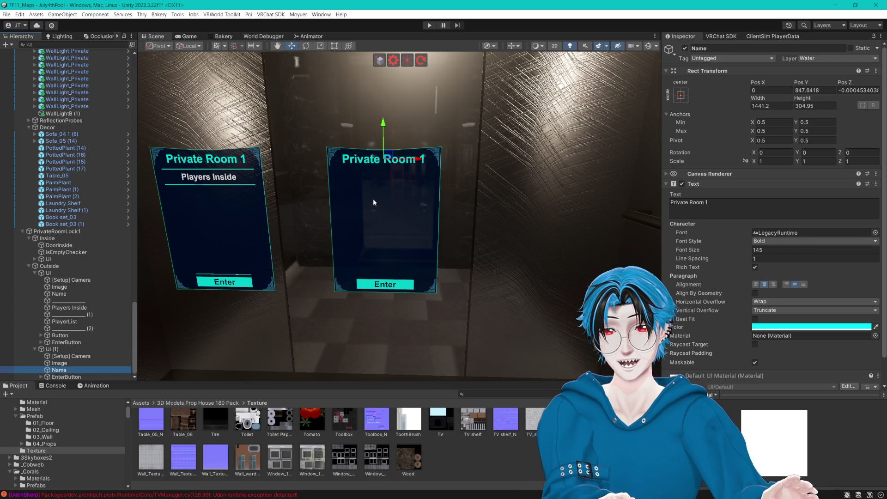
click(736, 210)
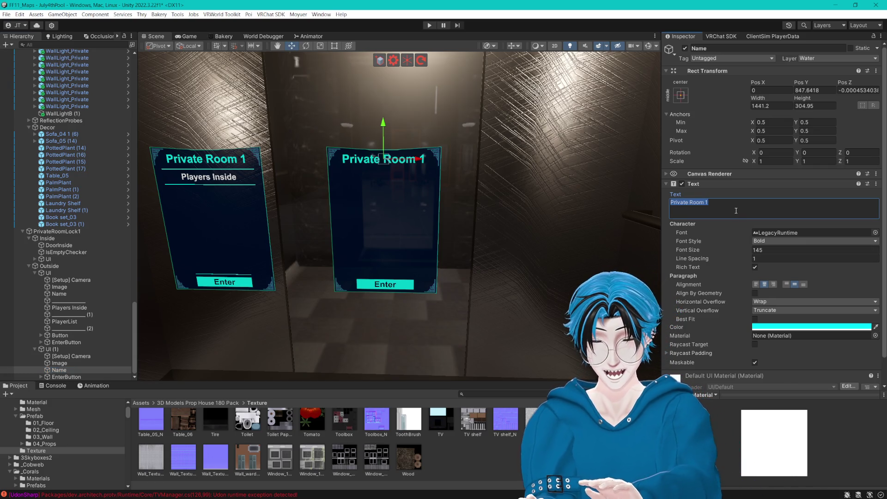
- Retitle the copied sign 'Lobby' and delete its [Setup] Camera
text(Lobby)
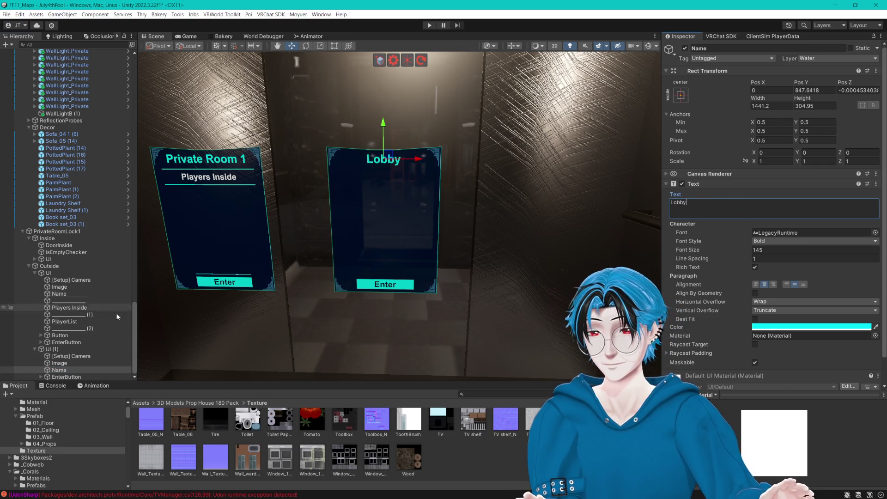
click(79, 363)
click(70, 356)
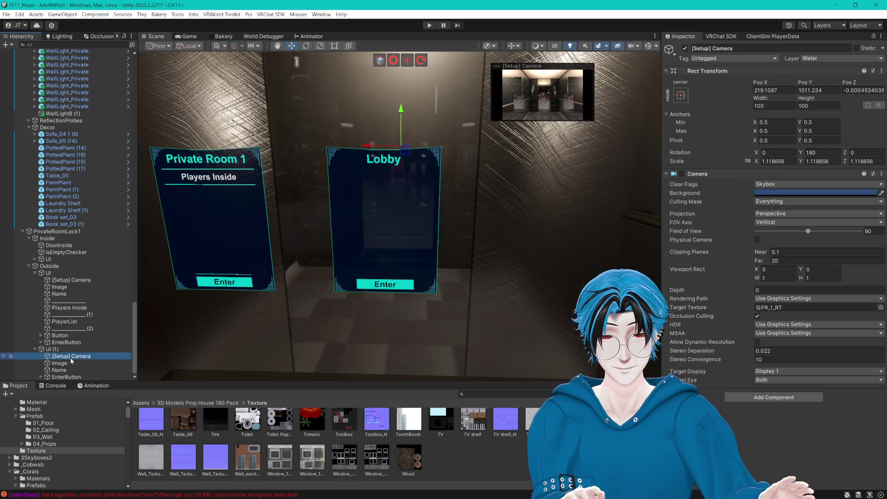
key(Delete)
- Move the Enter button up and shorten the Lobby panel from its bottom edge
click(72, 361)
click(76, 370)
click(76, 376)
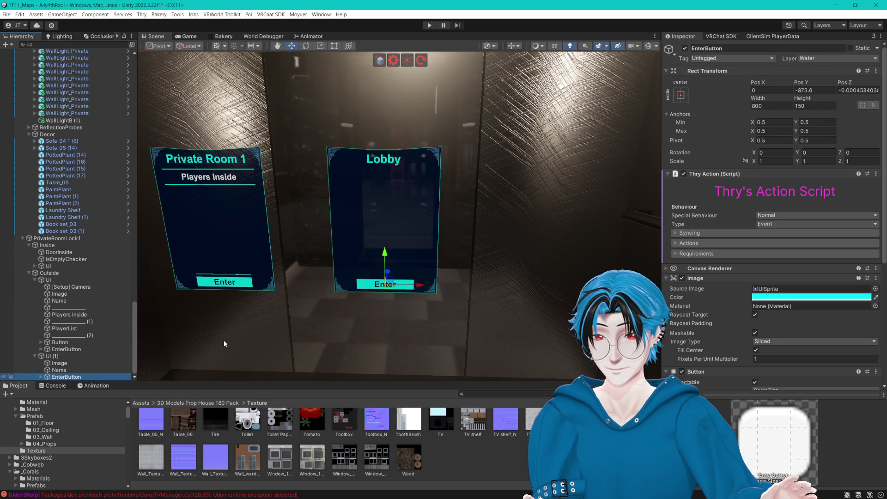
drag(385, 252, 400, 157)
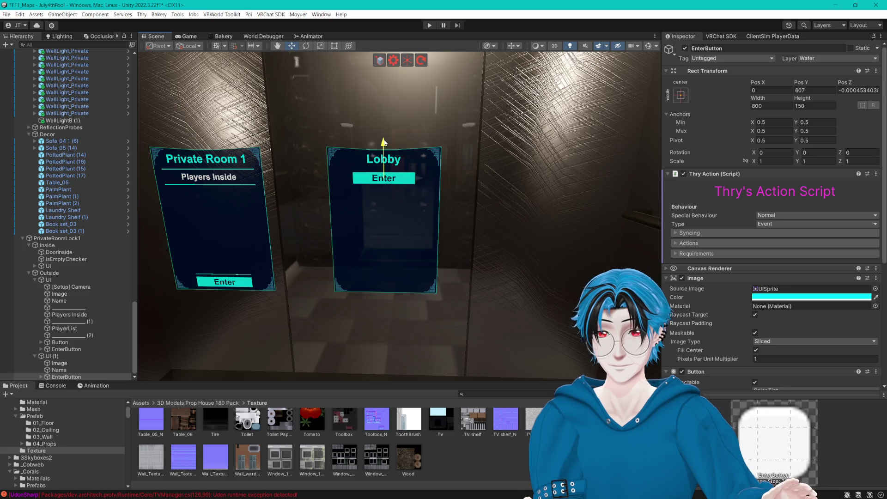
click(69, 358)
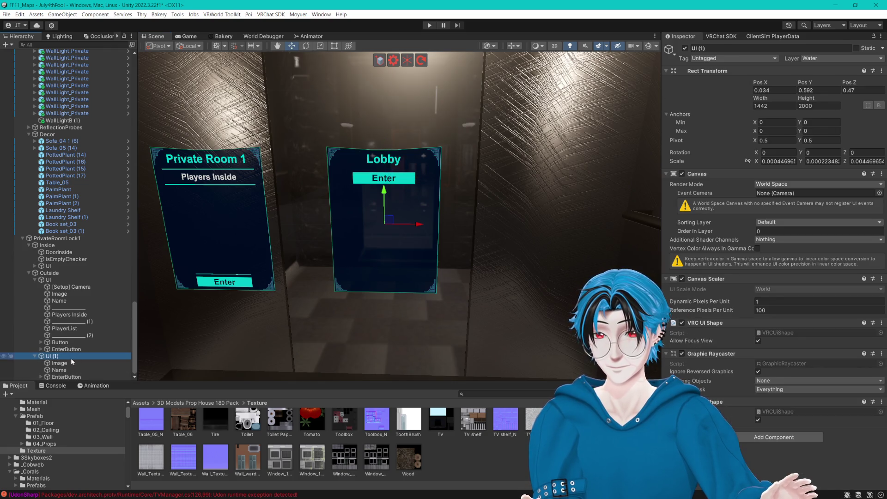
click(131, 377)
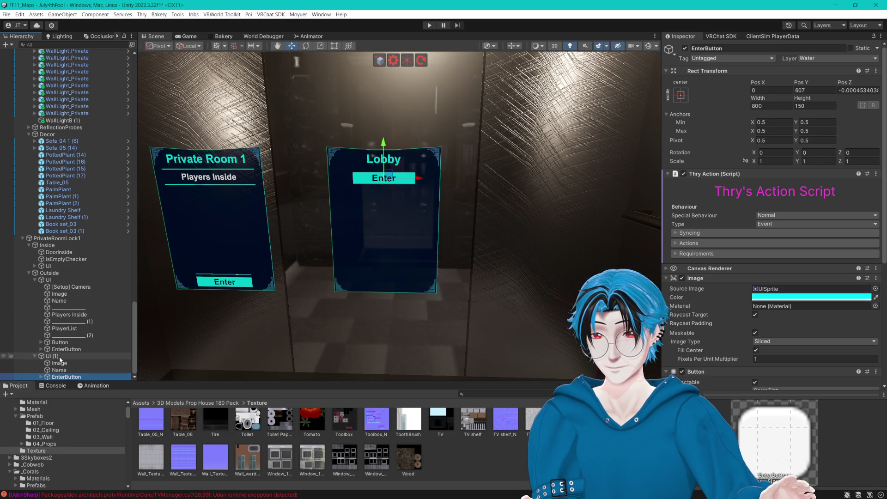
click(132, 357)
click(334, 46)
mouse_move(381, 291)
mouse_down()
mouse_move(388, 195)
mouse_move(396, 201)
mouse_up()
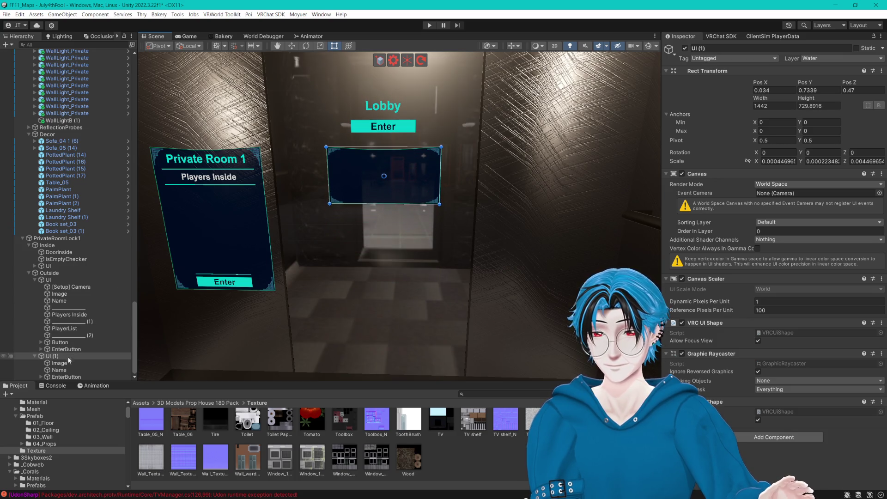
- Move the Lobby title and button together down into the shortened panel
click(59, 370)
ctrl+click(66, 377)
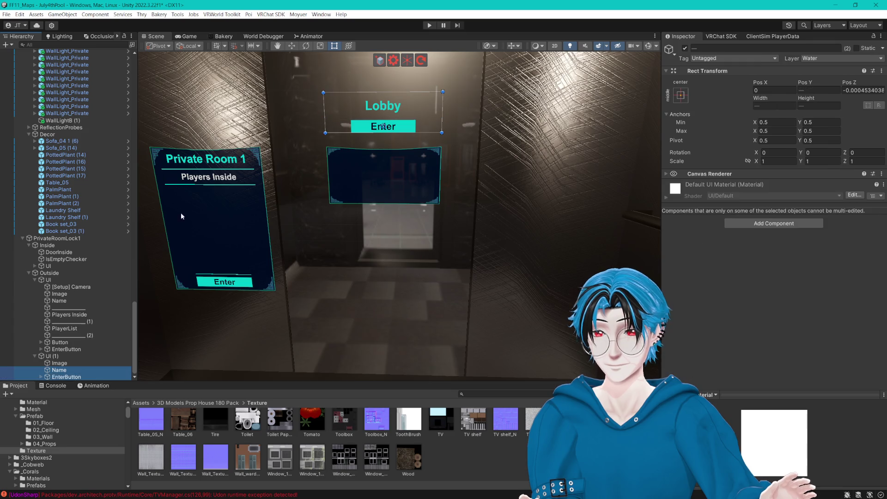
click(64, 363)
click(66, 377)
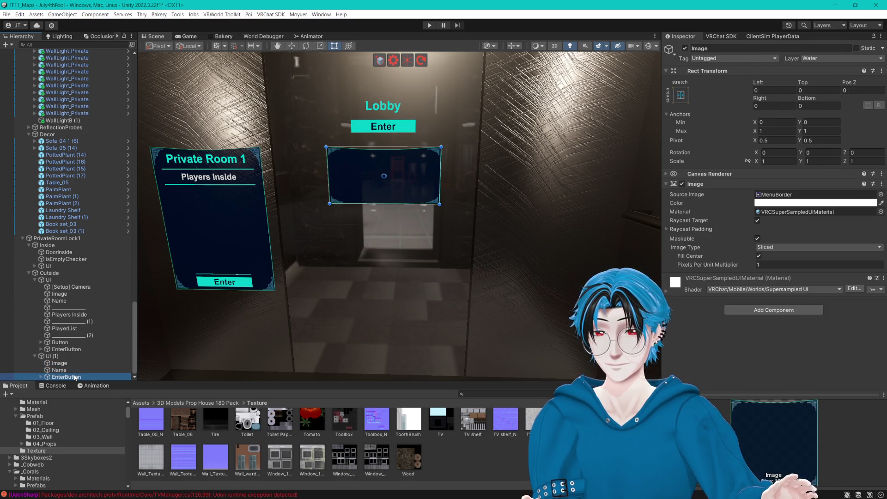
ctrl+click(60, 370)
click(293, 46)
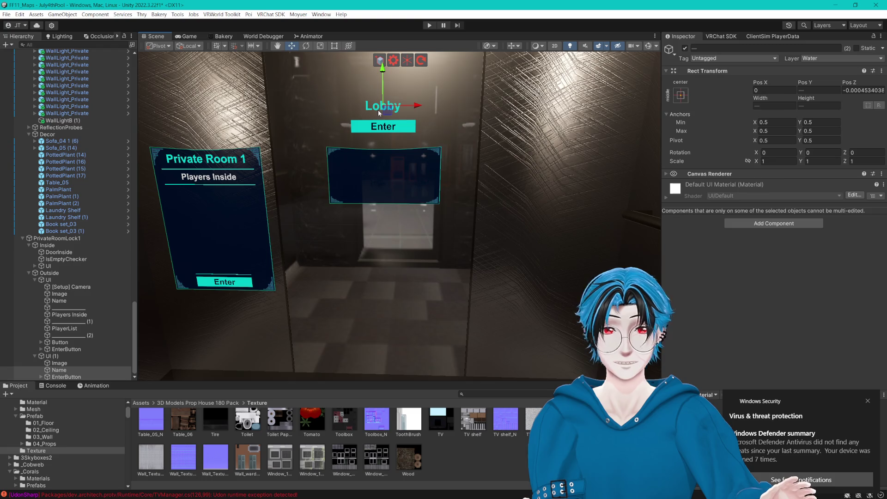
click(869, 401)
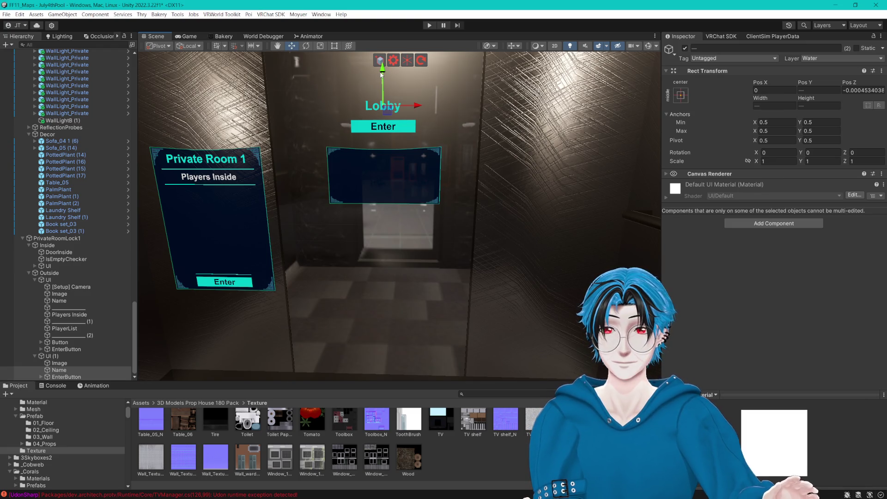
drag(381, 74, 388, 130)
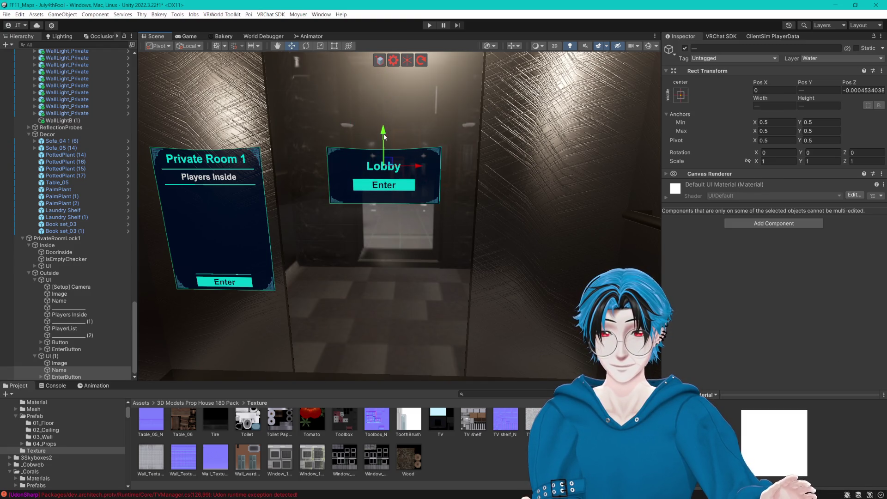
- Change the button label to 'Exit' and view both panels side by side
click(59, 370)
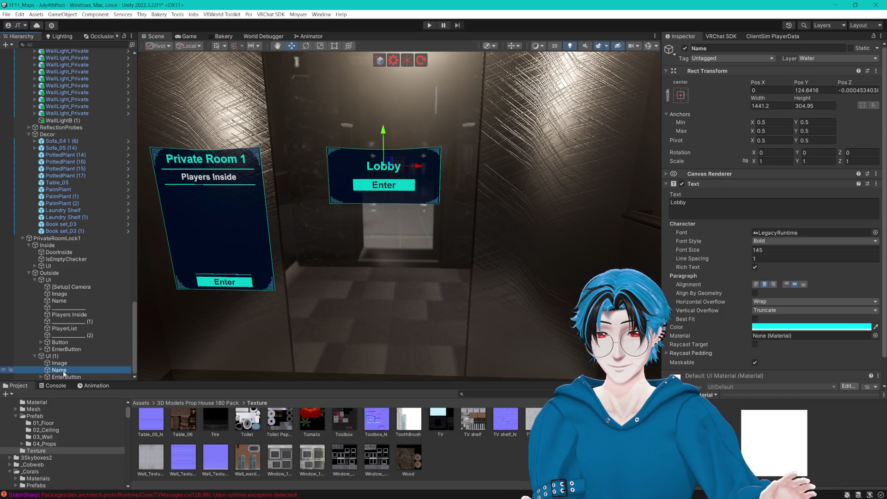
click(63, 377)
scroll(772, 208, down, 5)
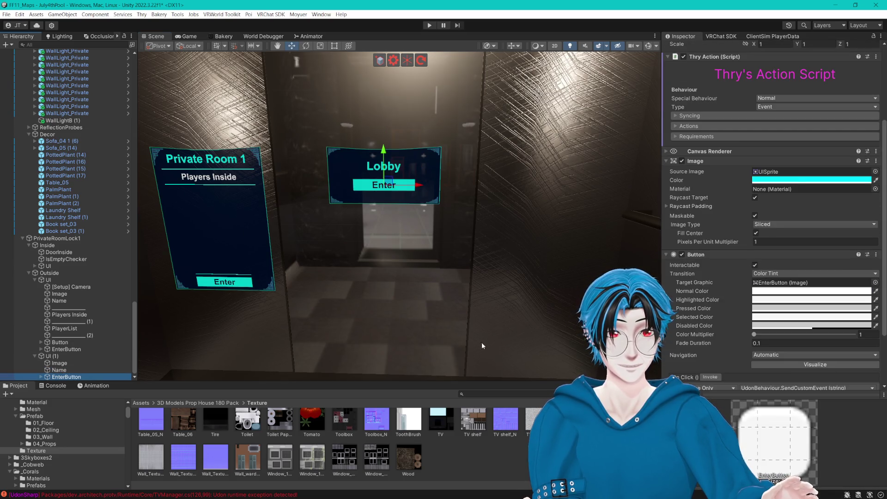
click(41, 377)
click(75, 376)
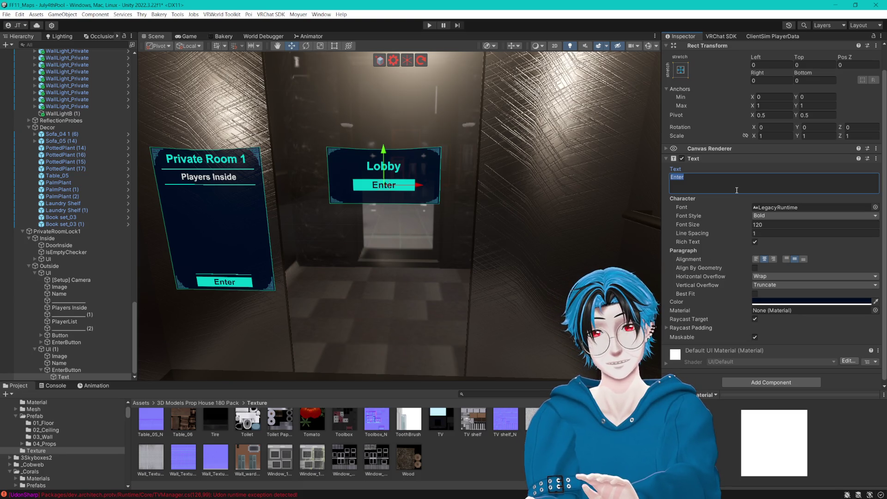
text(Exit)
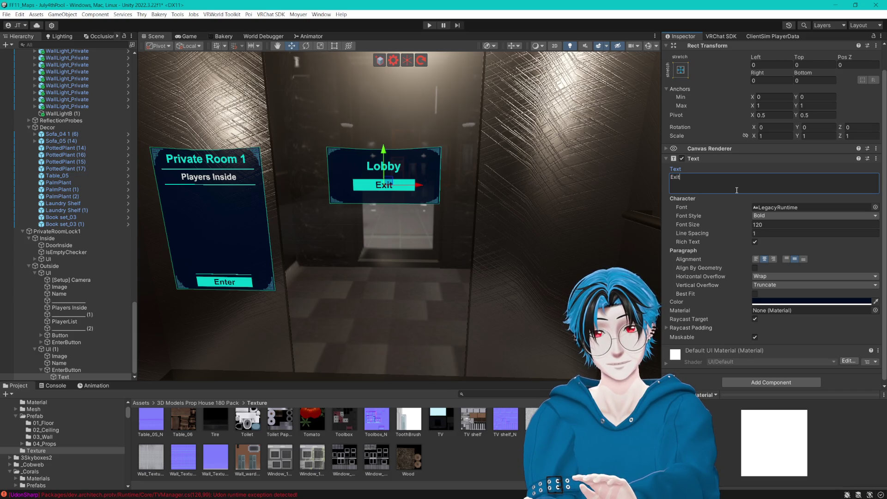
drag(490, 287, 439, 289)
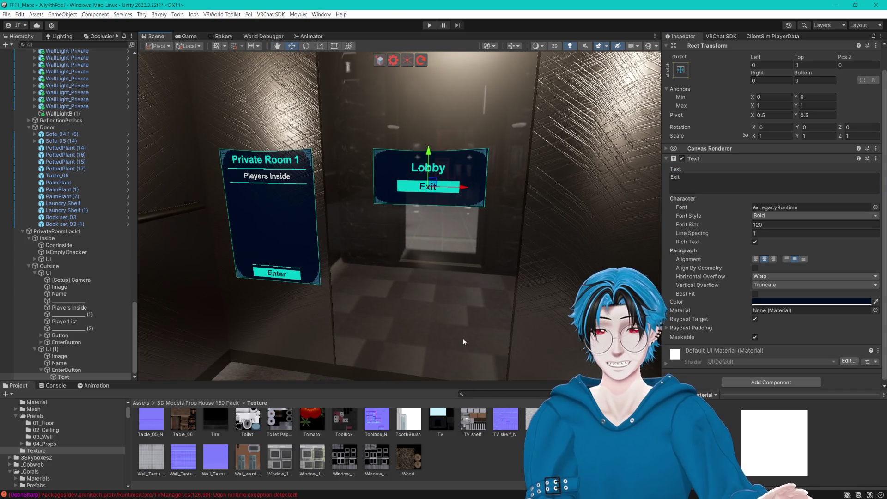
click(503, 447)
drag(498, 229, 464, 251)
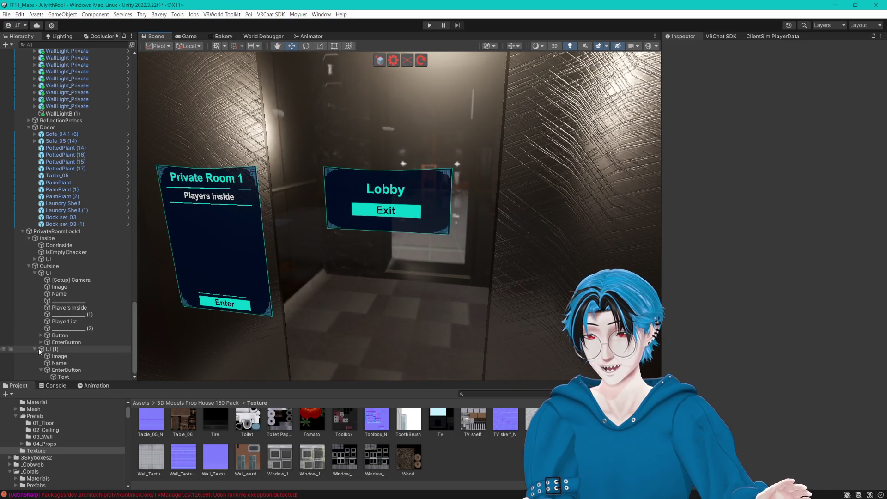
scroll(40, 352, up, 2)
- Rename the UI (1) panel copy to UI_Exit
click(54, 377)
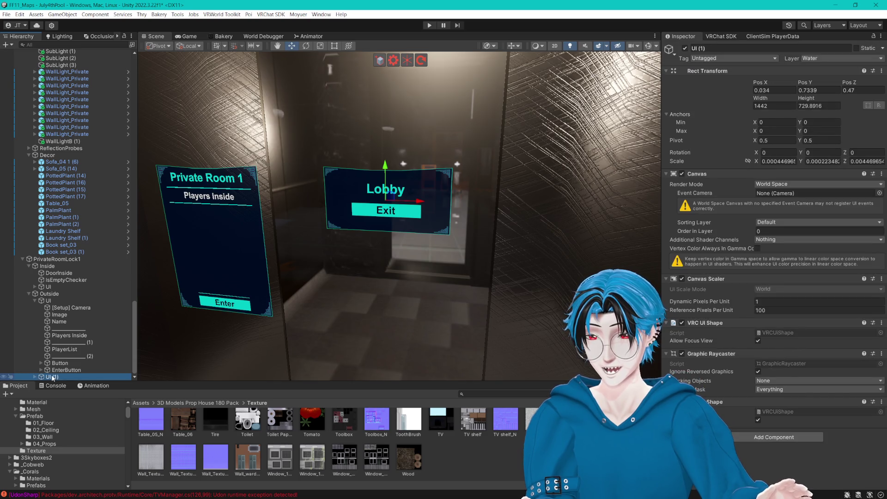
drag(61, 376, 56, 379)
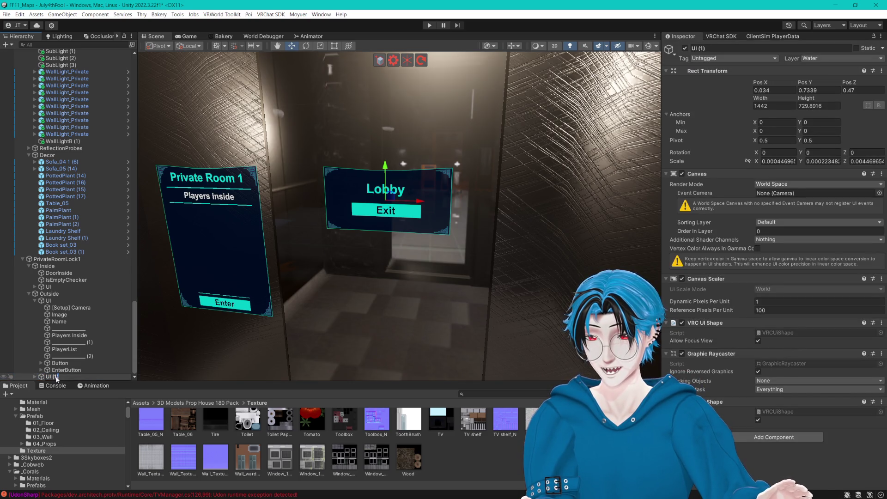
key(BackSpace)
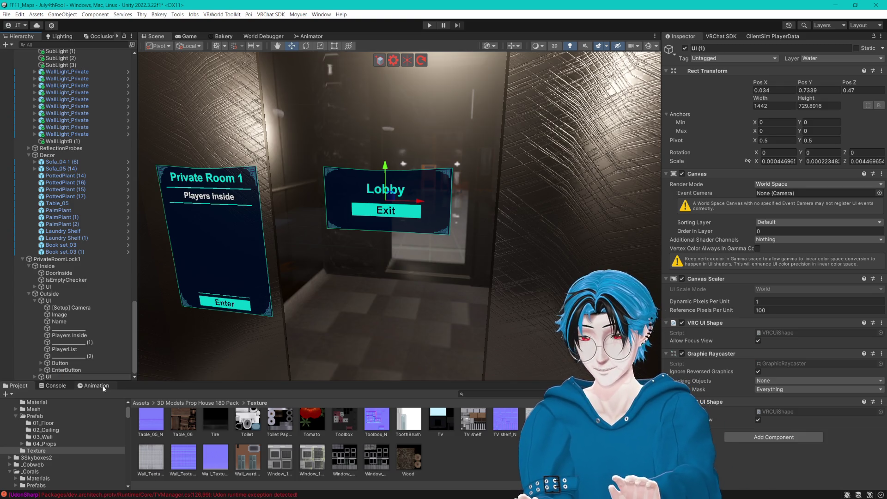
text(_Exit)
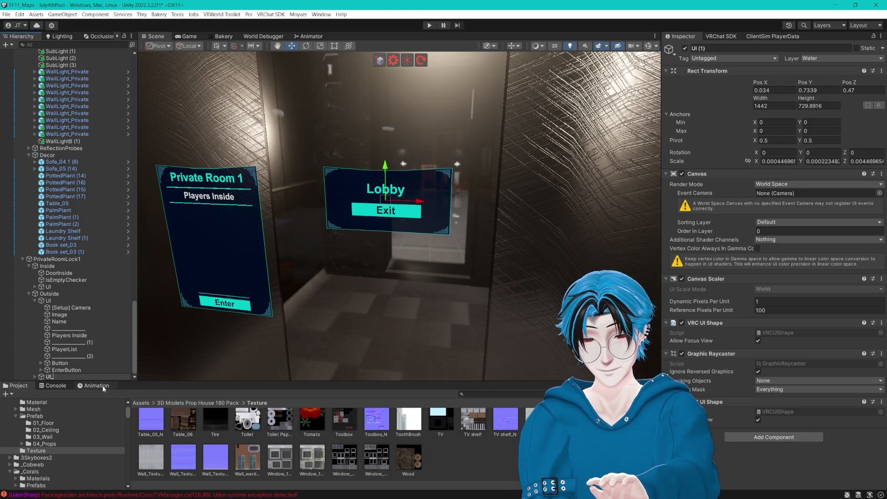
key(Return)
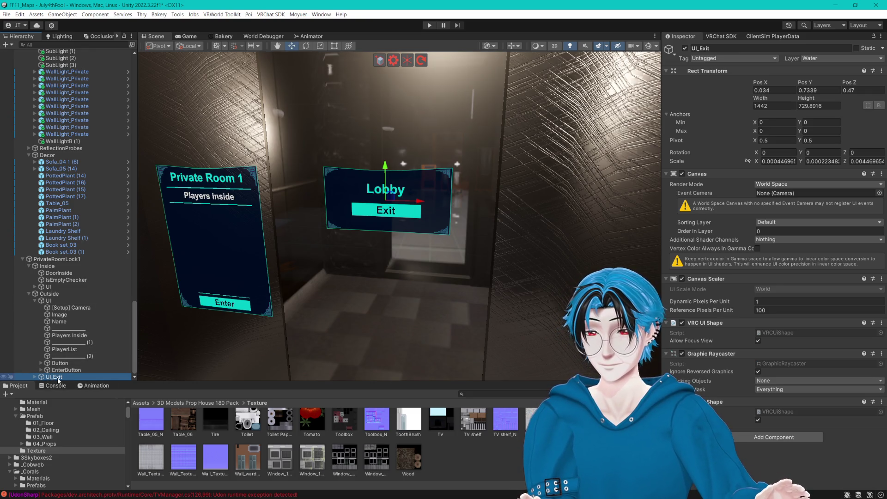
- Move UI_Exit out of PrivateRoomLock1 so it sits below Decor at the top level
click(29, 156)
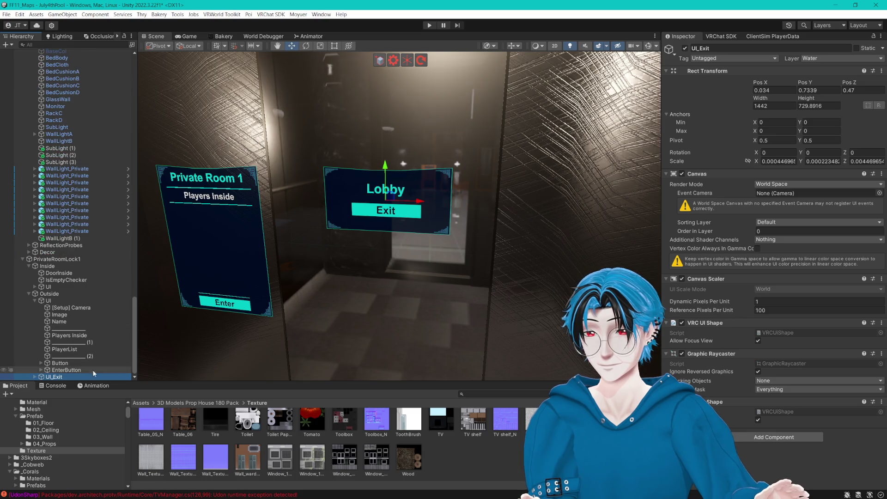
drag(55, 262, 55, 259)
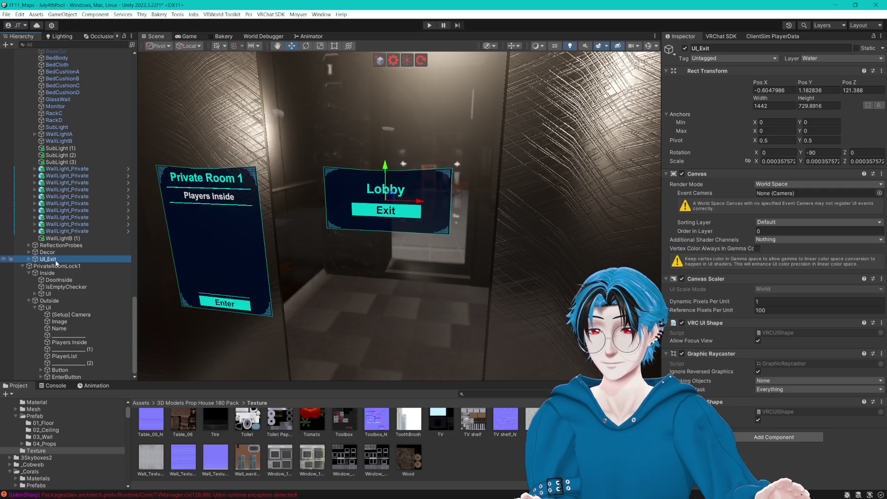
drag(59, 261, 67, 253)
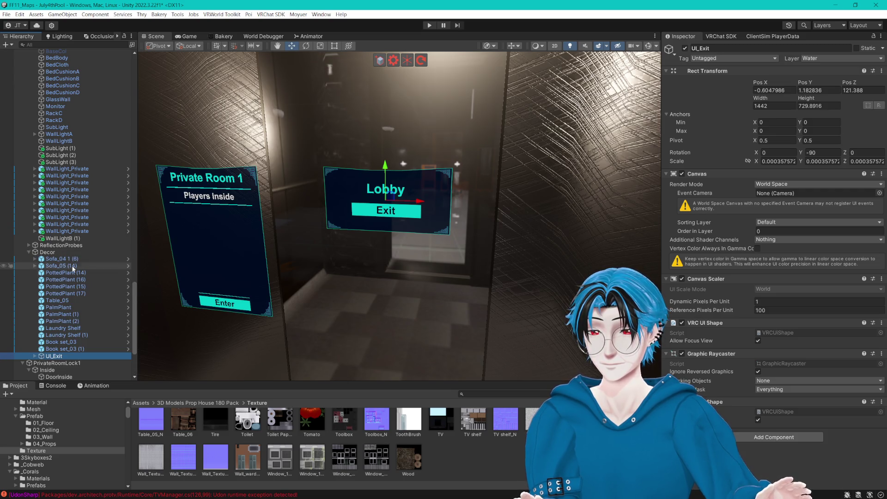
click(29, 252)
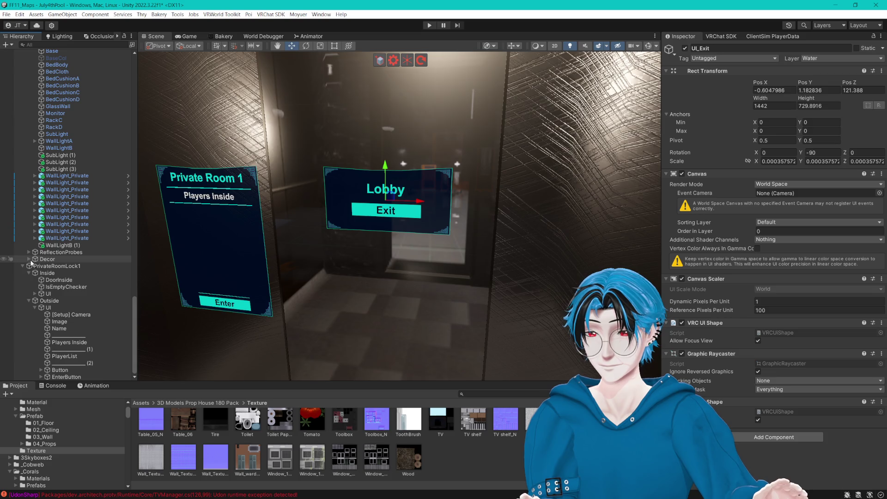
click(29, 259)
drag(51, 262, 58, 274)
click(28, 266)
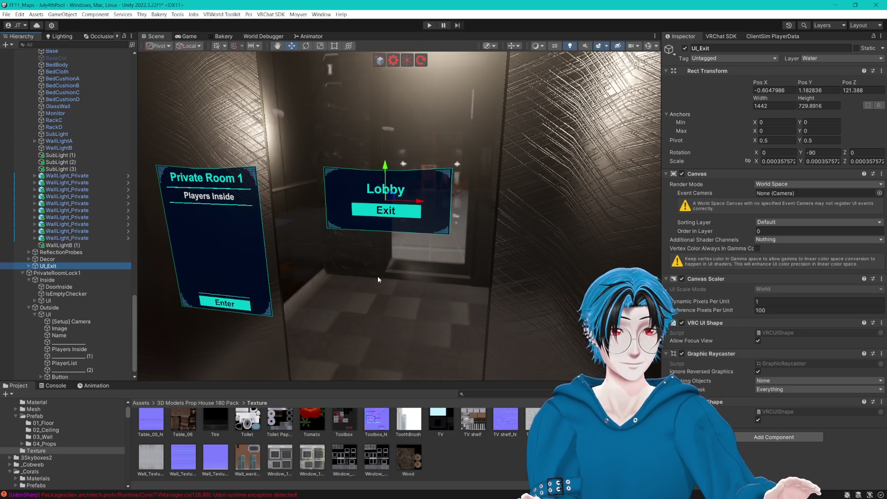
- Select UI_Exit's EnterButton and expand its list of actions
click(29, 267)
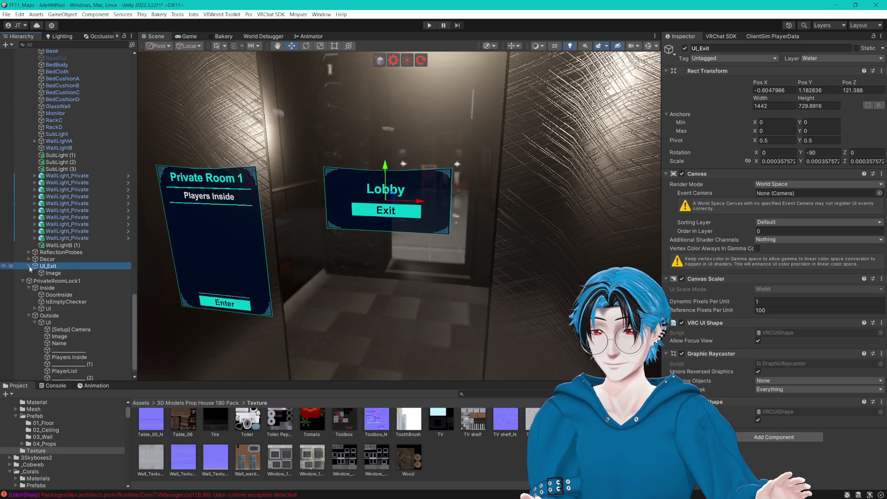
click(60, 287)
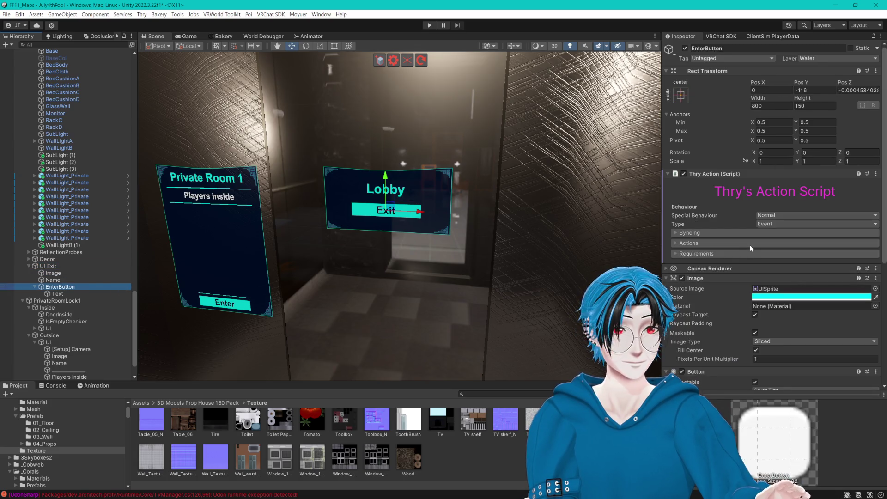
click(676, 243)
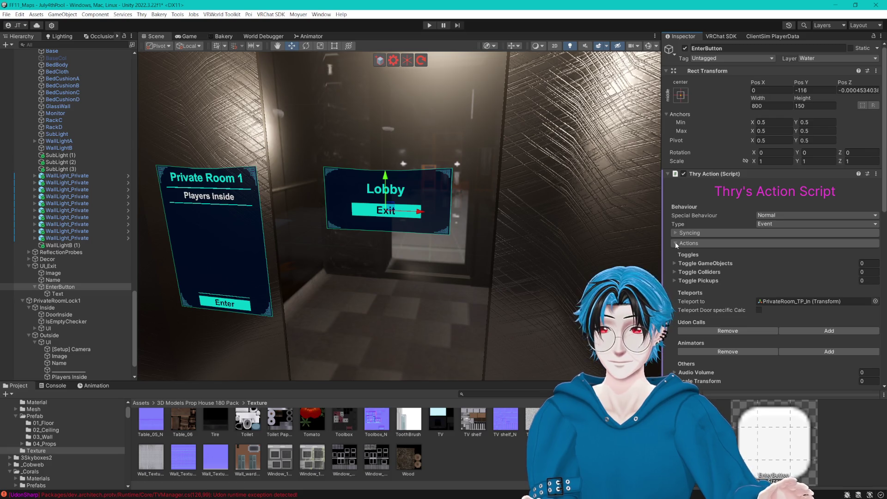
- Set the Exit button's teleport target to Elevator_TP_Out
click(874, 301)
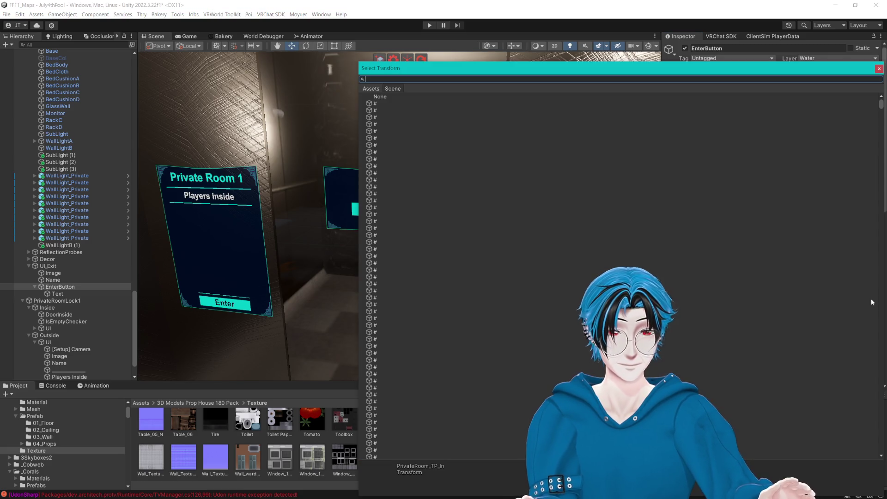
text(ele)
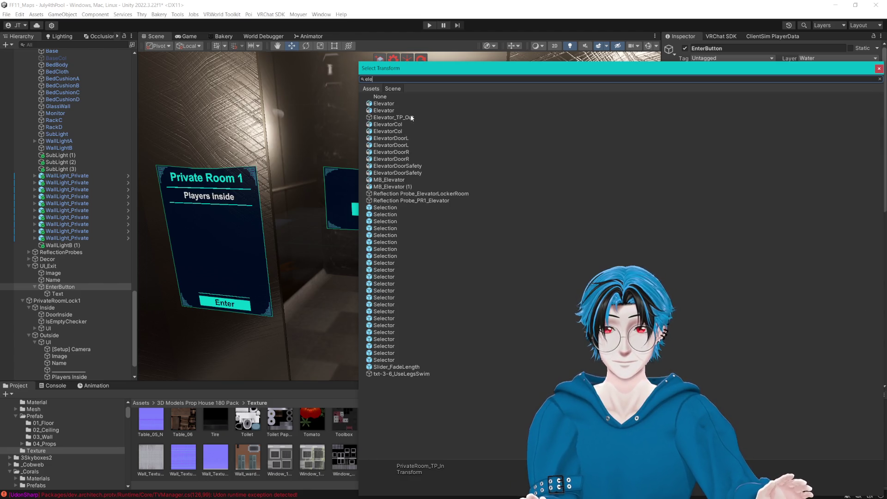
click(394, 117)
key(Return)
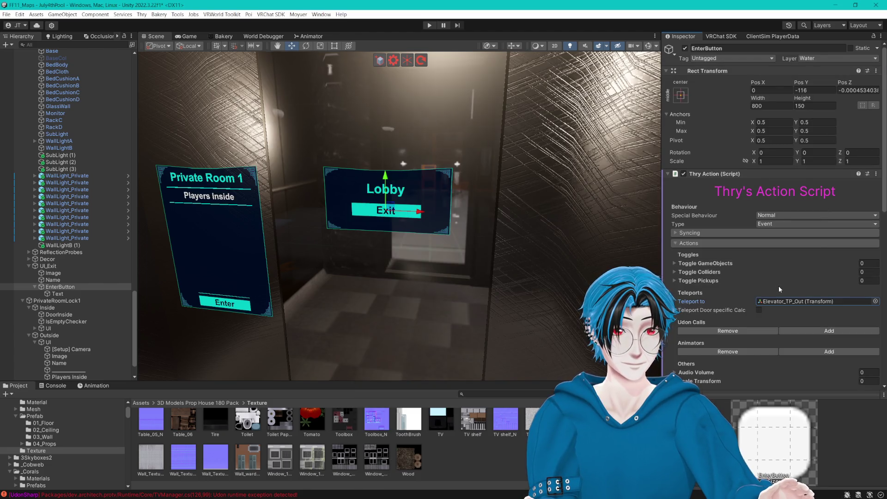
scroll(688, 250, down, 5)
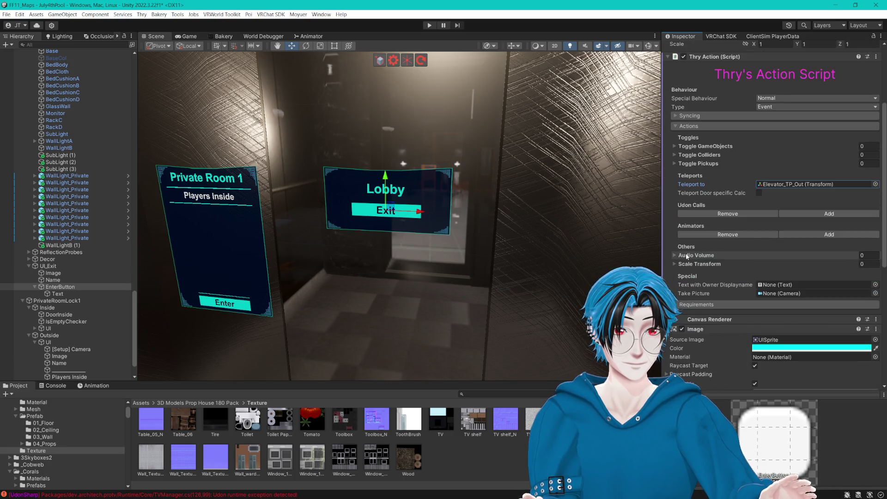
scroll(680, 255, down, 4)
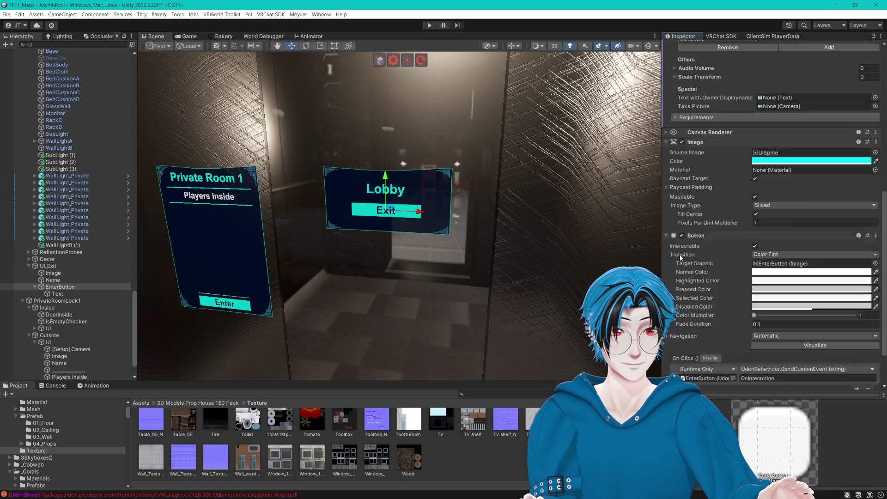
scroll(684, 262, up, 10)
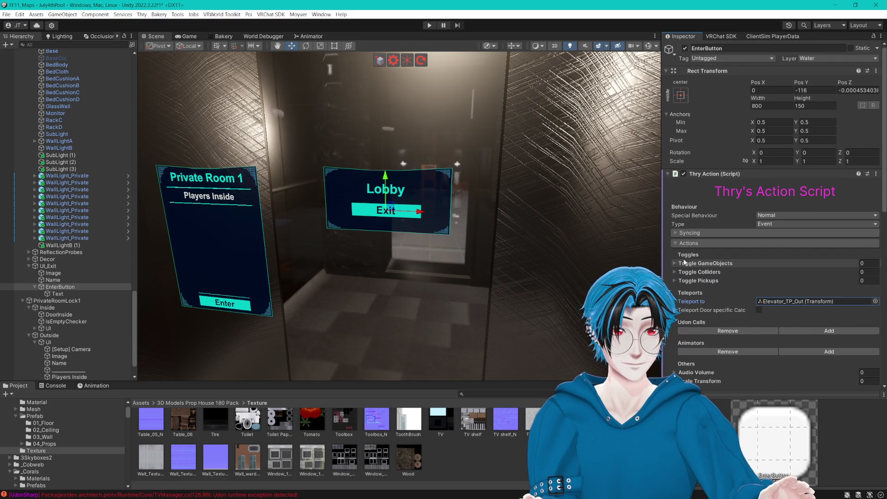
- Collapse EnterButton and UI_Exit in the Hierarchy, leaving UI_Exit selected
click(57, 294)
click(35, 287)
click(33, 267)
click(29, 266)
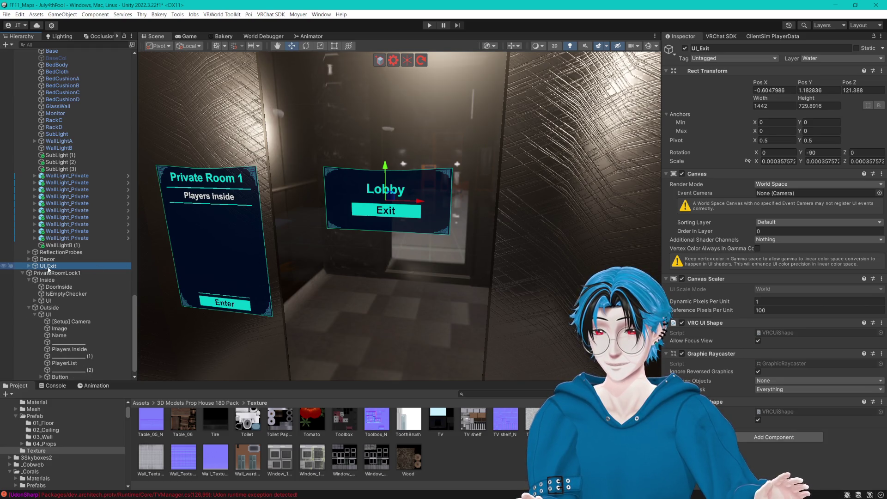
- Zero UI_Exit's position under the Inside UI group, then return it to the top level
drag(52, 284, 80, 289)
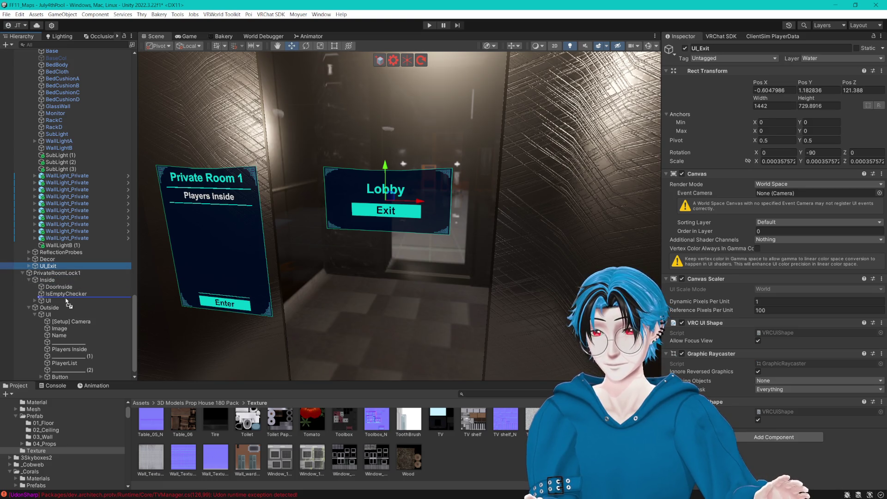
drag(55, 306, 54, 301)
click(771, 90)
text(0)
click(811, 91)
text(0)
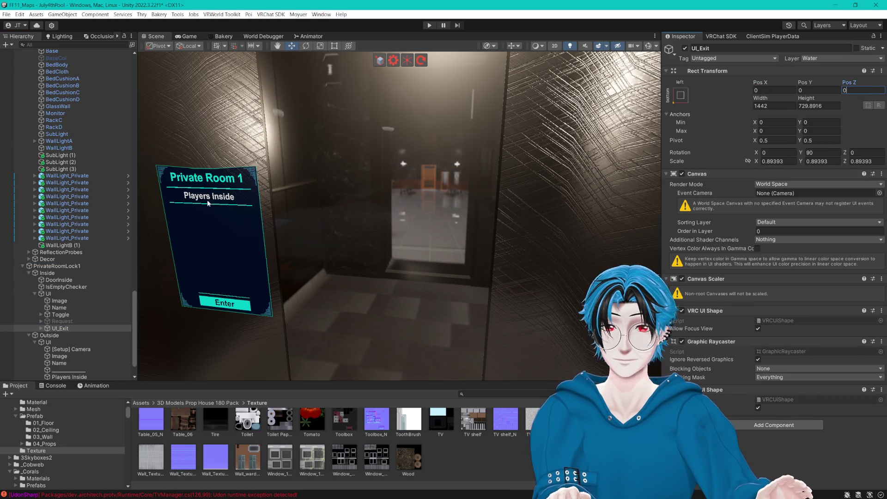
mouse_move(51, 328)
mouse_down()
mouse_move(62, 255)
mouse_move(51, 269)
mouse_up()
- Set UI_Exit's Y rotation to 0 and bring it to the elevator doorway
key(f)
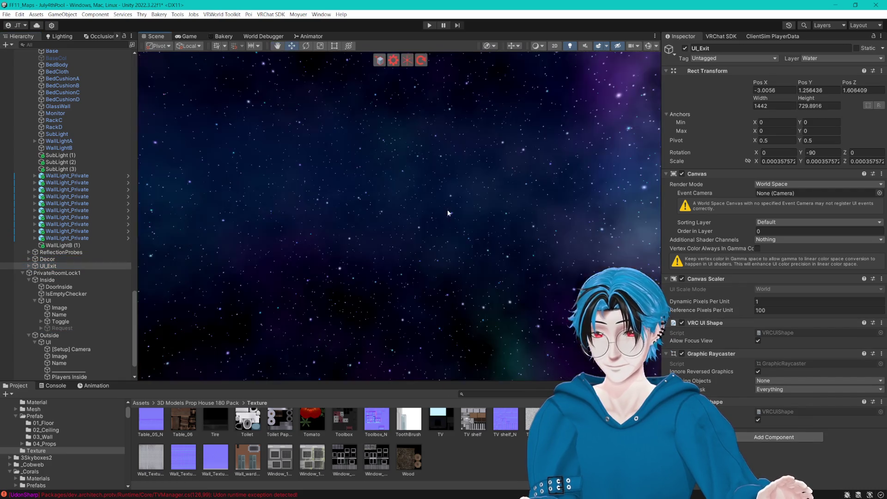
scroll(463, 261, down, 3)
click(823, 152)
text(0)
drag(439, 182, 457, 182)
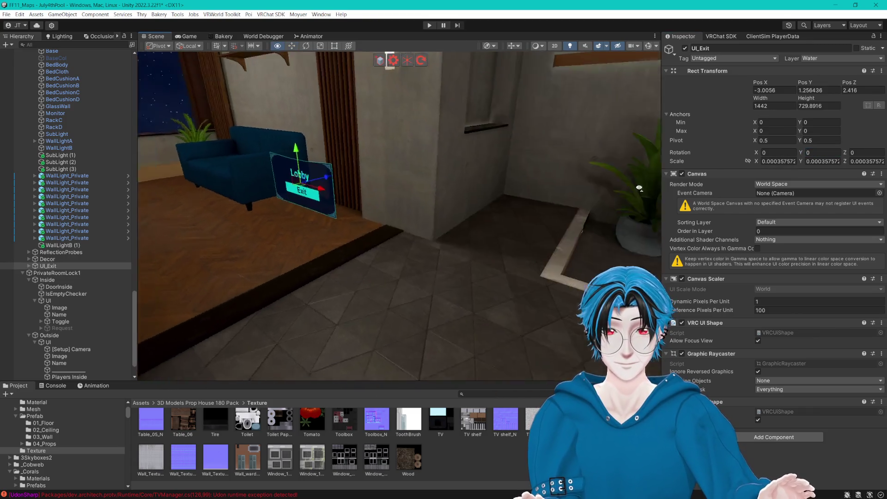
drag(608, 212, 303, 317)
key(f)
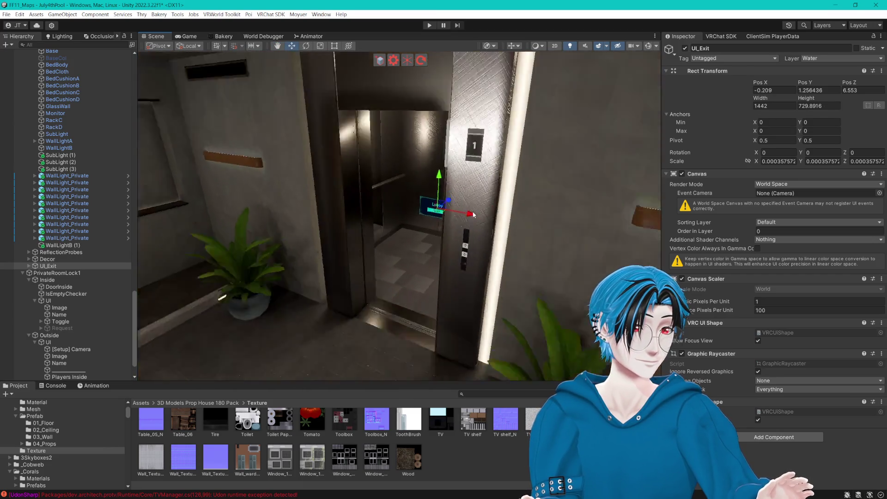
- Centre the panel on the elevator's back wall at eye height, Y 1.44 and Z 7.252
mouse_move(476, 213)
mouse_down()
mouse_move(500, 215)
mouse_move(328, 236)
mouse_move(513, 214)
mouse_move(573, 237)
mouse_move(561, 182)
mouse_move(424, 235)
mouse_up()
drag(343, 256, 400, 253)
mouse_move(370, 226)
mouse_down()
mouse_move(387, 197)
mouse_move(392, 211)
mouse_up()
scroll(369, 194, up, 10)
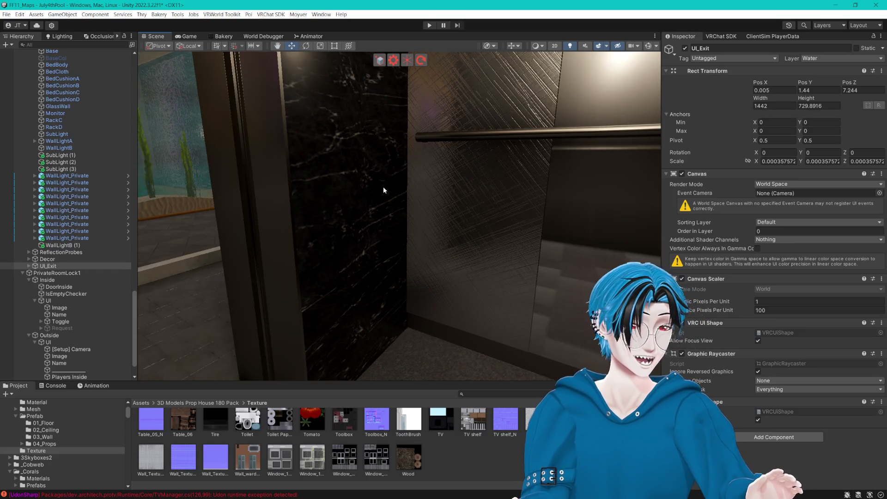
scroll(384, 190, down, 5)
mouse_move(508, 196)
mouse_down()
mouse_move(308, 271)
mouse_move(340, 224)
mouse_move(491, 209)
mouse_move(486, 219)
mouse_move(395, 223)
mouse_move(420, 256)
mouse_move(394, 265)
mouse_move(406, 245)
mouse_move(412, 259)
mouse_up()
scroll(417, 237, down, 5)
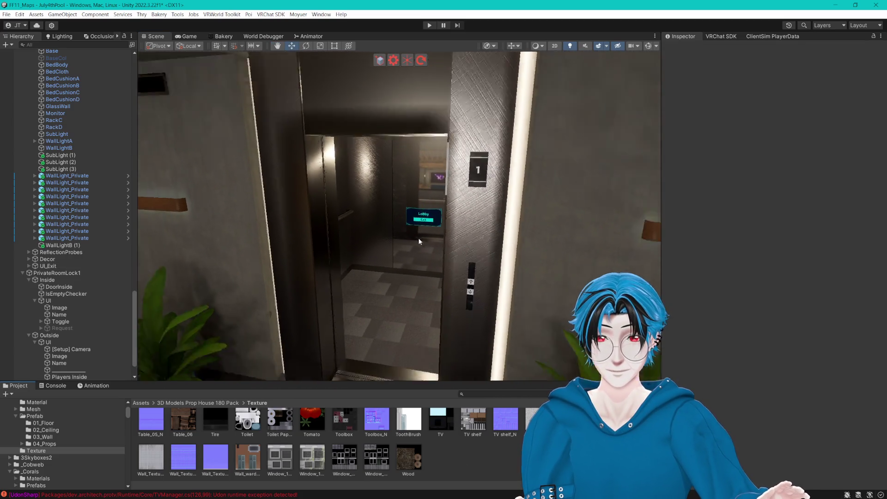
- Clear the console warnings and swing the view around the elevator area
click(440, 210)
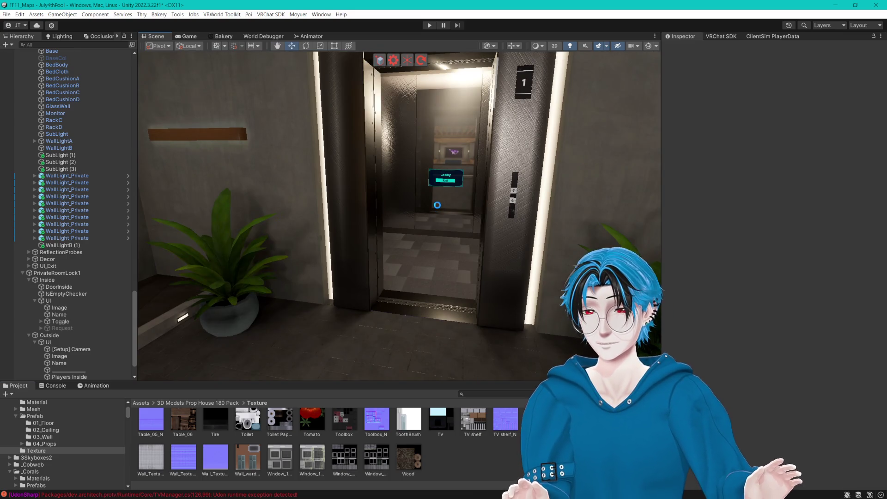
click(53, 386)
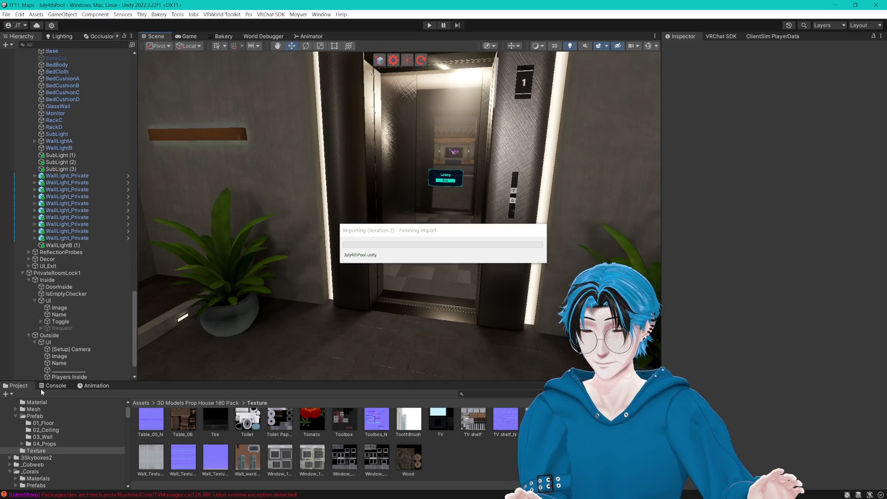
click(13, 395)
click(16, 385)
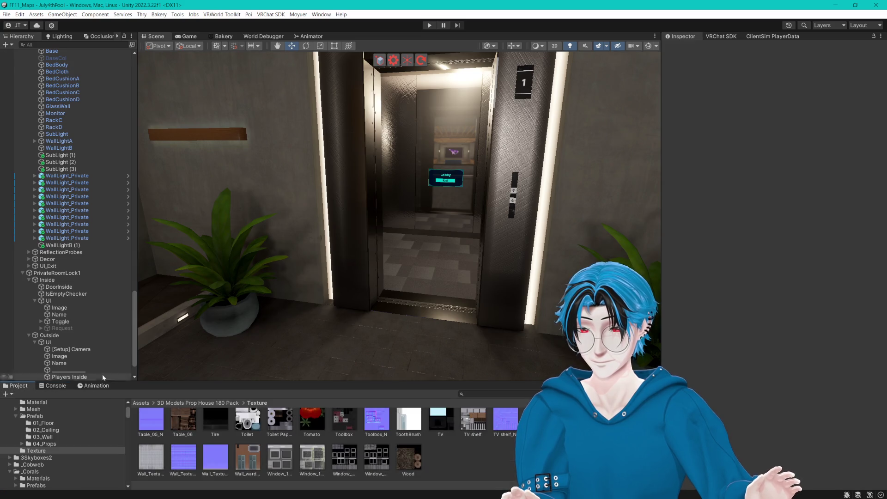
mouse_move(404, 208)
mouse_down()
mouse_move(425, 280)
mouse_move(417, 207)
mouse_move(495, 229)
mouse_move(406, 218)
mouse_move(424, 257)
mouse_move(381, 248)
mouse_move(238, 259)
mouse_move(372, 251)
mouse_move(241, 251)
mouse_move(547, 263)
mouse_move(422, 232)
mouse_move(229, 226)
mouse_move(443, 239)
mouse_move(457, 213)
mouse_move(512, 220)
mouse_up()
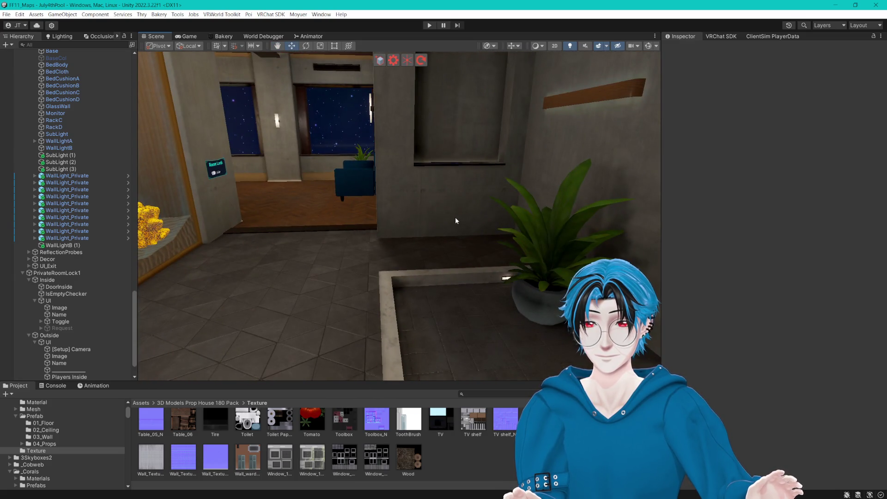
mouse_move(448, 218)
mouse_down()
mouse_move(326, 217)
mouse_move(398, 229)
mouse_move(316, 211)
mouse_move(347, 204)
mouse_move(356, 211)
mouse_move(245, 199)
mouse_move(361, 200)
mouse_move(340, 229)
mouse_move(218, 228)
mouse_move(336, 222)
mouse_up()
- Activate the Request panel under the inner room-lock UI canvas
click(48, 301)
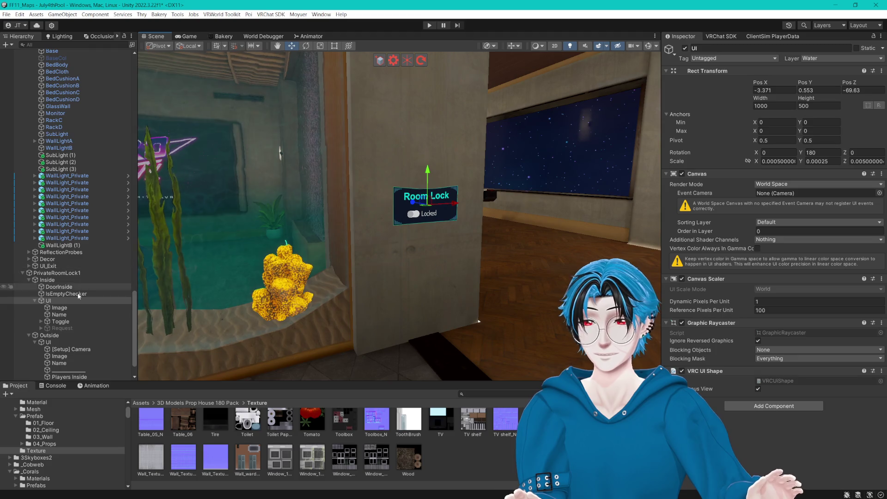
click(62, 328)
click(684, 48)
- Raise the inner room-lock UI canvas slightly on the wall
drag(462, 138, 497, 124)
click(373, 167)
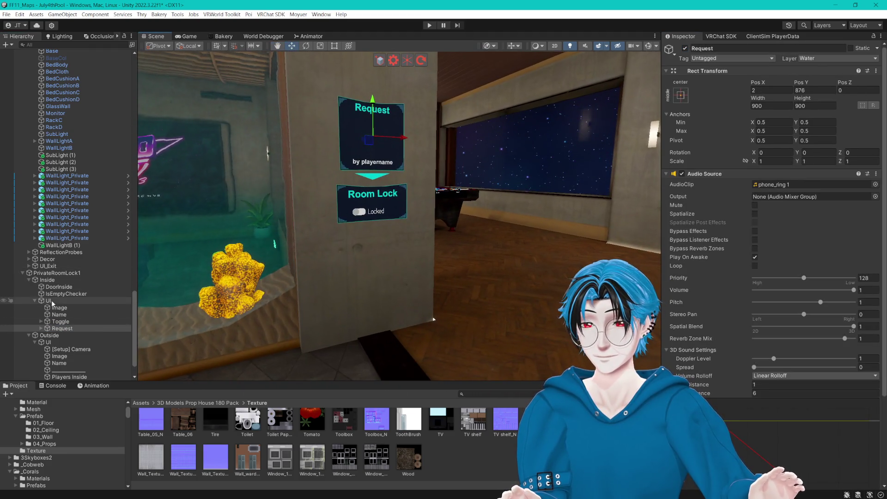
drag(375, 166, 375, 160)
mouse_move(402, 189)
mouse_down()
mouse_move(425, 209)
mouse_move(406, 206)
mouse_up()
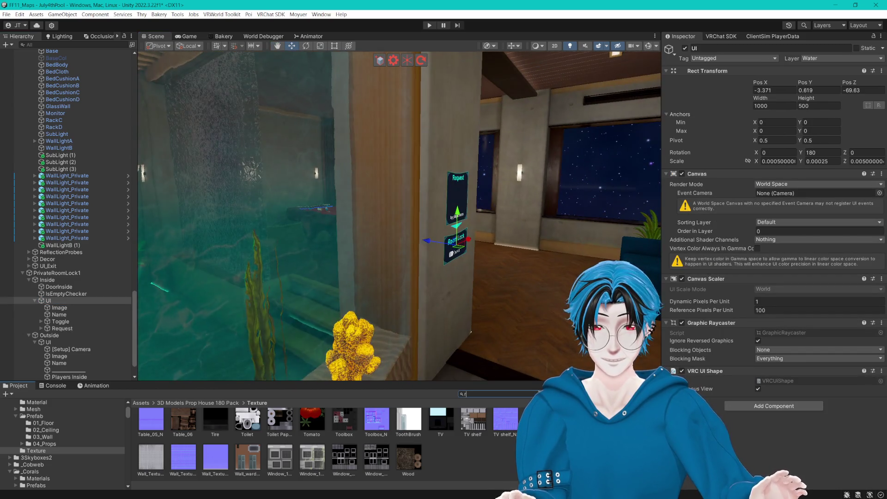
- Drop the RexNewSuit model in to check scale, then undo it
text(rex)
mouse_move(536, 425)
mouse_down()
mouse_move(527, 365)
mouse_move(545, 332)
mouse_up()
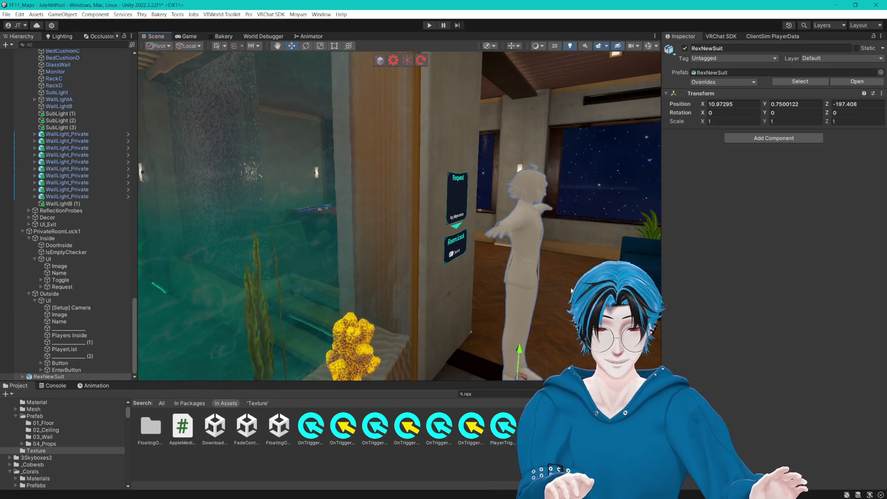
key(ctrl+z)
- Nudge the room-lock canvas up and sideways to Y 0.634, X -3.362
click(48, 267)
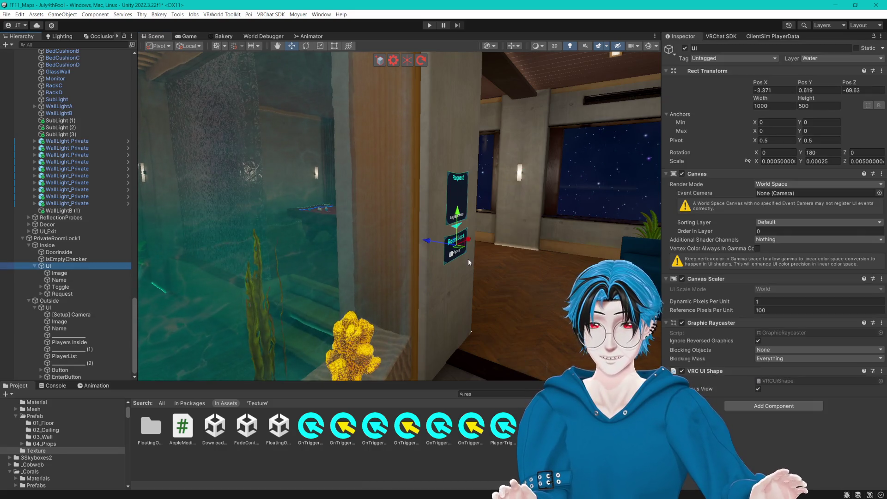
drag(459, 215, 459, 210)
key(f)
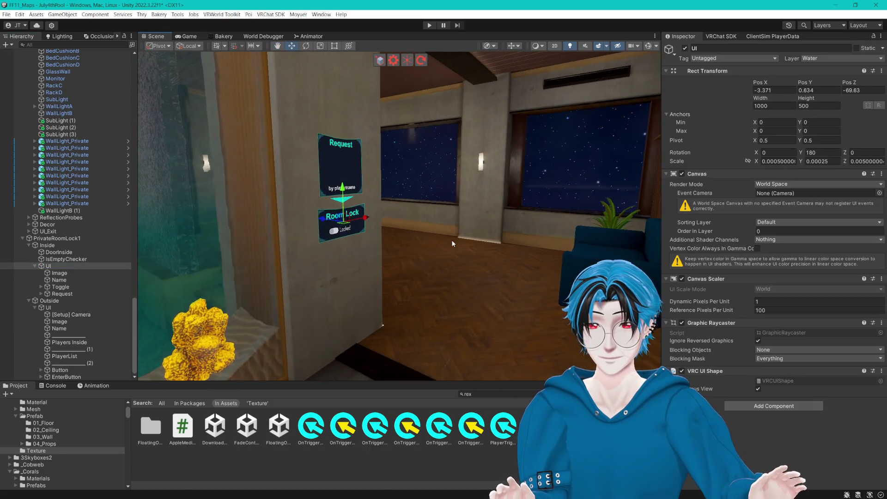
mouse_move(423, 215)
mouse_down()
mouse_move(443, 286)
mouse_move(514, 274)
mouse_move(443, 286)
mouse_move(556, 292)
mouse_up()
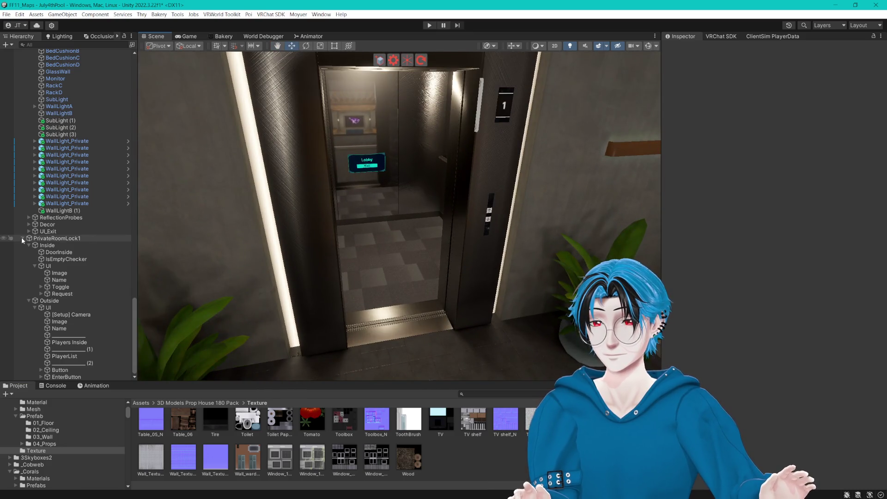
- Collapse the PrivateRoomLock1, Quiet_Luxe and July4thPool hierarchy groups
click(22, 238)
scroll(27, 143, up, 5)
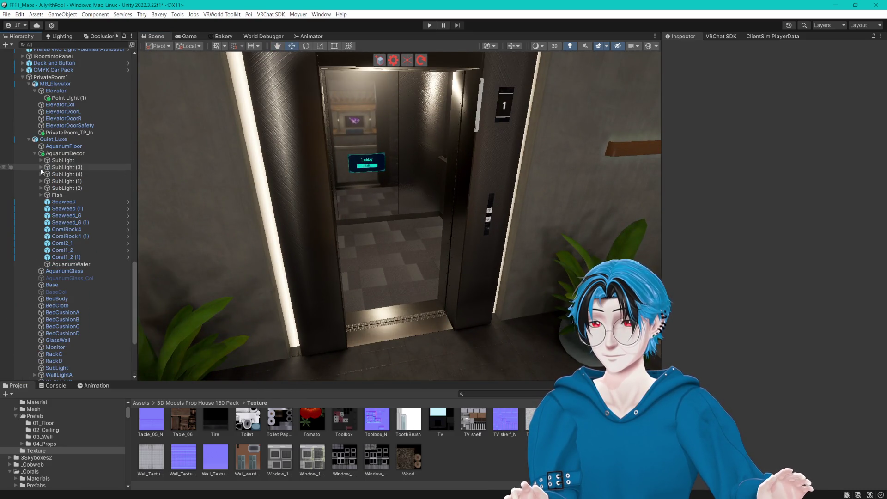
click(29, 140)
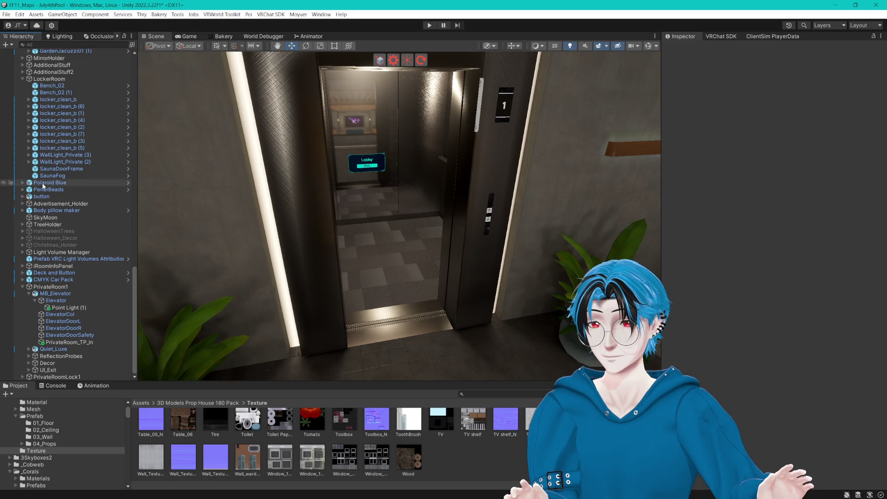
scroll(35, 178, up, 5)
mouse_move(133, 199)
mouse_down()
mouse_move(149, 129)
mouse_move(136, 78)
mouse_up()
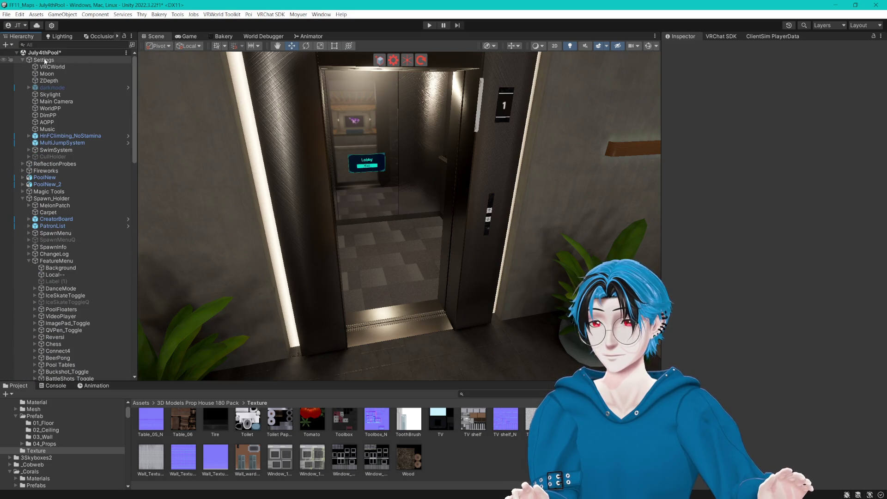
click(17, 52)
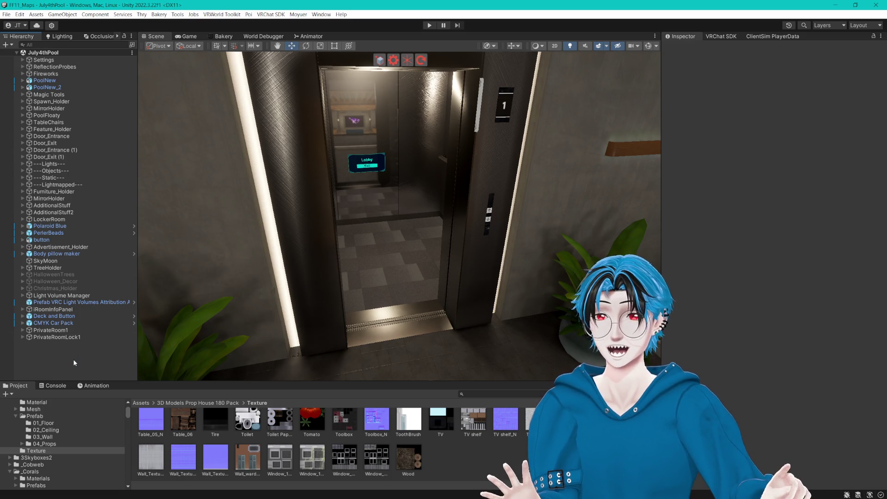
- Find the July4thPool scene asset via 'july' search and duplicate it as July4thPool 4
click(496, 394)
text(july)
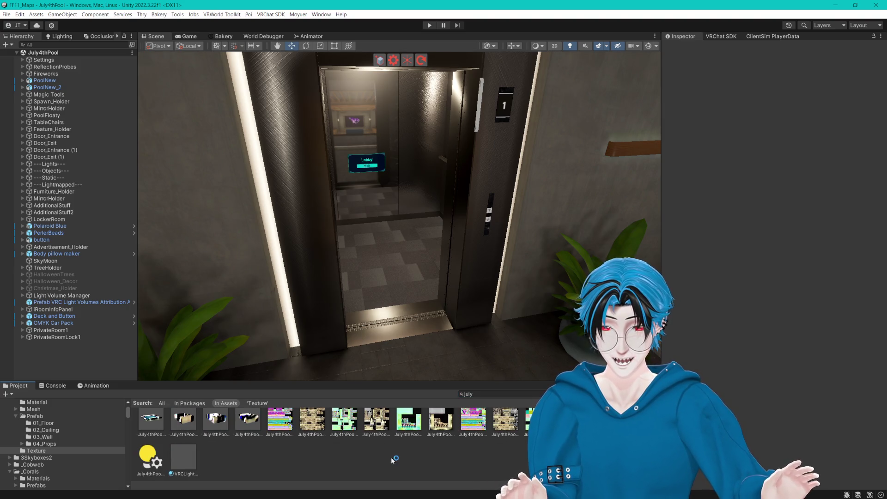
click(344, 421)
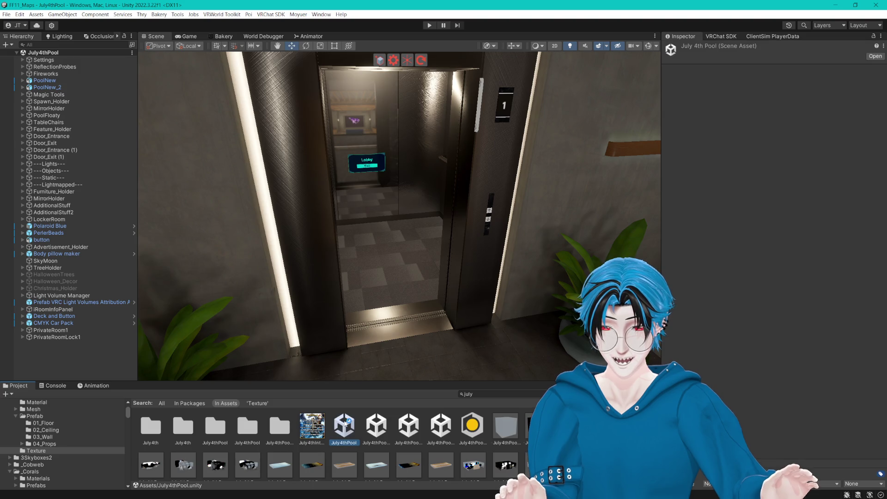
key(w)
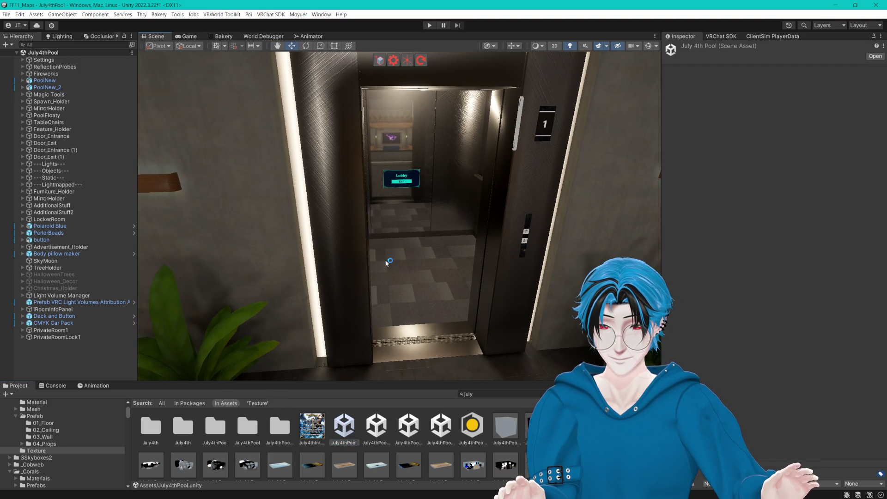
drag(387, 262, 406, 286)
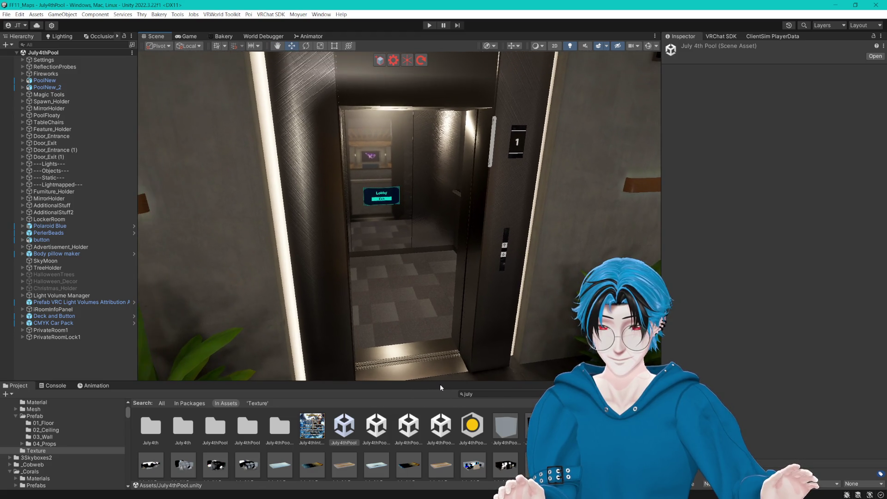
drag(440, 383, 448, 284)
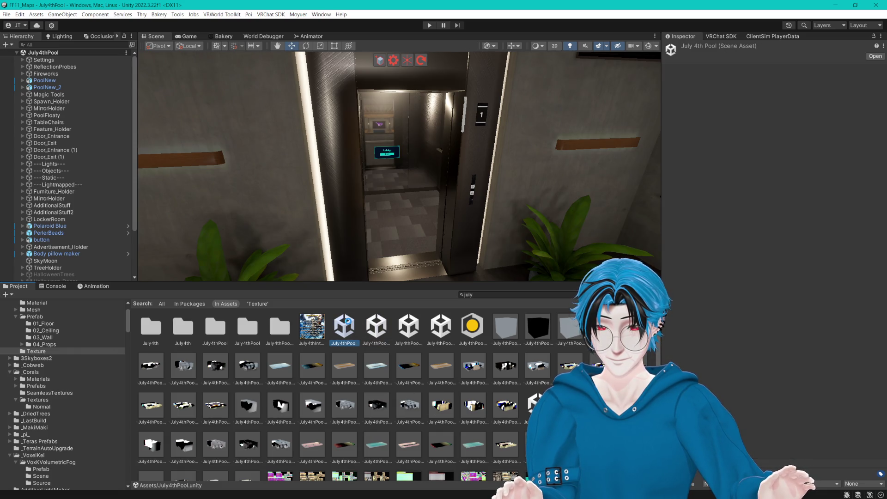
key(ctrl+d)
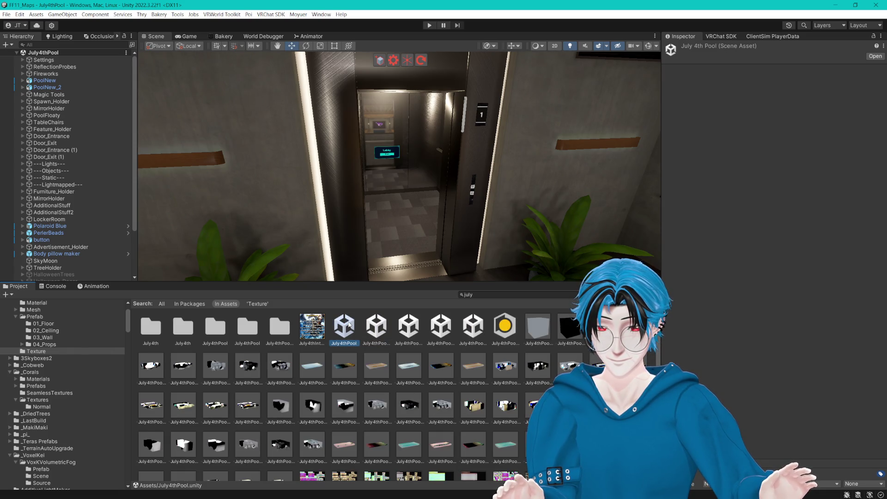
- Clear the project search and shrink the Project panel back down
click(472, 294)
key(ctrl+a)
key(BackSpace)
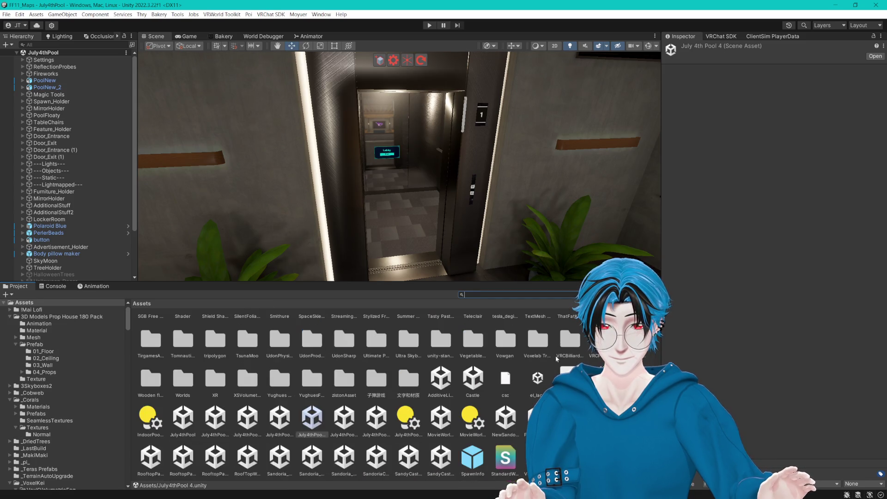
scroll(504, 241, up, 2)
mouse_move(462, 283)
mouse_down()
mouse_move(462, 396)
mouse_move(455, 237)
mouse_up()
scroll(455, 237, up, 2)
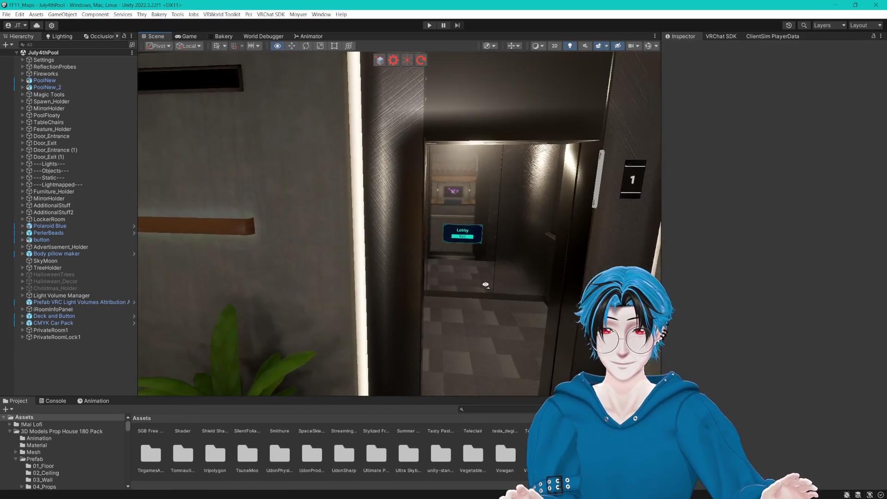
scroll(455, 237, up, 4)
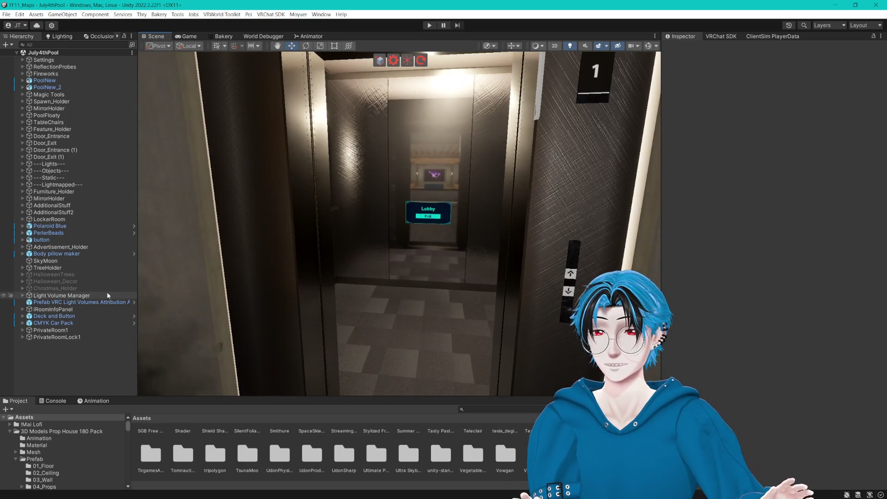
- Raise the UI_Exit Lobby panel higher inside the elevator
click(23, 330)
click(48, 365)
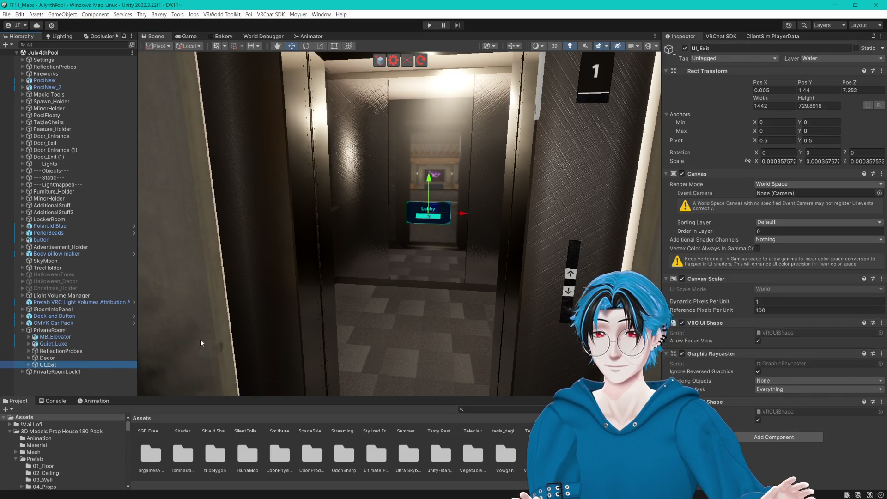
scroll(447, 202, up, 1)
drag(439, 176, 427, 141)
scroll(451, 329, down, 5)
scroll(332, 453, down, 5)
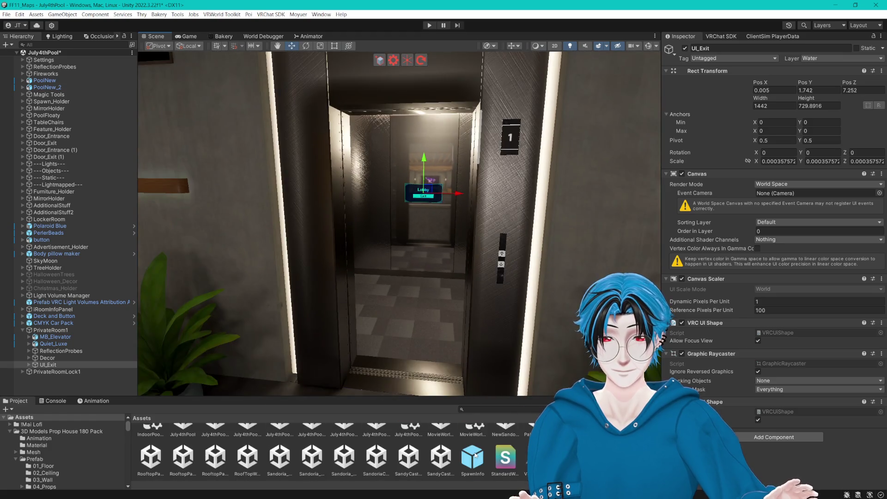
click(511, 300)
scroll(511, 303, down, 4)
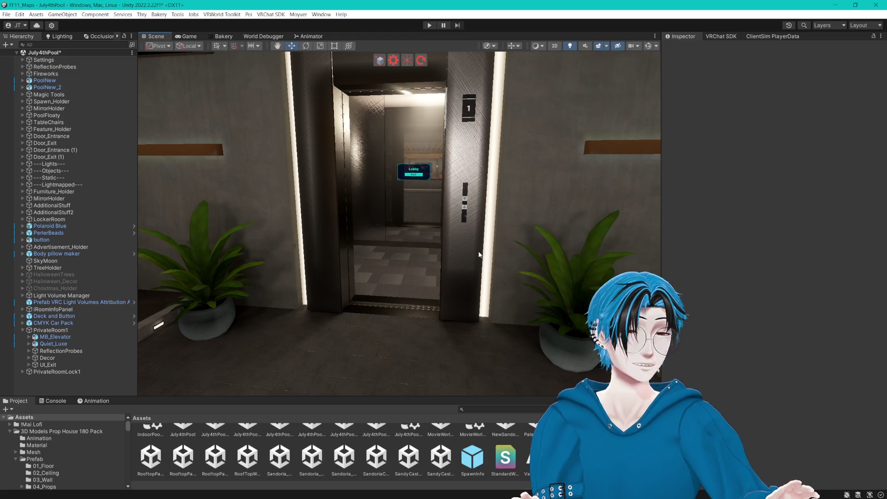
- Check MB_Elevator's static flags without changes, then enter Play Mode
click(467, 188)
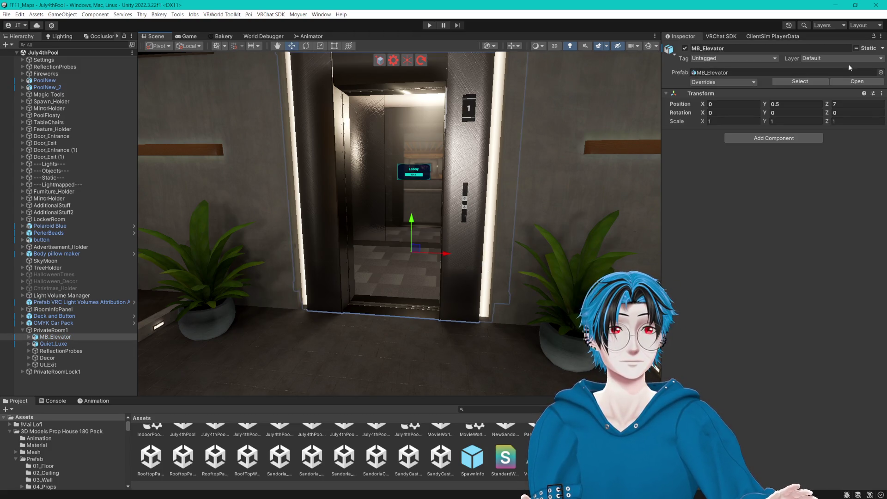
click(883, 48)
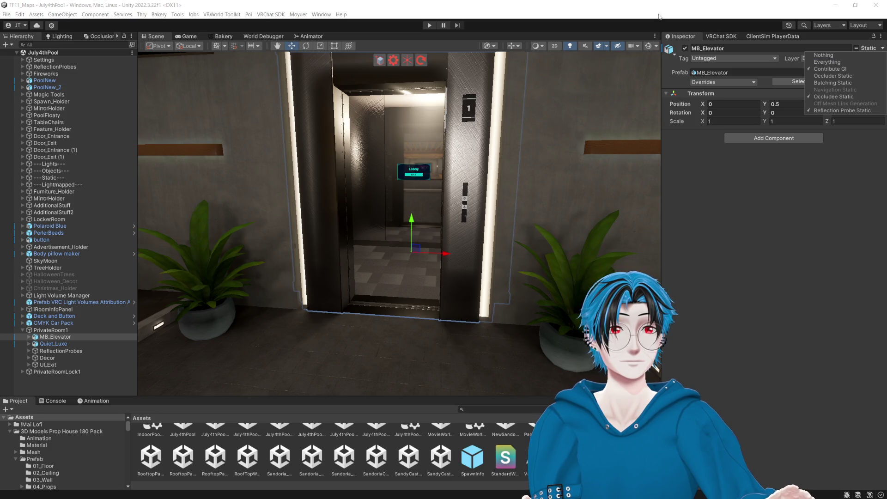
click(652, 8)
click(439, 237)
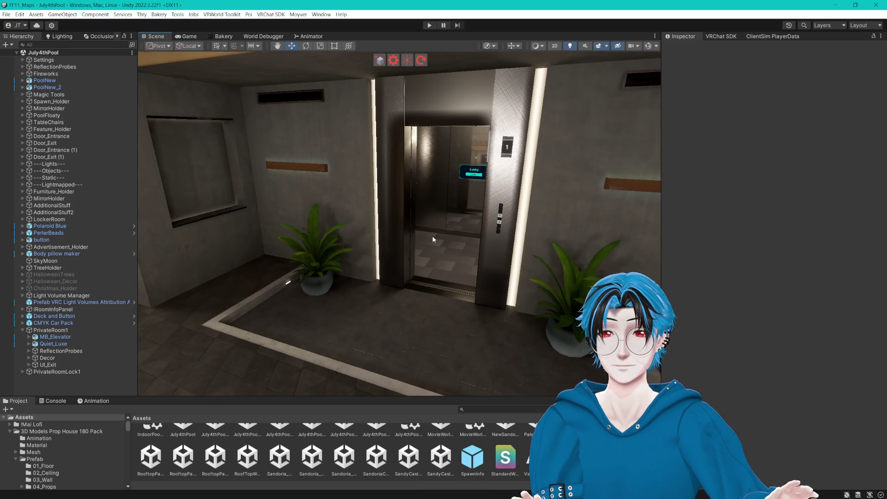
key(Right)
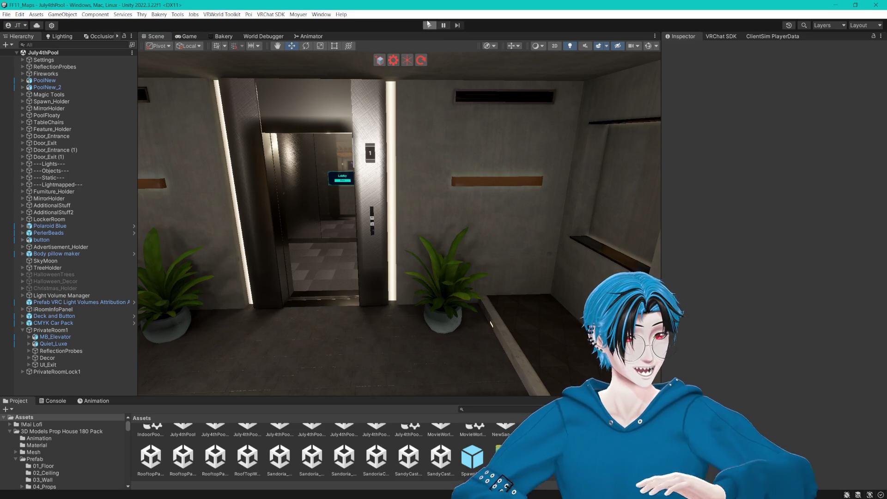
click(429, 25)
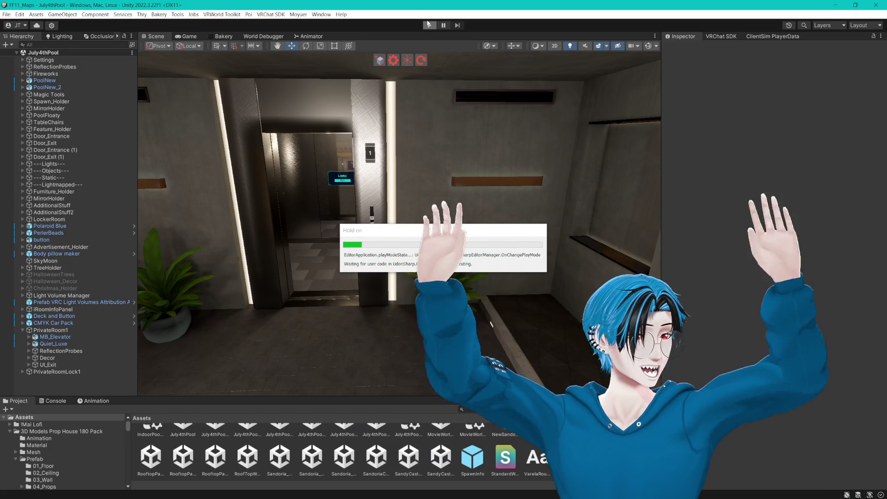
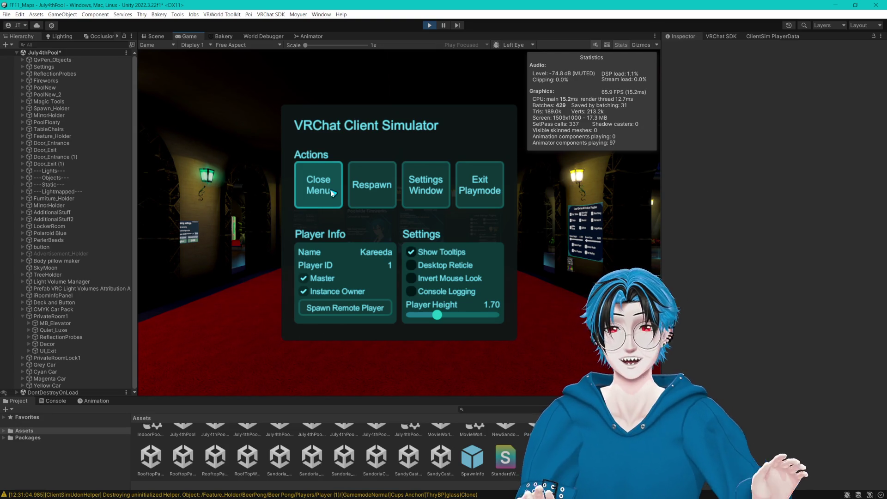
- Resume play and ride the elevator into Private Room 1 and back to the lobby
click(331, 193)
key(w)
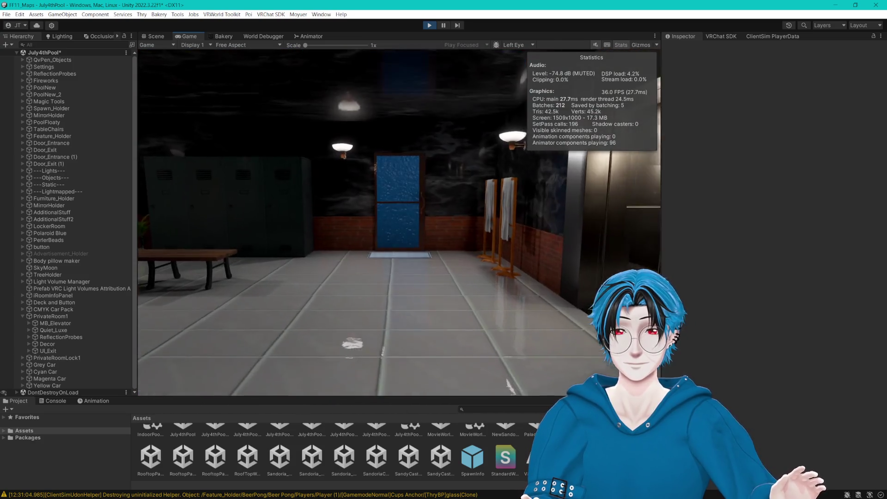
key(w)
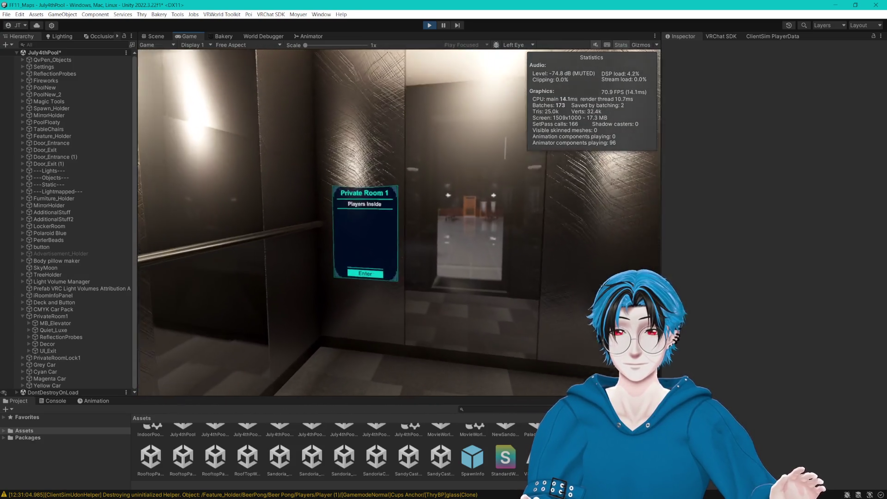
click(402, 225)
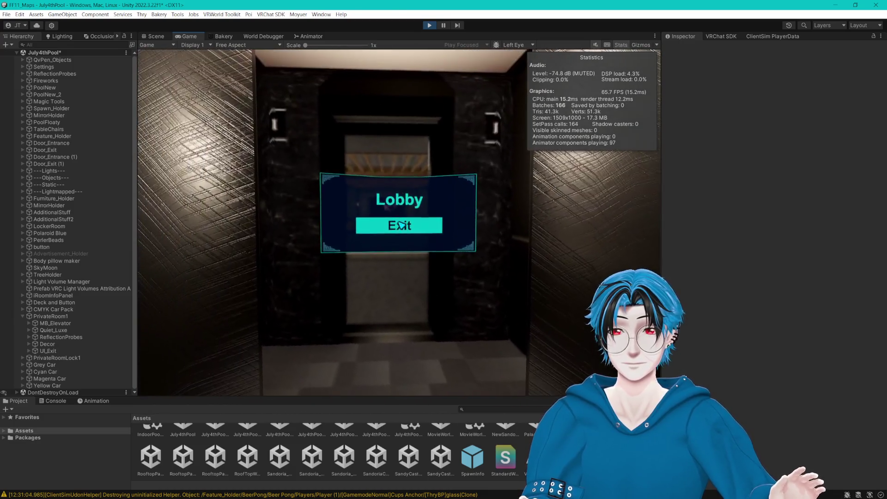
click(399, 224)
key(w)
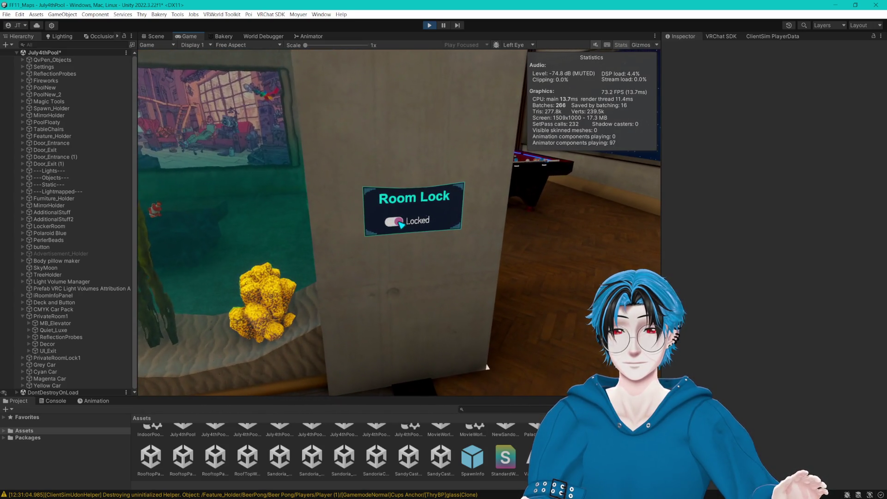
key(w)
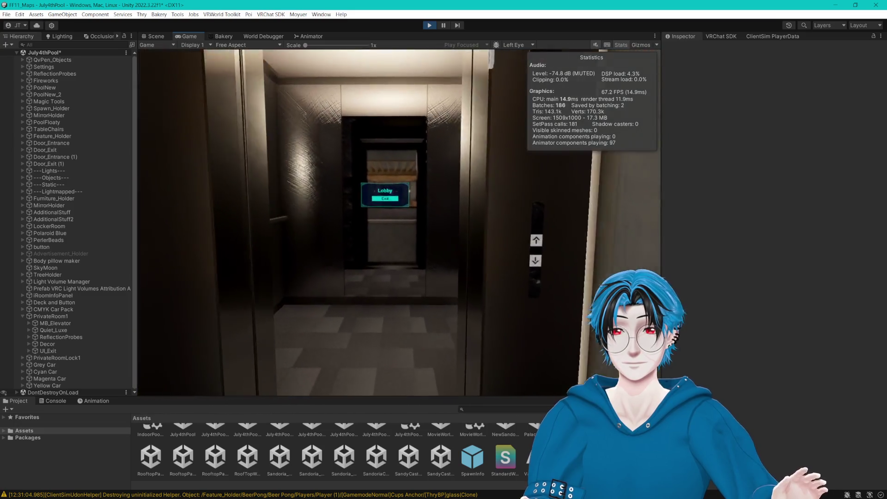
- Leave the client simulator and return to the Scene view, orbiting around the elevator
key(Escape)
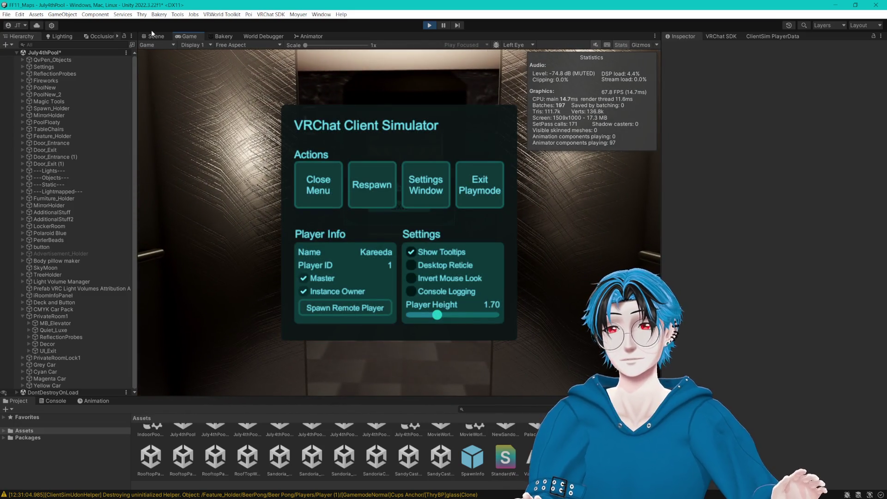
click(154, 36)
drag(419, 199, 350, 204)
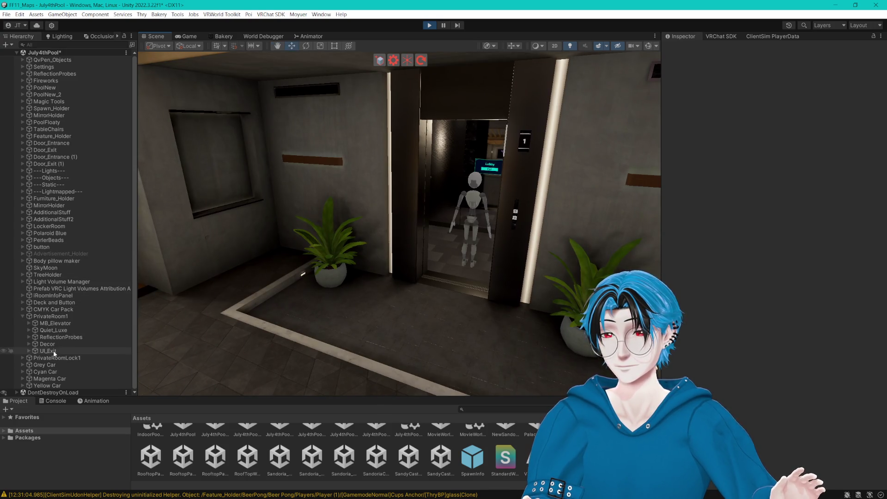
- Expand PrivateRoomLock1 > Outside and frame the Private Room 1 sign face-on
click(23, 316)
click(22, 323)
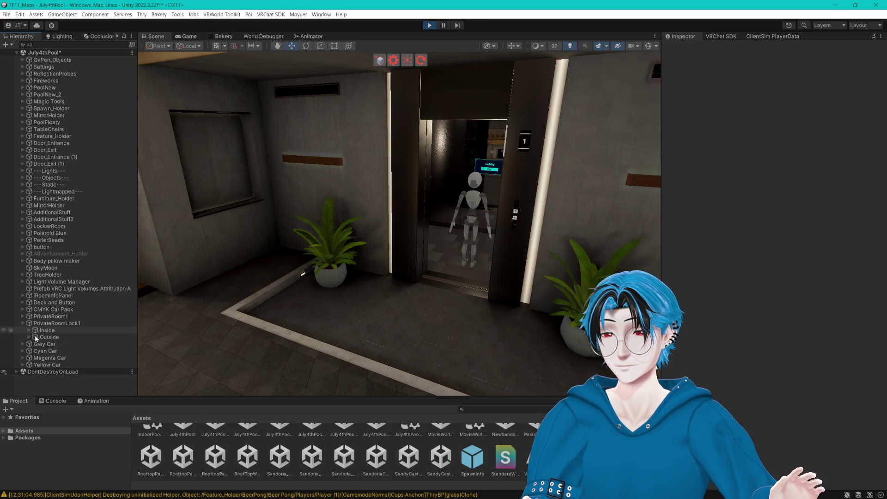
click(29, 337)
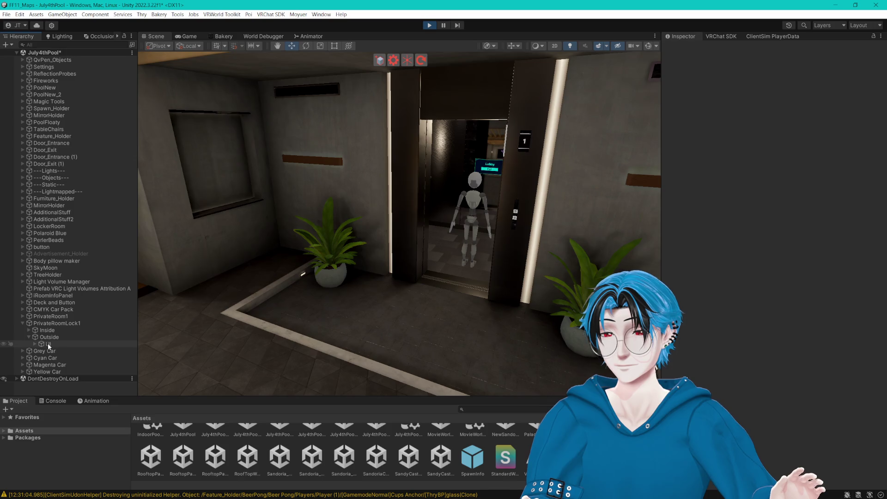
key(f)
drag(344, 281, 363, 245)
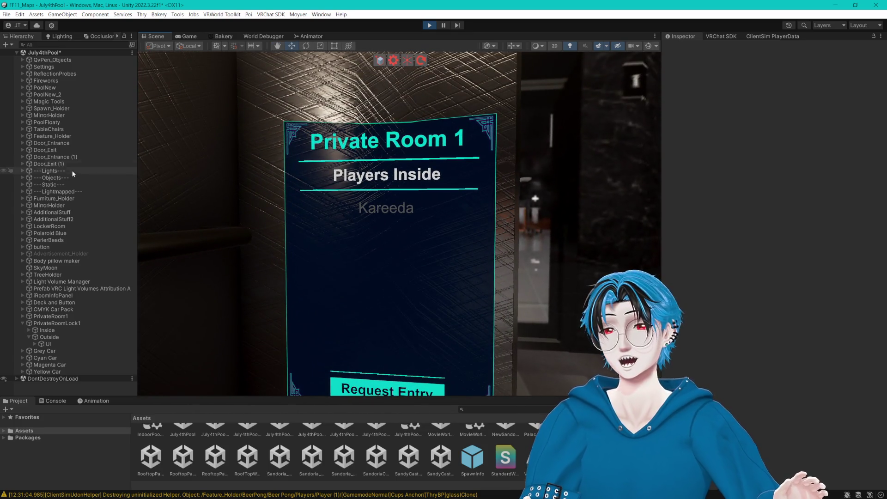
- Compare the settings of the sign's Image, Name and Players Inside text objects
click(35, 344)
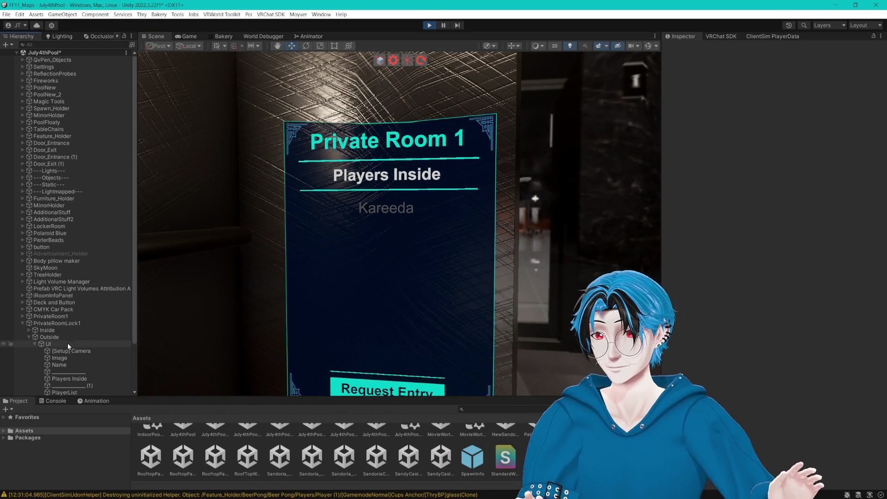
click(66, 364)
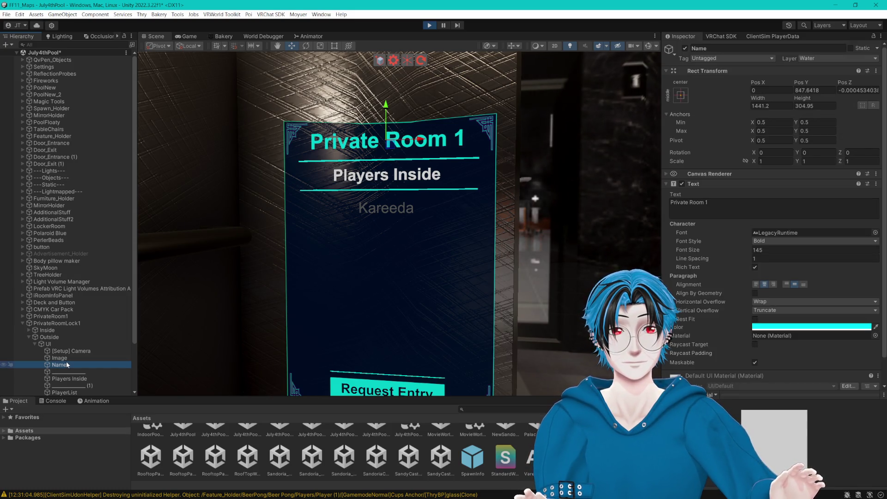
click(65, 359)
click(70, 365)
click(68, 358)
click(66, 365)
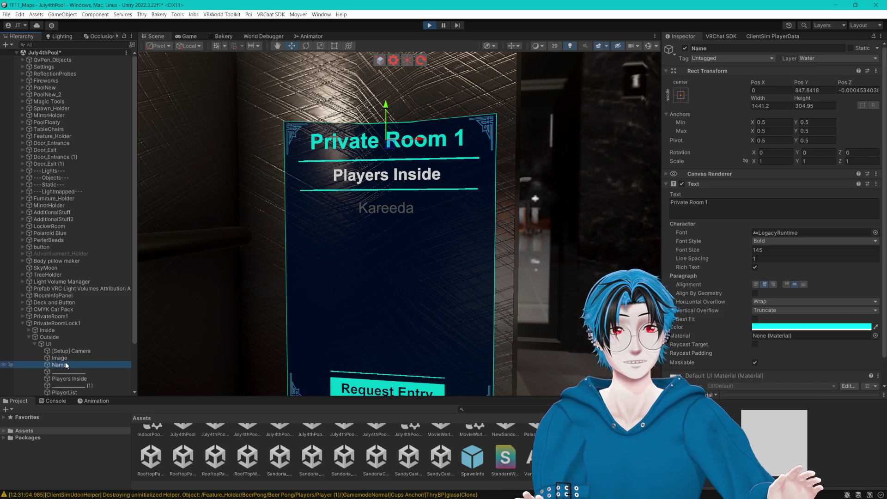
key(Up)
click(65, 365)
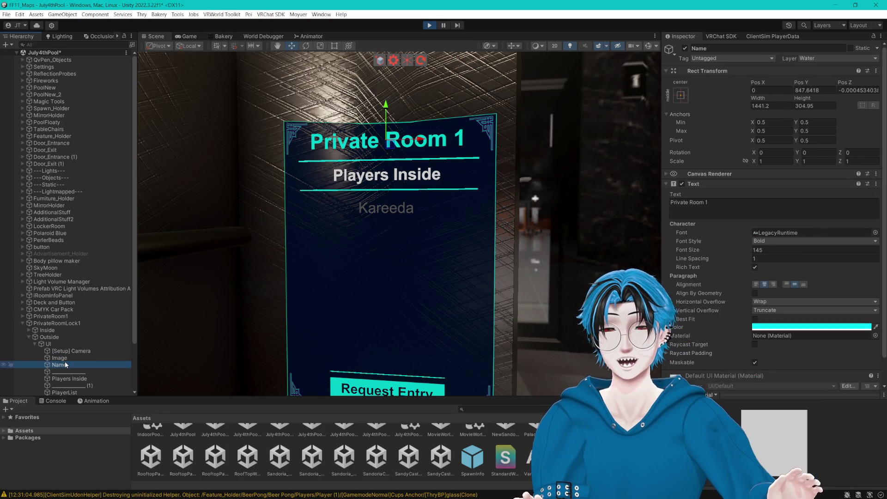
click(67, 358)
click(66, 365)
click(67, 379)
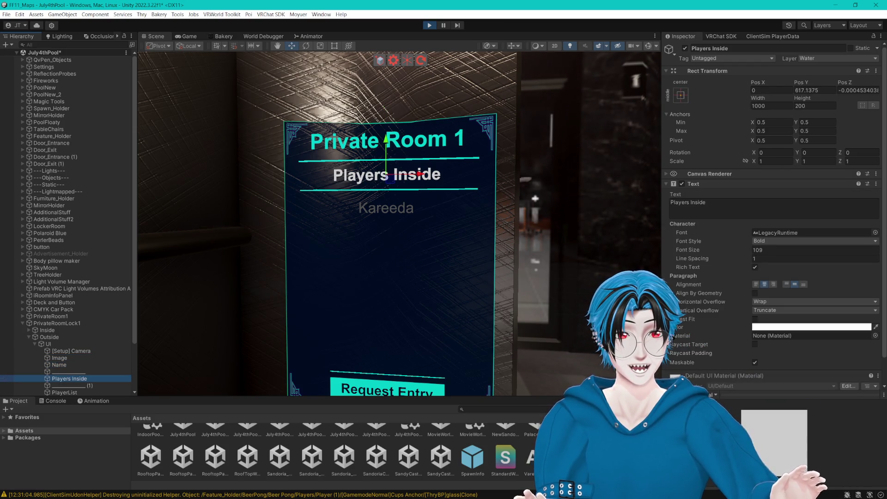
scroll(733, 329, down, 2)
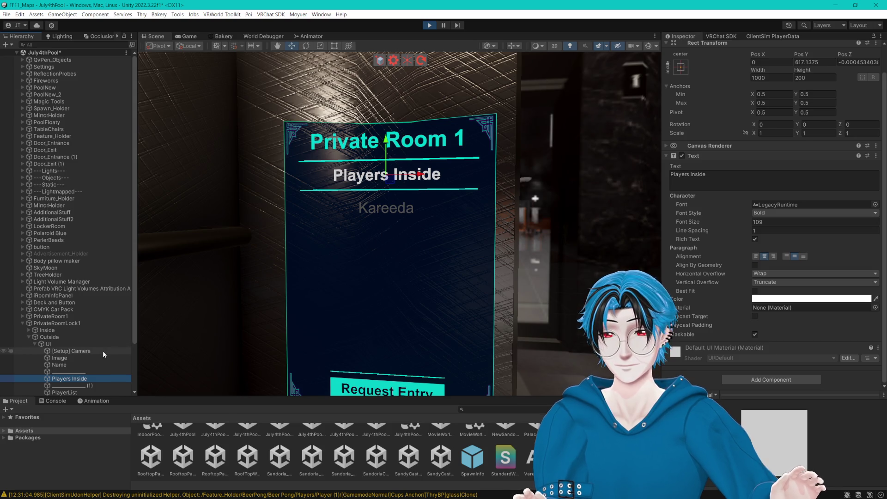
scroll(102, 351, down, 3)
- Set the PlayerList text colour to cyan
click(71, 340)
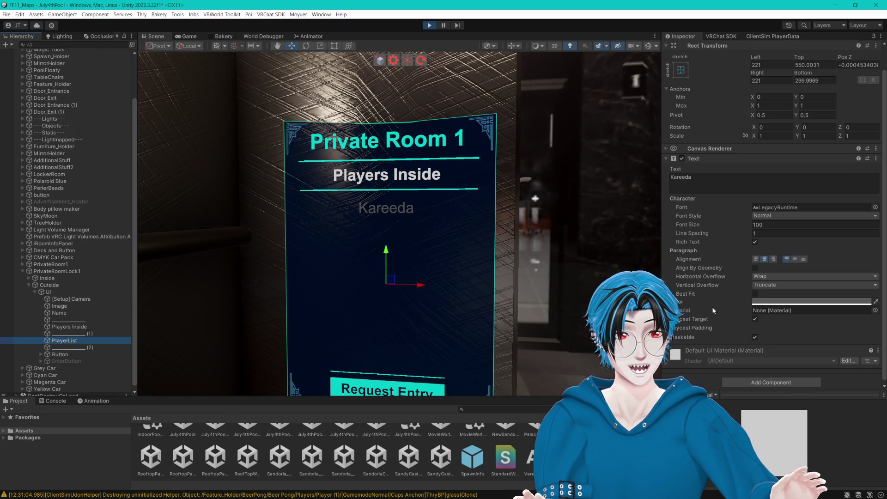
click(783, 302)
mouse_move(811, 354)
mouse_down()
mouse_move(771, 311)
mouse_move(881, 317)
mouse_up()
click(782, 344)
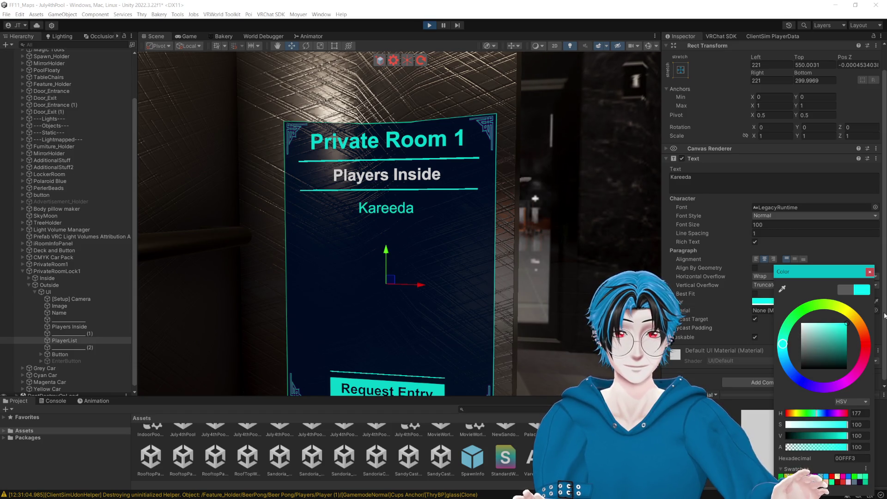
click(870, 272)
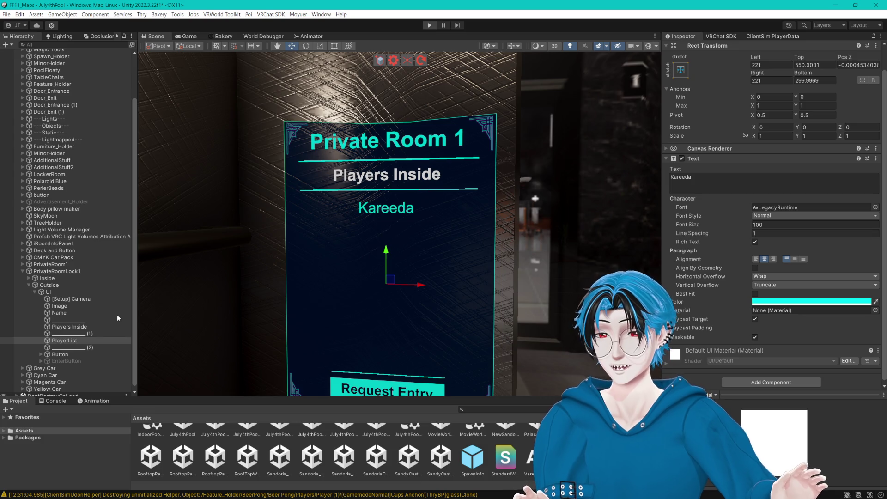
click(65, 371)
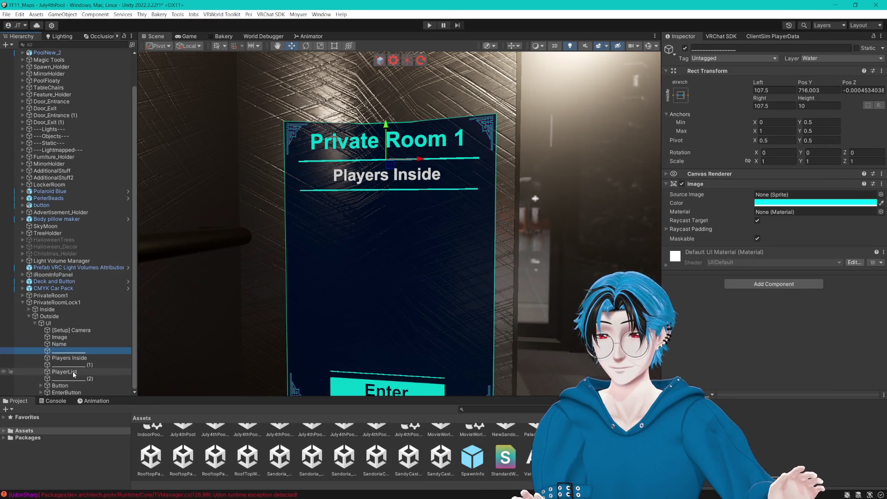
- Eyedrop the sign's teal into PlayerList's Text Color and brighten it to 00FFFE
click(771, 299)
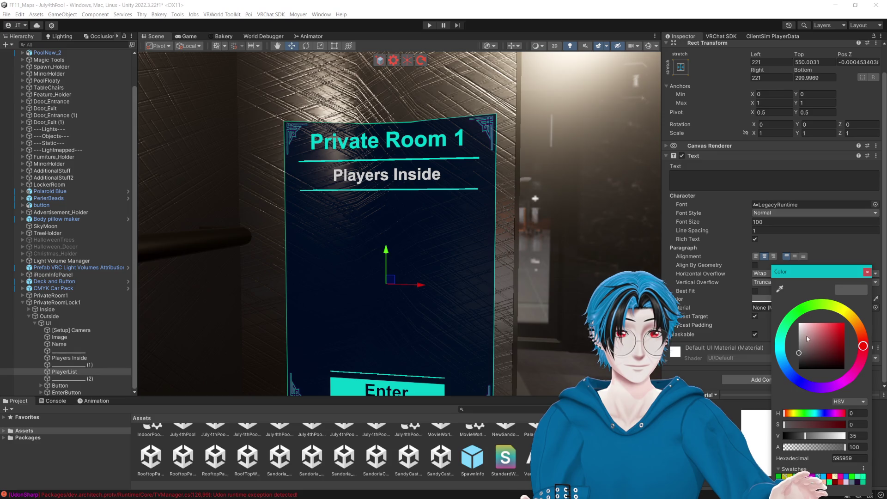
click(781, 288)
click(417, 145)
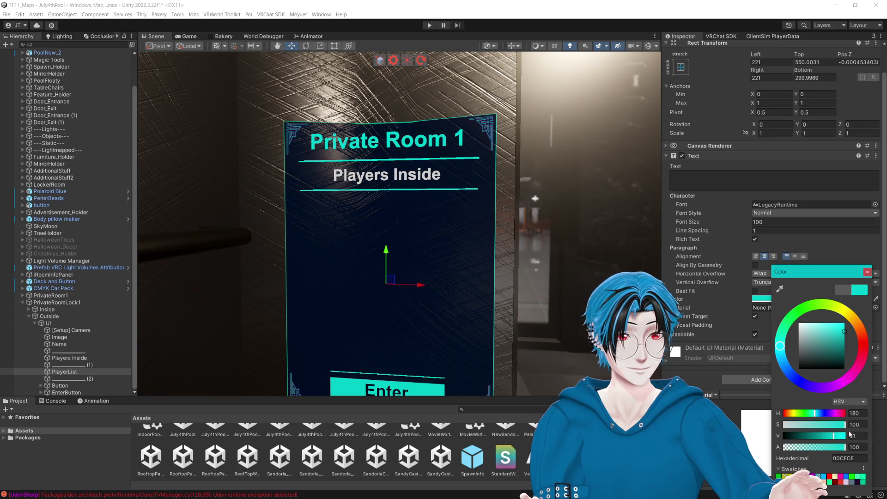
drag(836, 439, 854, 437)
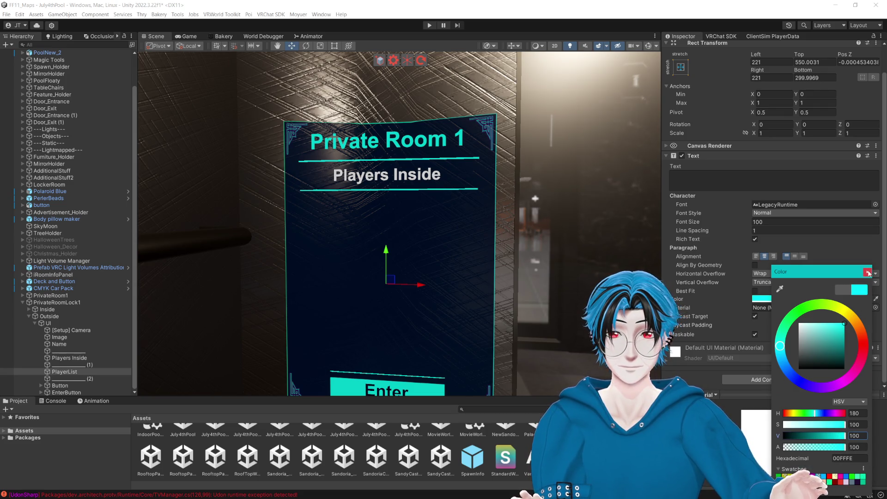
click(868, 273)
- Bring the Private Room 1 sign back face-on and enlarge the Project panel
scroll(543, 222, down, 5)
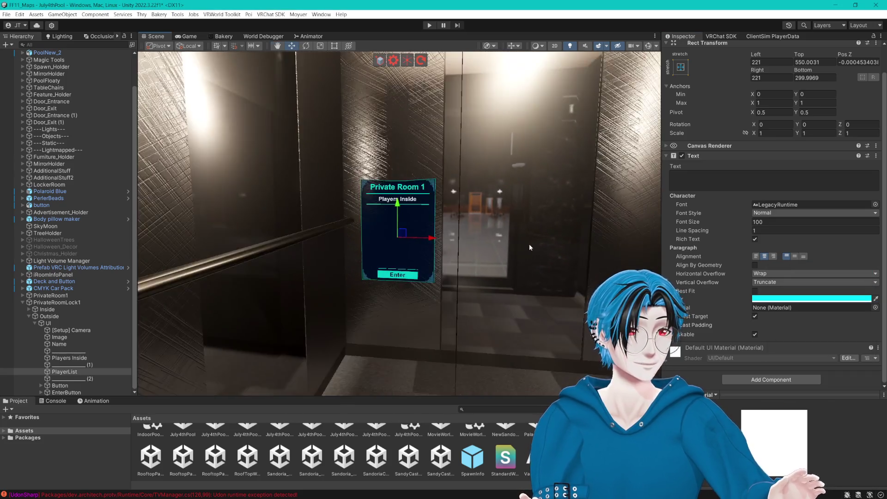
drag(530, 248, 523, 252)
key(alt+Tab)
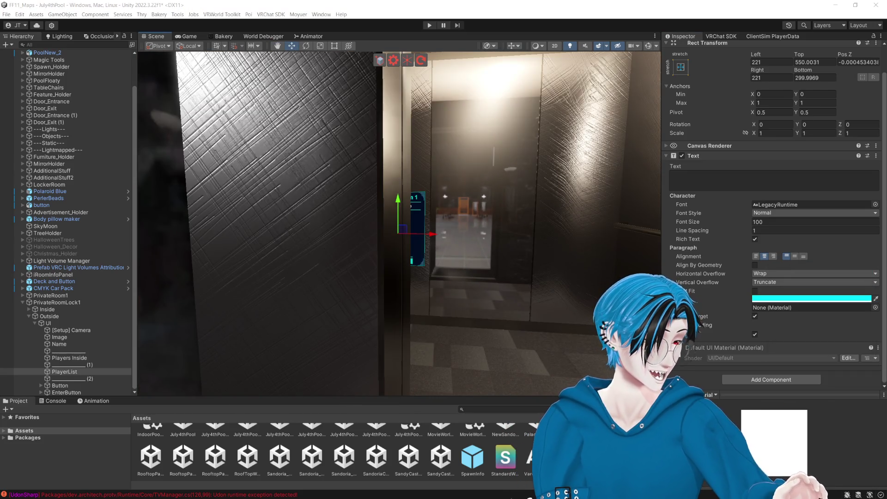
key(alt+Tab)
mouse_move(428, 276)
mouse_down()
mouse_move(435, 271)
mouse_move(428, 276)
mouse_up()
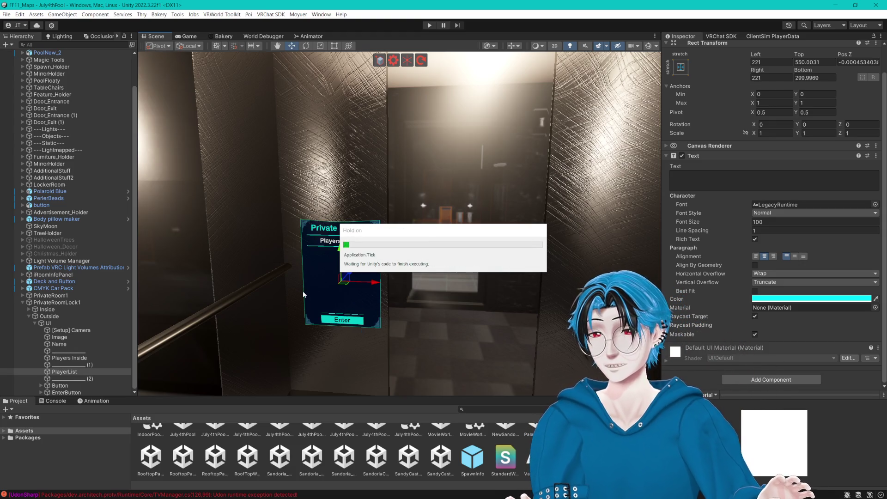
drag(199, 398, 189, 361)
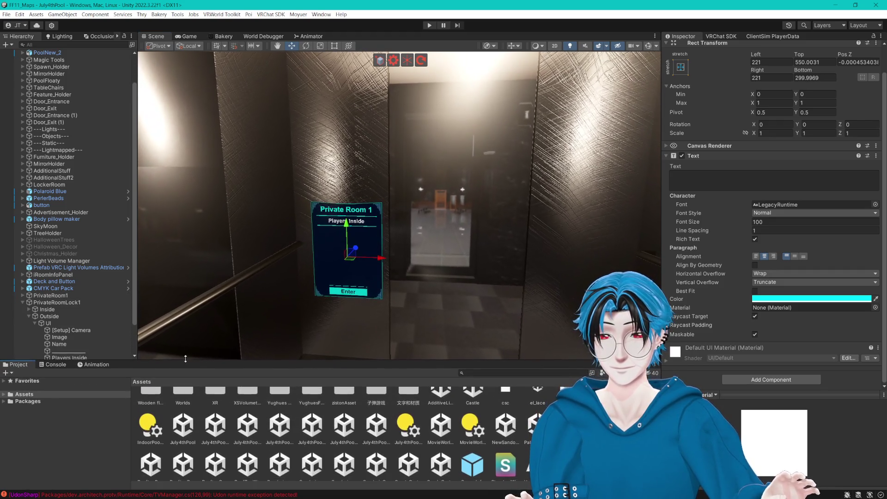
- Rename PrivateRoomLock1 to PrivateRoom_LockUI
click(57, 302)
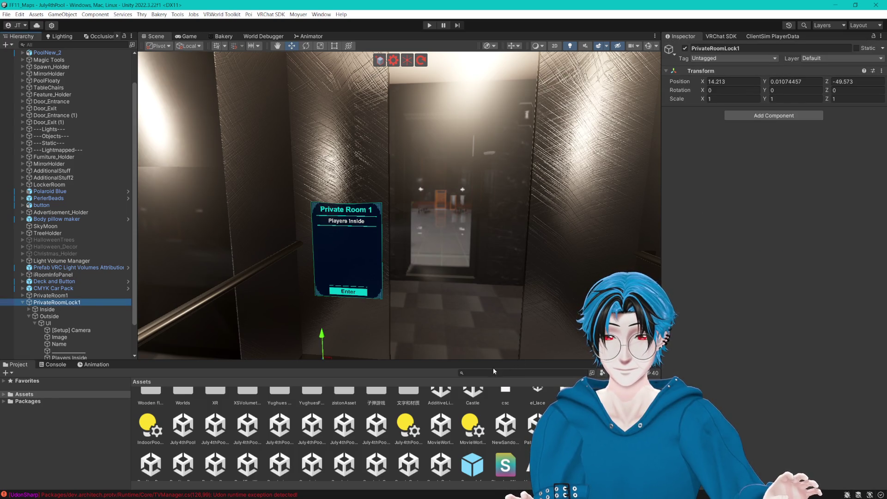
click(85, 302)
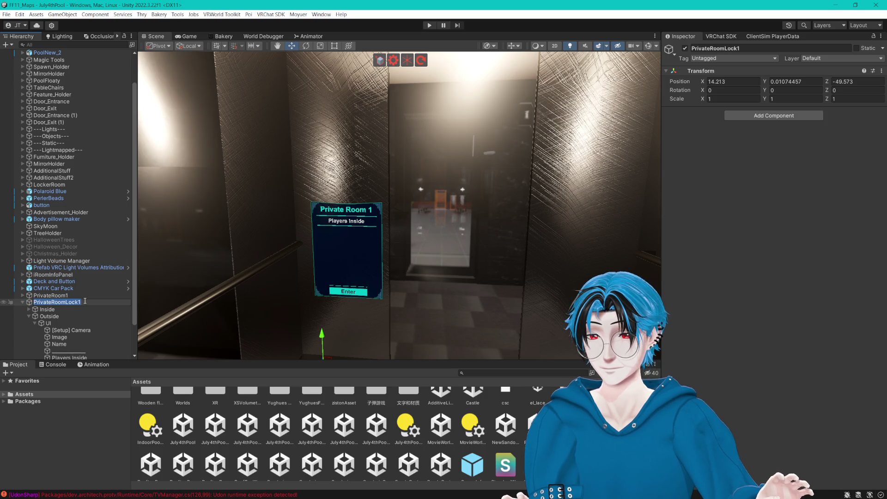
drag(79, 303, 68, 303)
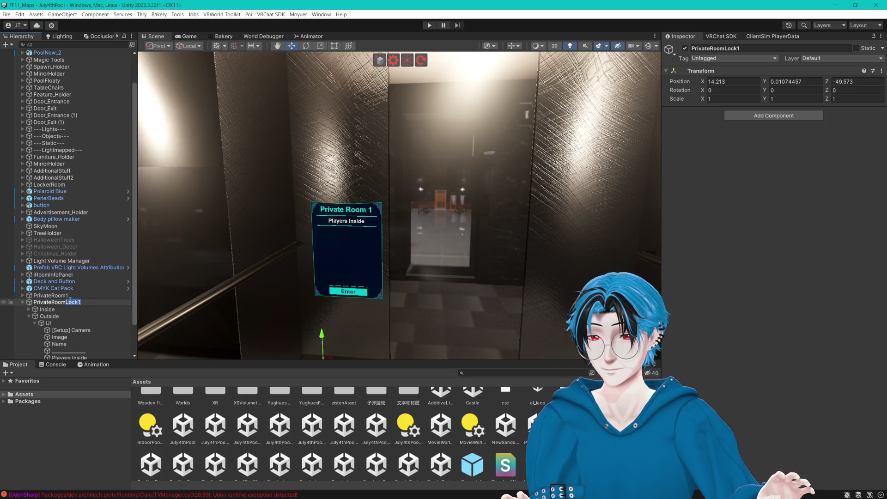
text(_LockUI)
key(Return)
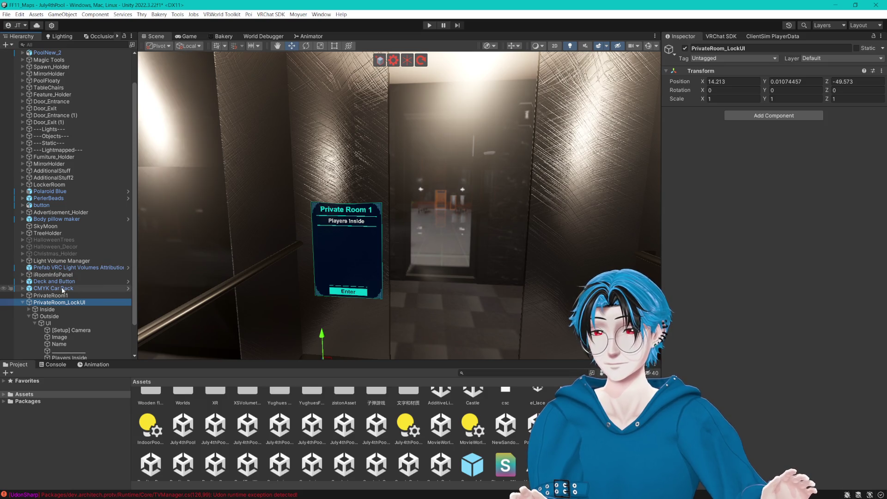
- Filter project assets by 'private' in list view and inspect the [Setup] Camera
click(518, 373)
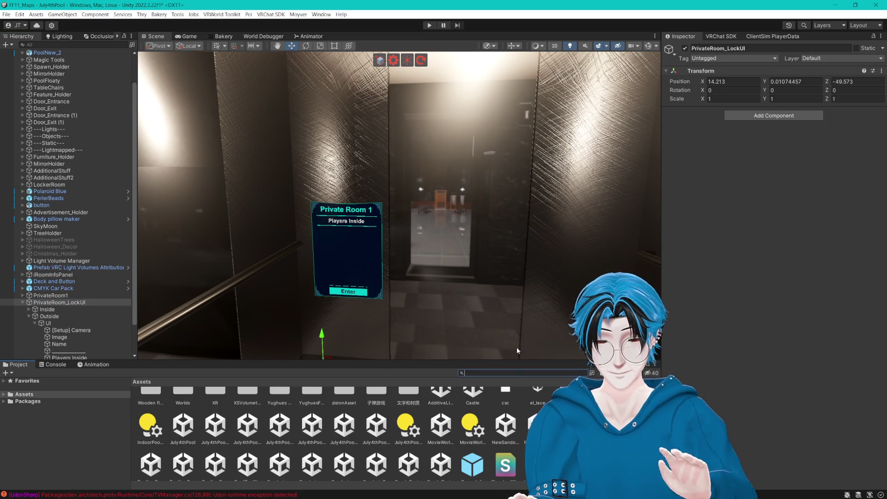
text(private)
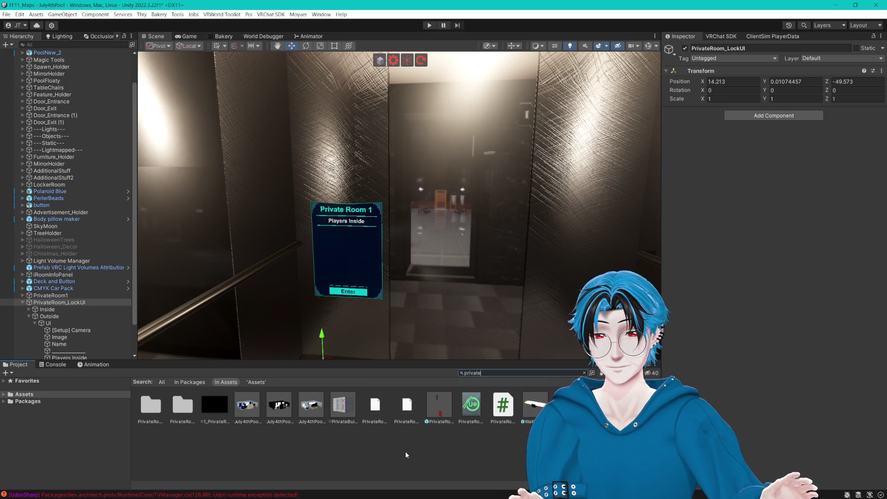
click(406, 451)
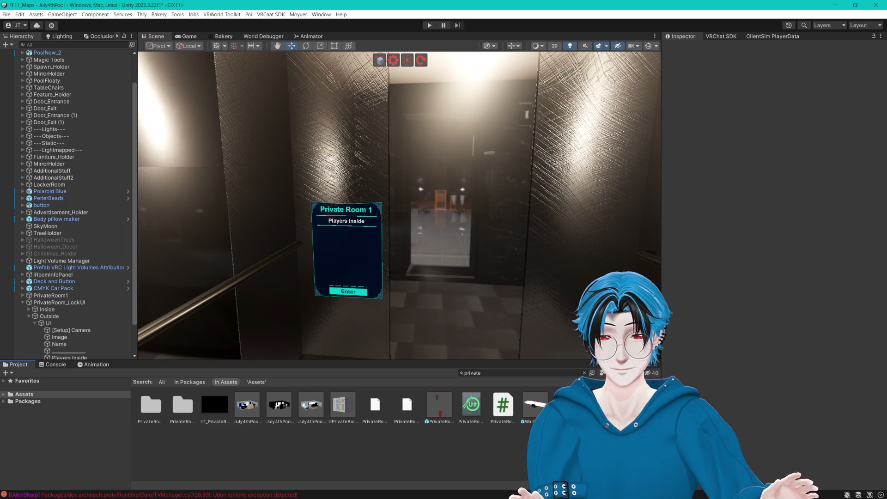
drag(643, 485, 614, 485)
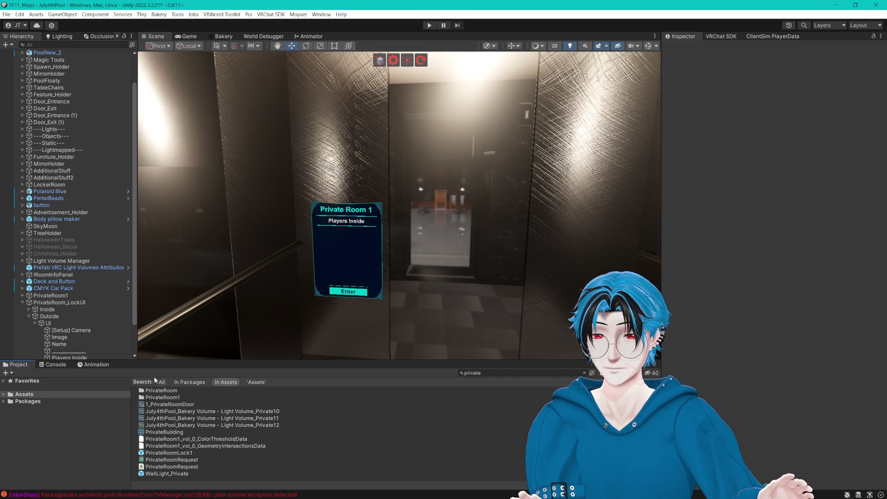
click(71, 330)
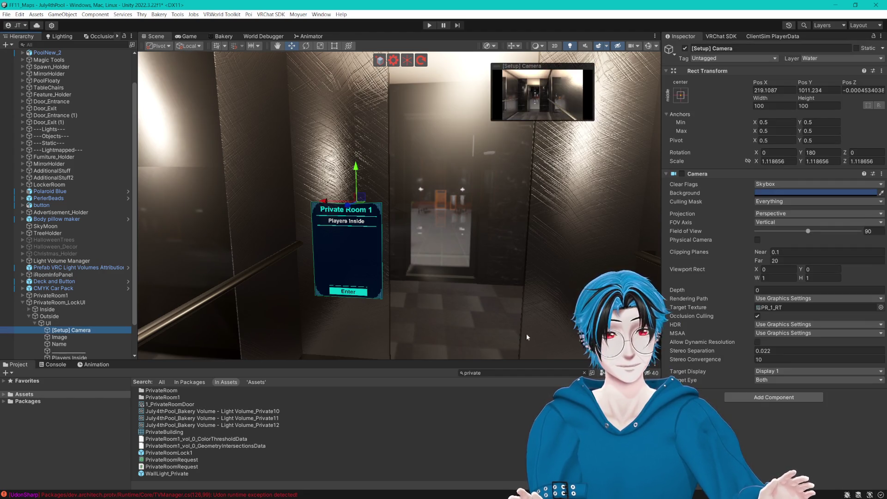
- Save PrivateRoom_LockUI as a prefab in the Thry/PrivateRoom folder
click(778, 308)
click(184, 450)
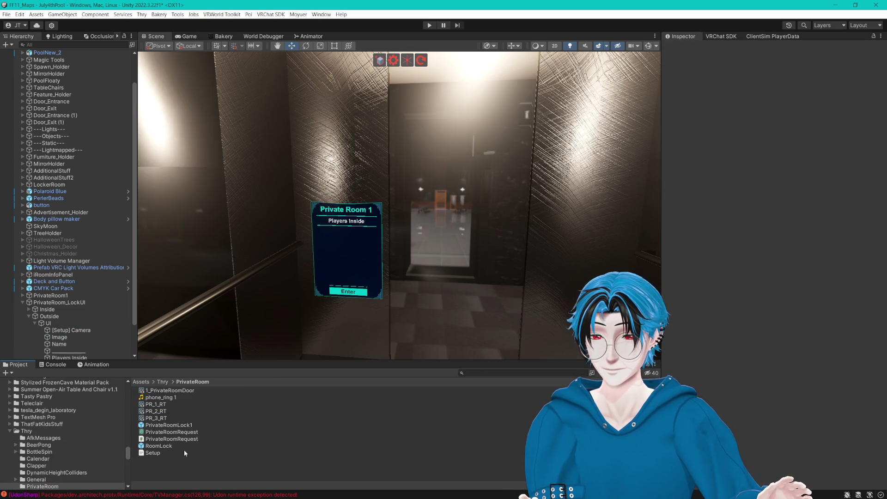
click(50, 303)
click(23, 302)
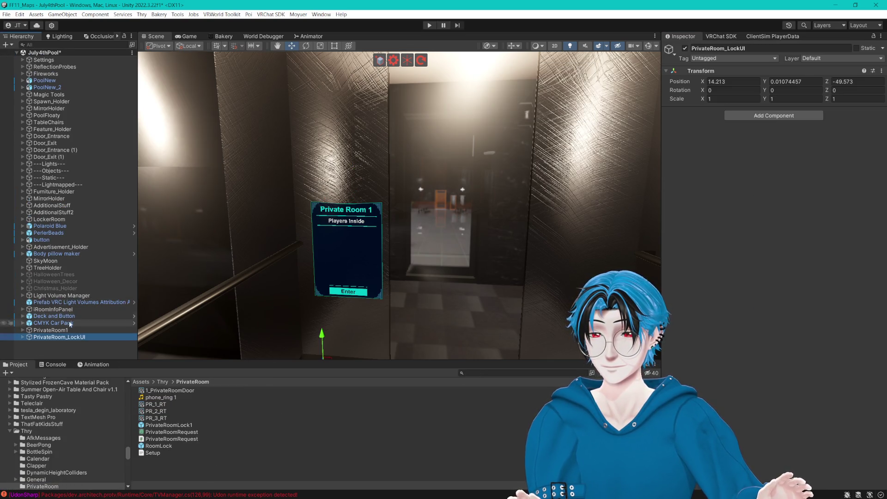
mouse_move(79, 338)
mouse_down()
mouse_move(79, 351)
mouse_move(220, 473)
mouse_up()
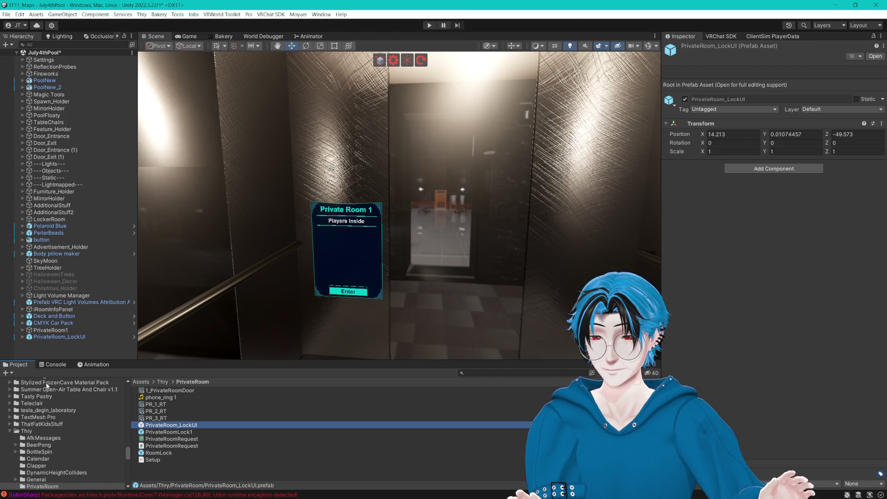
- Clear the logged errors from the Console
click(56, 364)
click(14, 373)
click(16, 365)
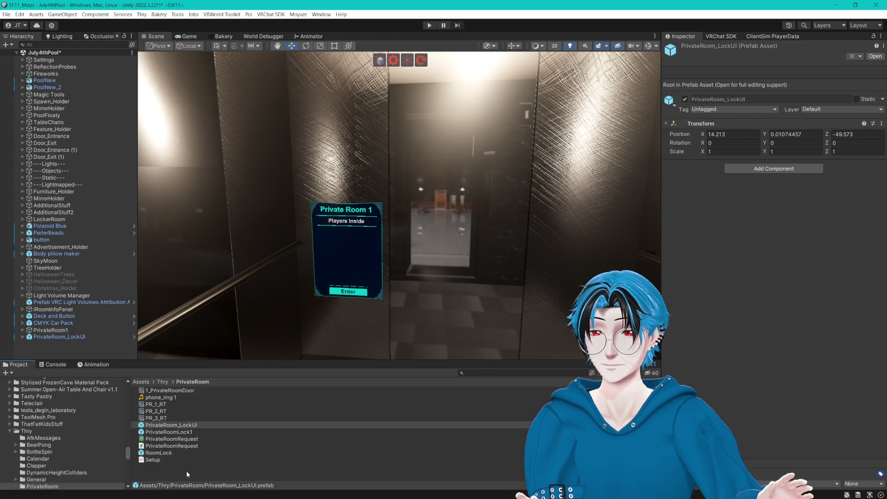
- Rename the scene instance to PrivateRoom_LockUI_PR1
click(65, 337)
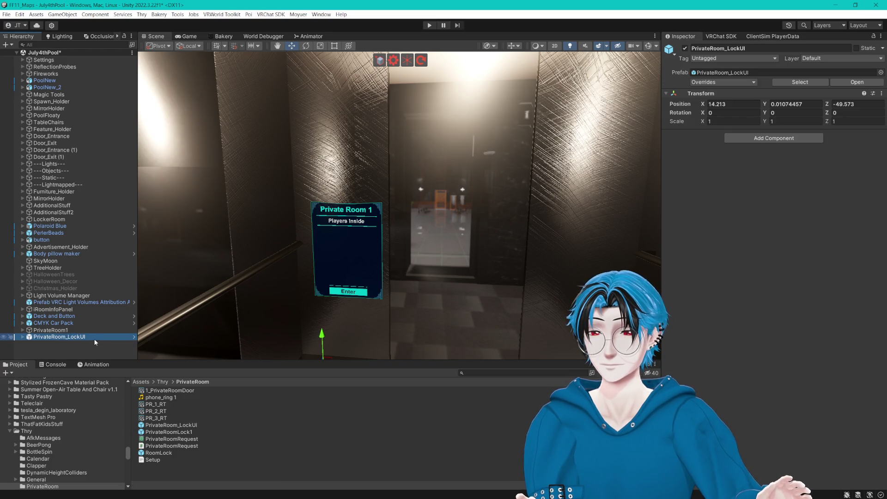
text(_)
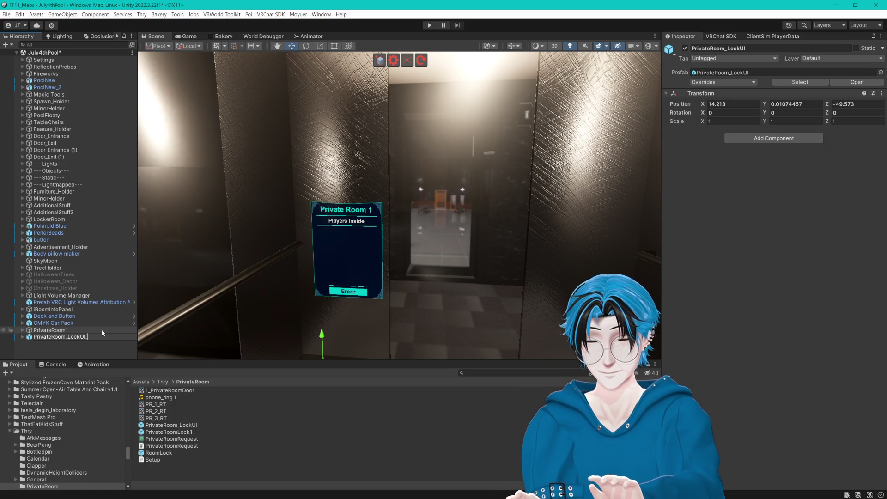
text(PR1)
key(Return)
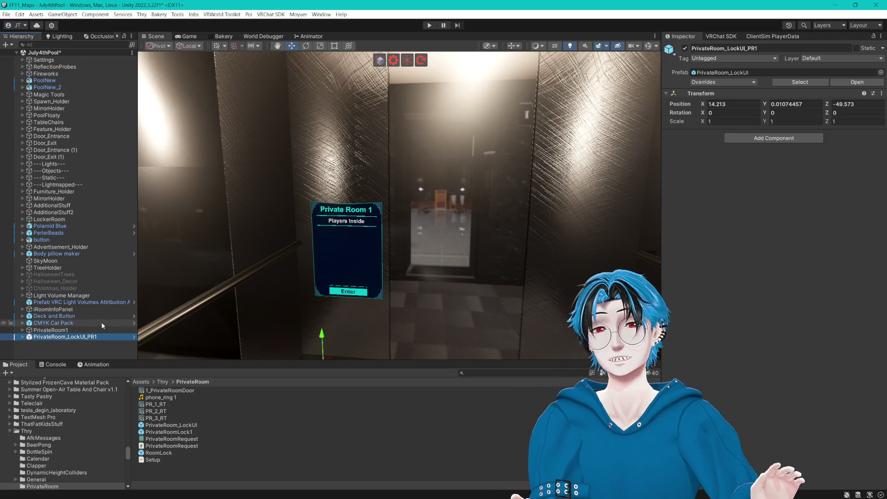
click(229, 481)
scroll(365, 272, down, 15)
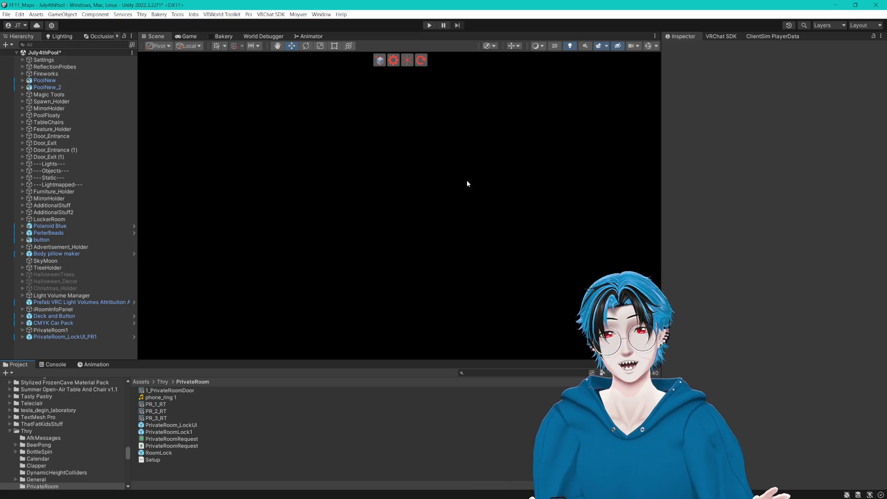
scroll(458, 198, up, 10)
scroll(390, 217, down, 10)
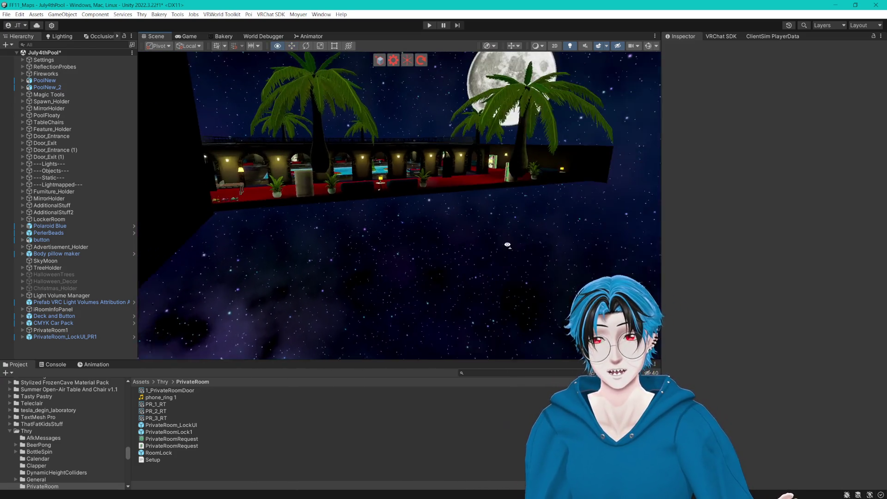
scroll(317, 244, up, 10)
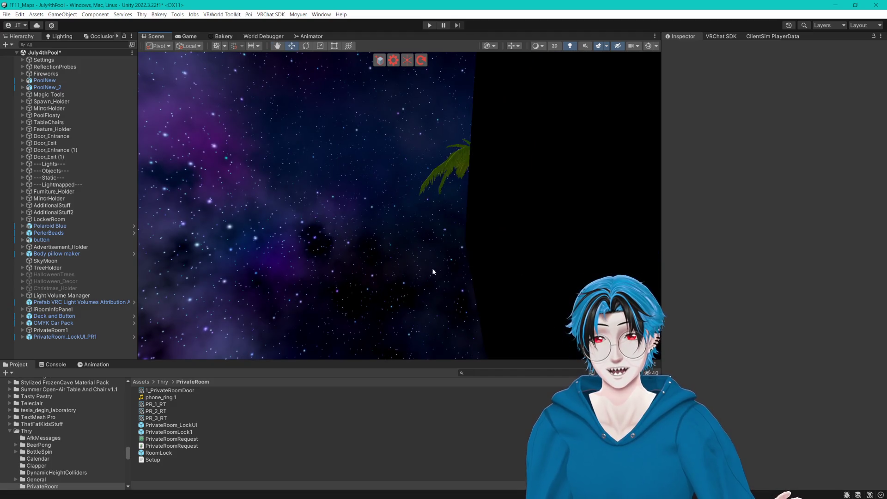
scroll(485, 231, down, 5)
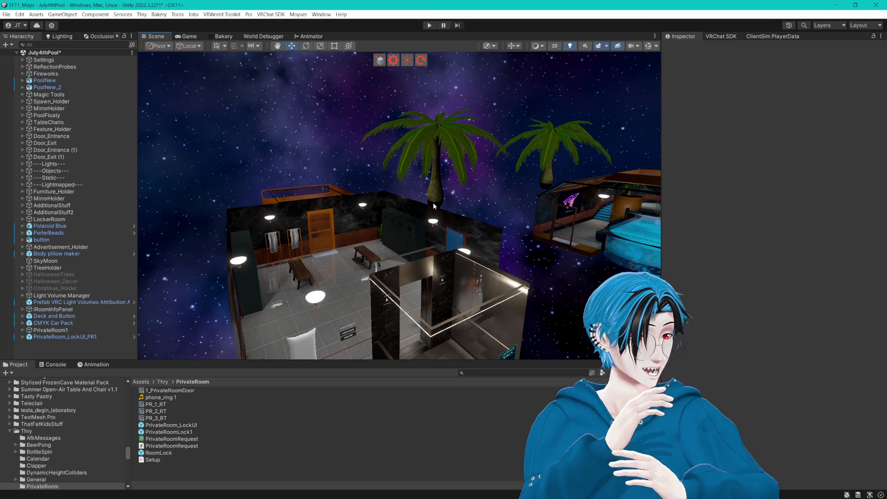
- Fly through the locker room, looking around toward the towel racks and door
mouse_move(444, 196)
mouse_down()
mouse_move(397, 222)
mouse_move(458, 242)
mouse_up()
scroll(470, 226, up, 5)
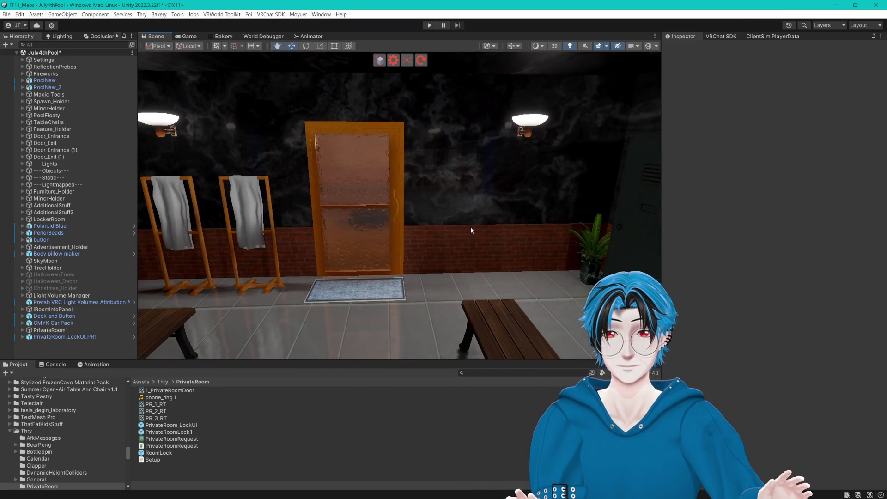
scroll(501, 228, up, 3)
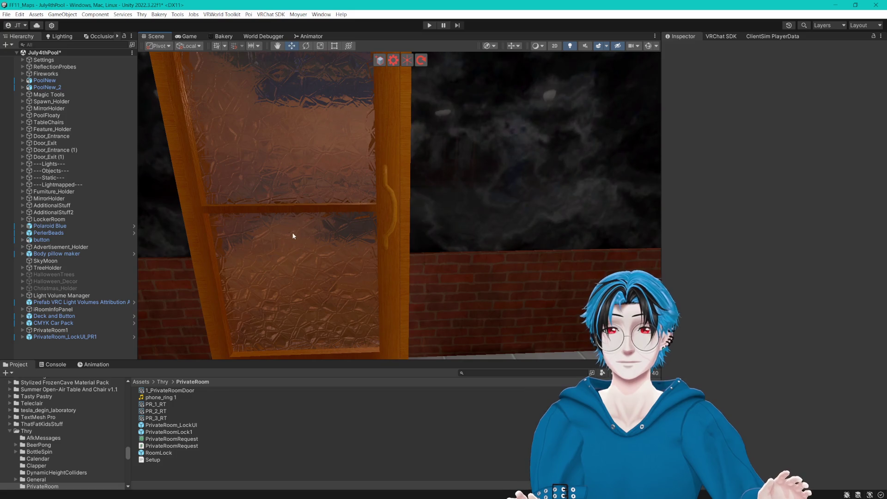
mouse_move(293, 236)
mouse_down()
mouse_move(547, 235)
mouse_move(332, 231)
mouse_move(597, 226)
mouse_move(359, 230)
mouse_move(553, 215)
mouse_move(240, 222)
mouse_move(353, 226)
mouse_up()
mouse_move(259, 247)
mouse_down()
mouse_move(406, 237)
mouse_move(254, 239)
mouse_move(351, 240)
mouse_up()
scroll(390, 242, up, 10)
scroll(429, 250, down, 3)
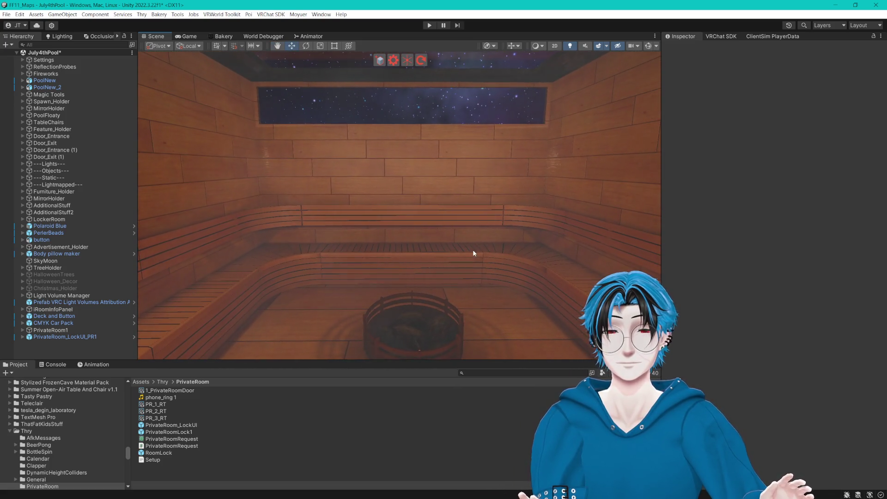
scroll(472, 250, down, 5)
- Turn toward the elevator and zoom in on the Private Room 1 panel
mouse_move(433, 256)
mouse_down()
mouse_move(351, 245)
mouse_move(414, 231)
mouse_up()
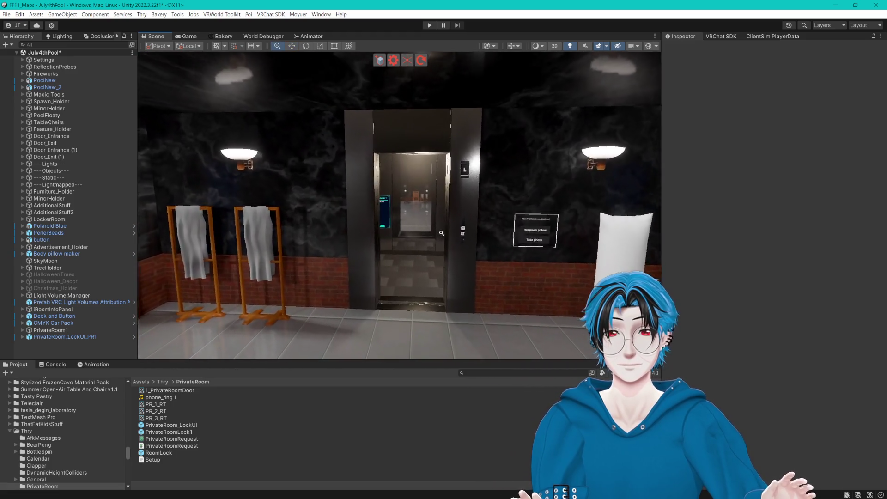
scroll(414, 234, up, 3)
scroll(406, 240, down, 5)
scroll(406, 240, up, 5)
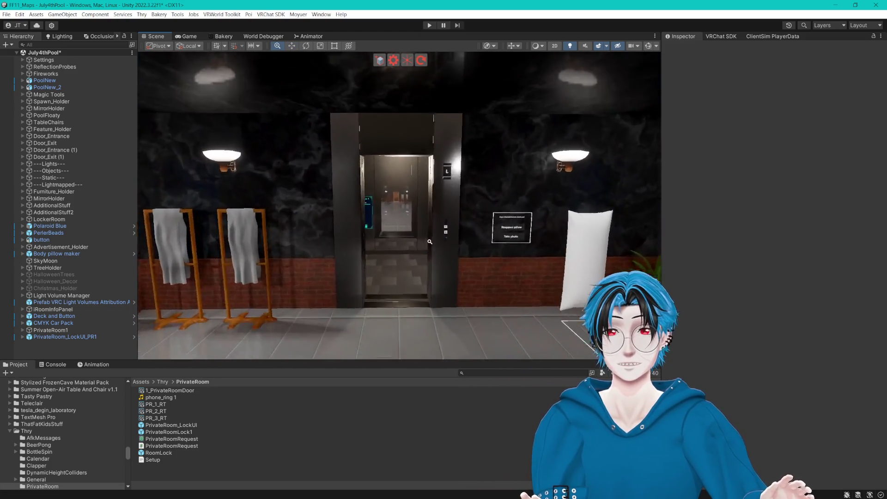
mouse_move(406, 240)
mouse_down()
mouse_move(280, 230)
mouse_move(434, 241)
mouse_up()
scroll(437, 240, up, 4)
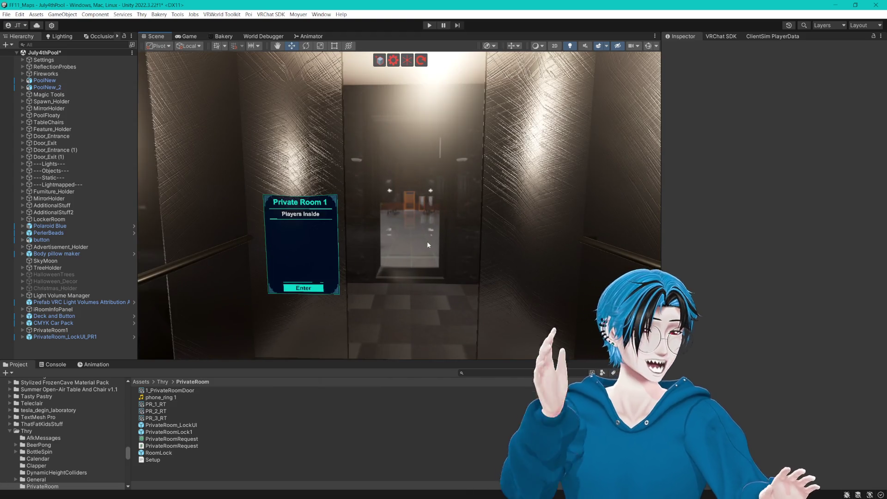
- Expand PrivateRoom_LockUI_PR1 > Inside and select IsEmptyChecker
click(22, 337)
click(28, 351)
click(35, 351)
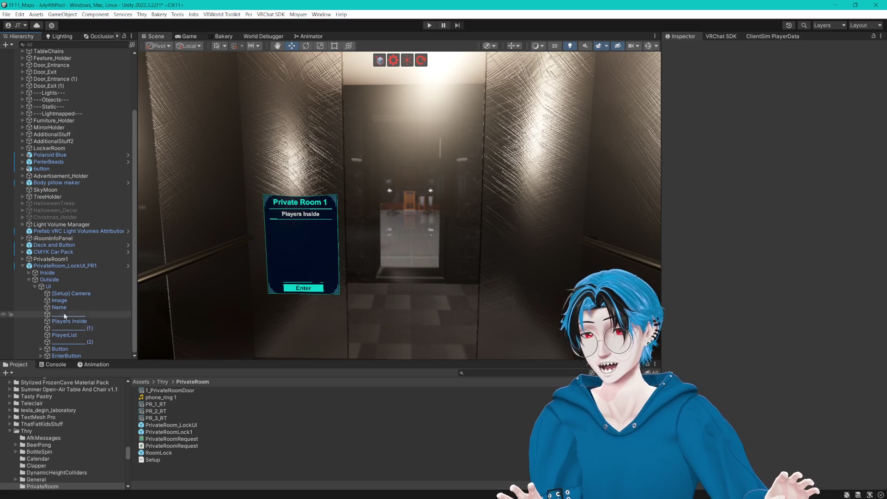
click(29, 279)
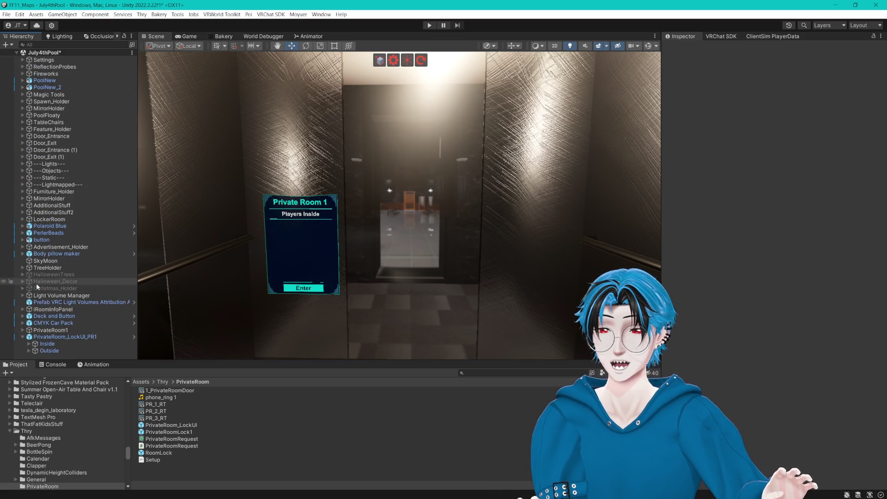
click(29, 349)
click(63, 342)
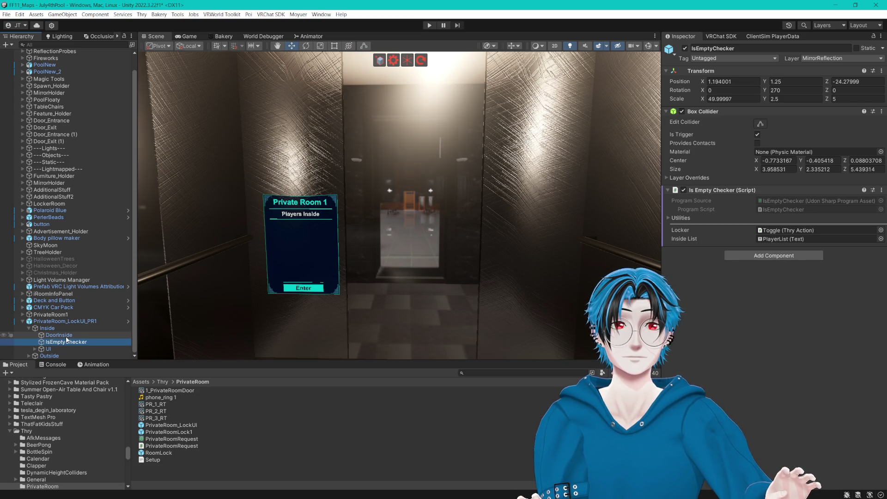
- Add then remove a TA_Player Trigger component, and ping the Toggle referenced by Locker
click(739, 256)
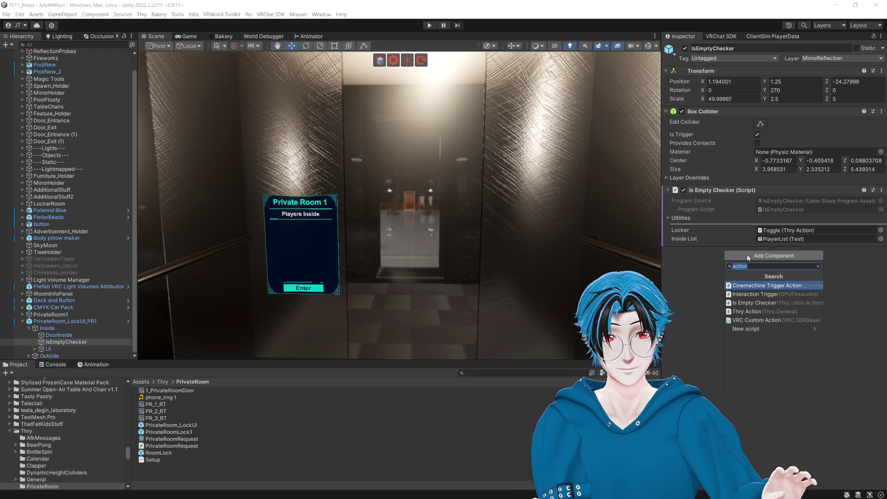
text(T)
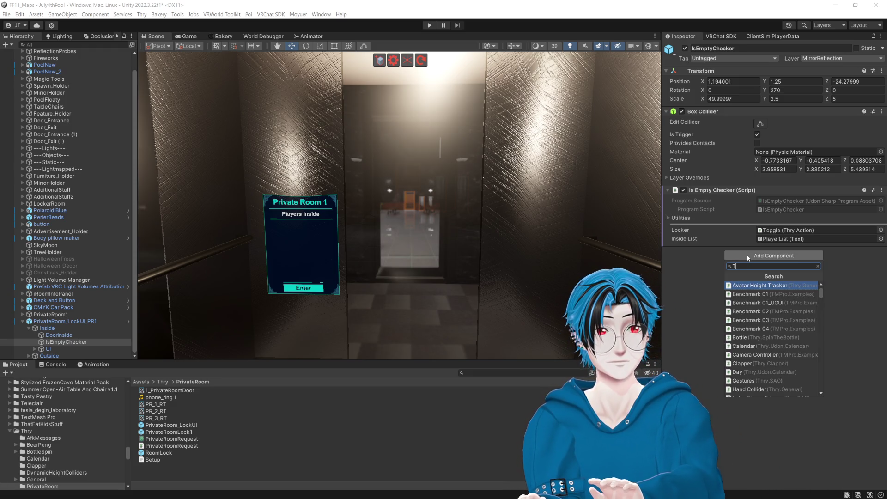
text(A_)
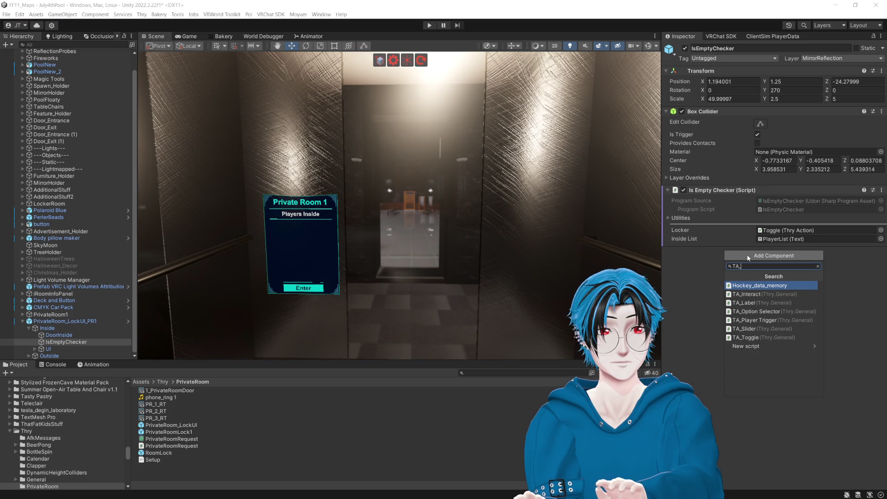
click(766, 320)
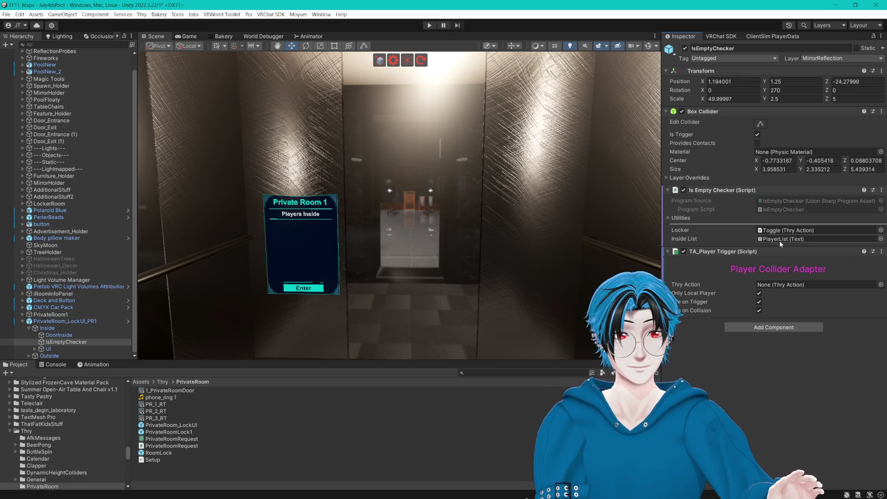
right_click(789, 253)
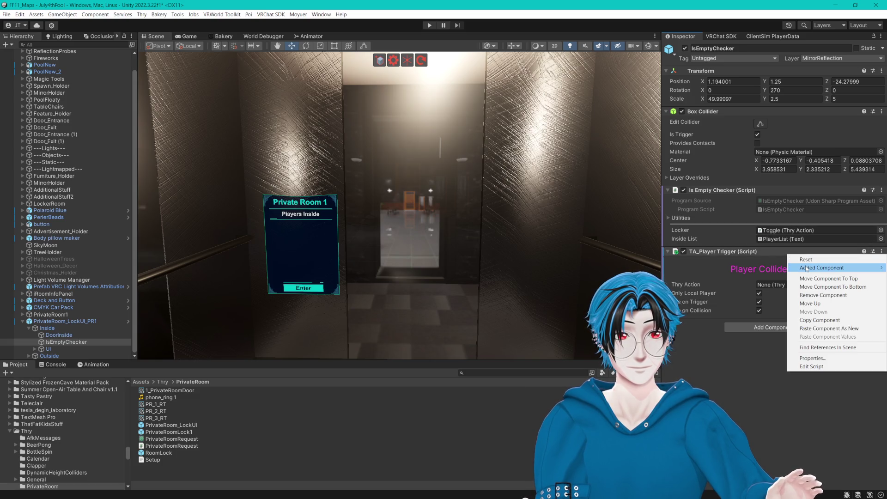
click(809, 295)
click(813, 230)
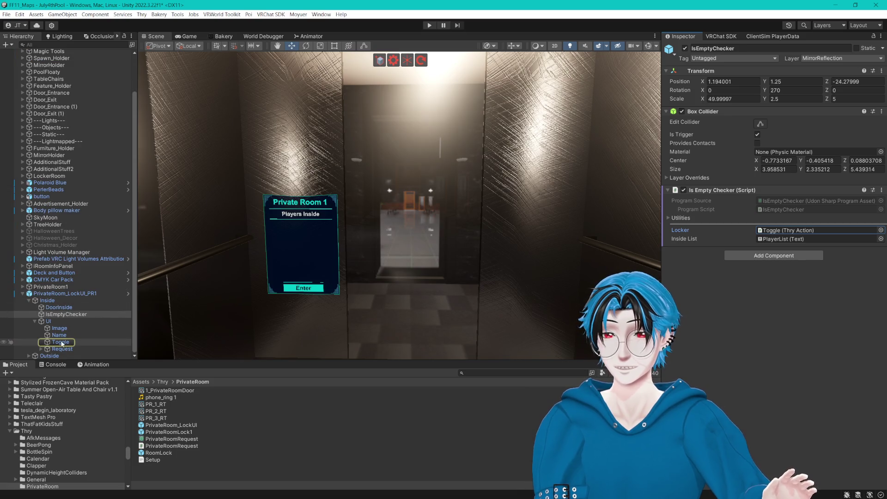
- Select Toggle and add a new empty Animators entry to its Thry Action Script
click(61, 342)
scroll(713, 230, down, 5)
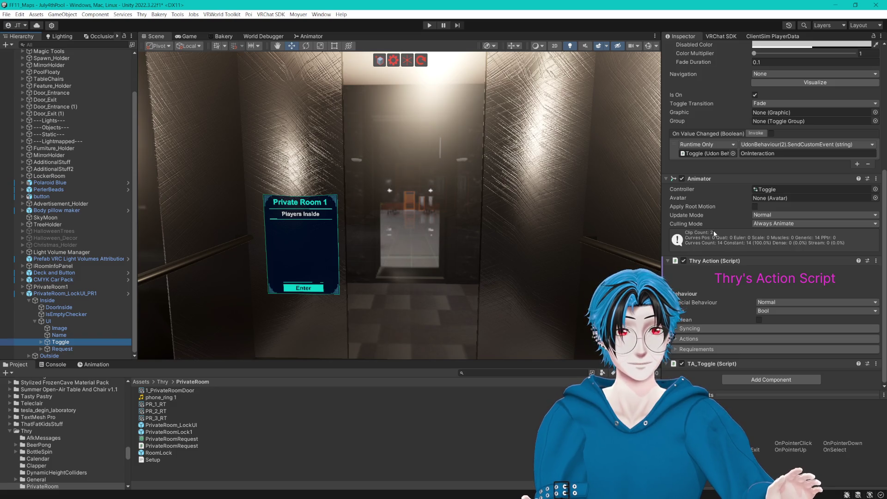
click(679, 339)
scroll(678, 339, down, 5)
scroll(677, 338, down, 2)
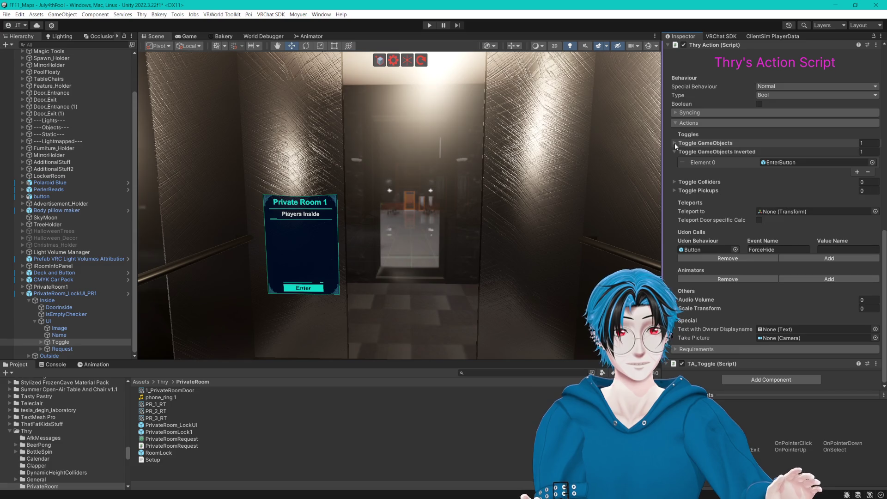
click(683, 300)
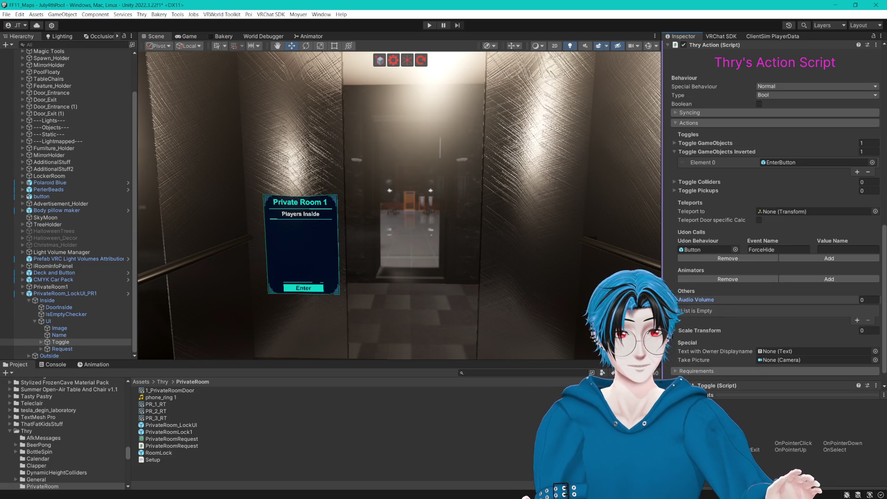
click(683, 300)
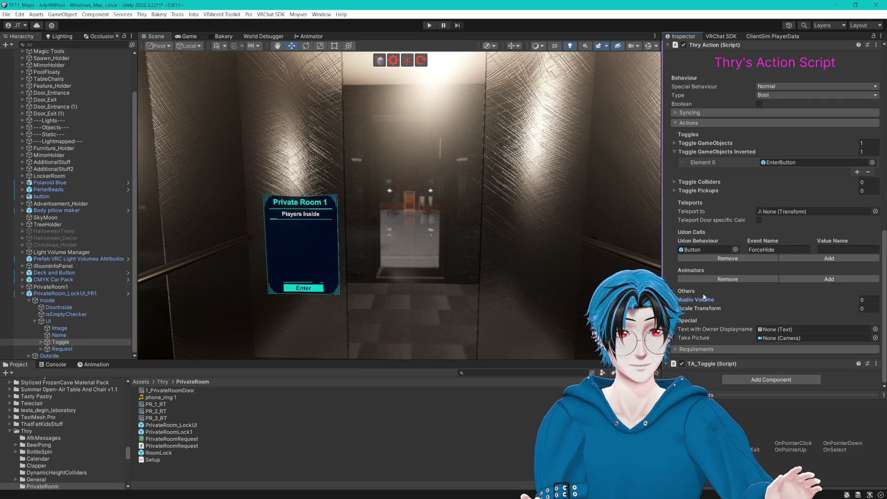
click(810, 279)
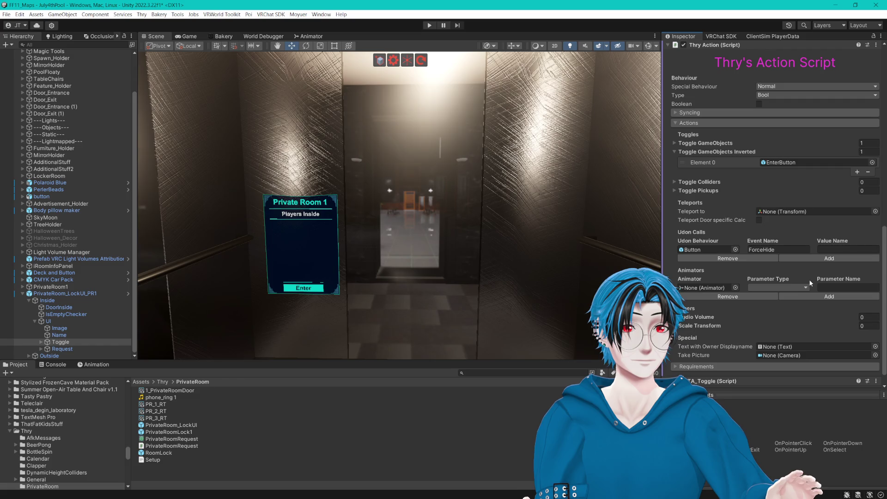
click(792, 287)
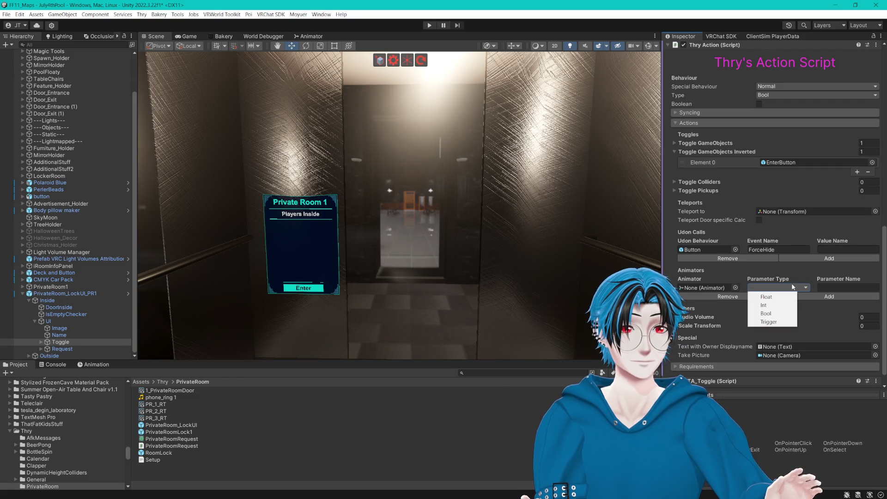
click(667, 73)
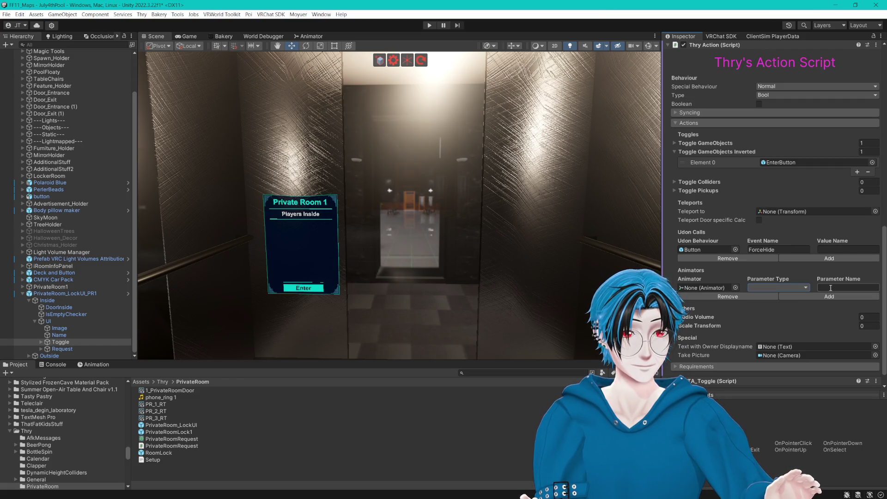
scroll(503, 217, down, 10)
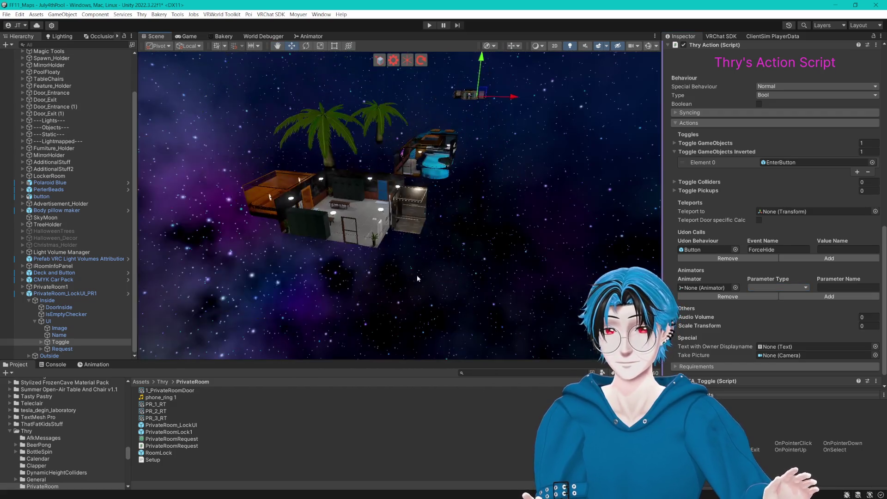
scroll(413, 262, up, 6)
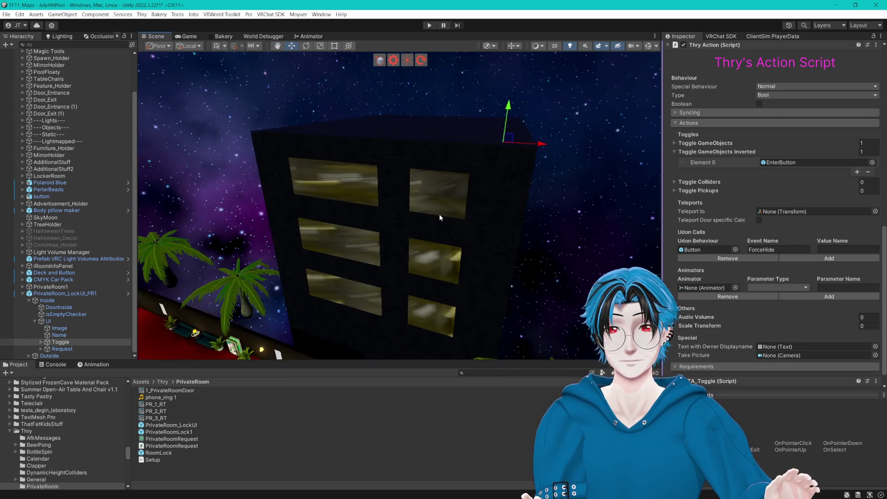
scroll(423, 192, up, 8)
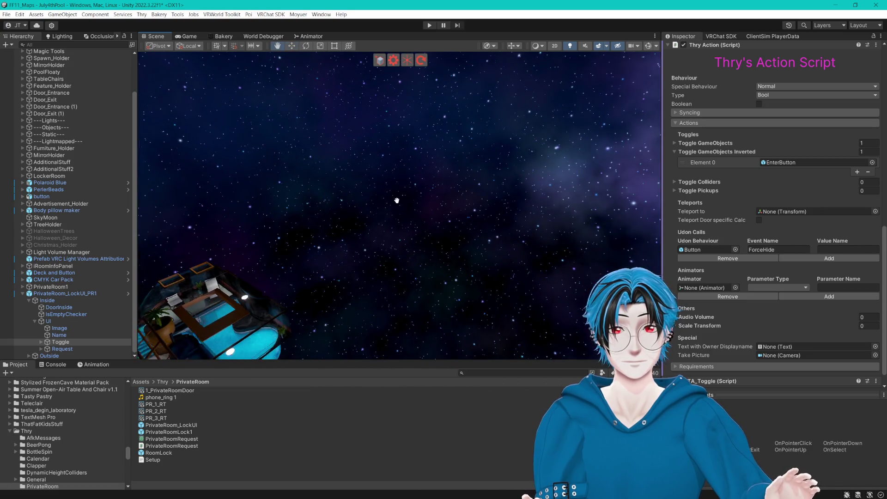
scroll(474, 157, up, 10)
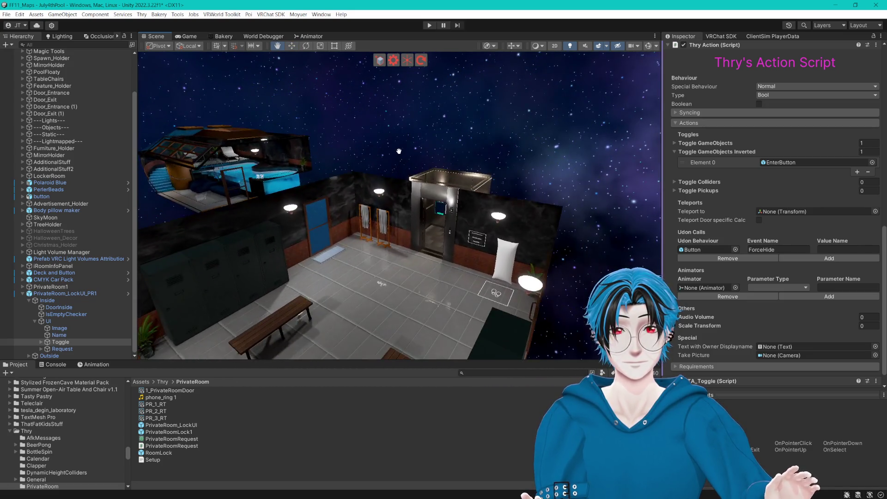
scroll(433, 213, up, 10)
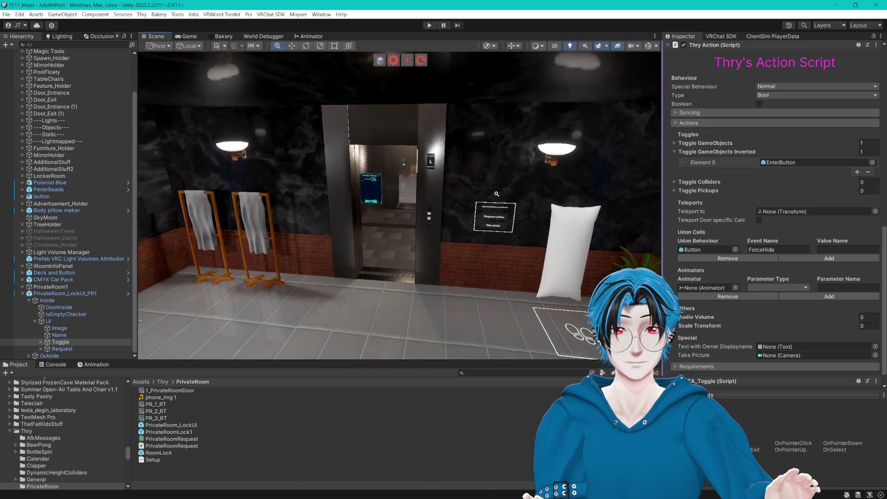
scroll(519, 198, up, 10)
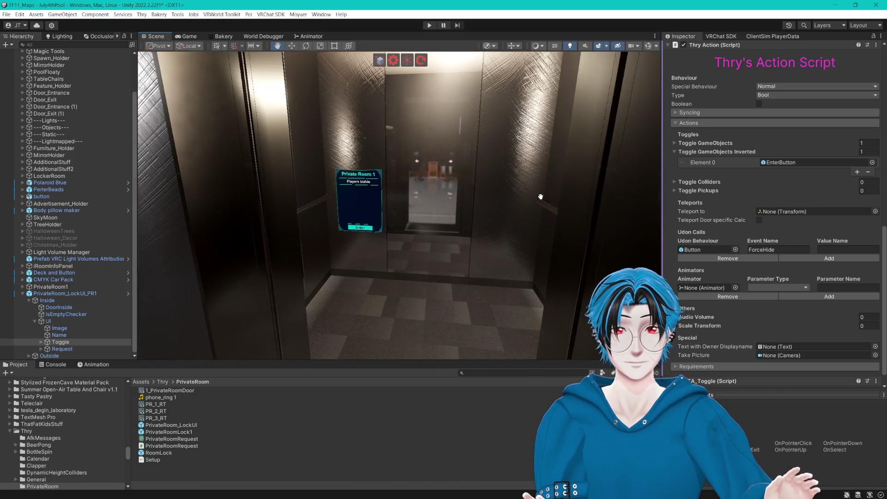
scroll(542, 197, up, 3)
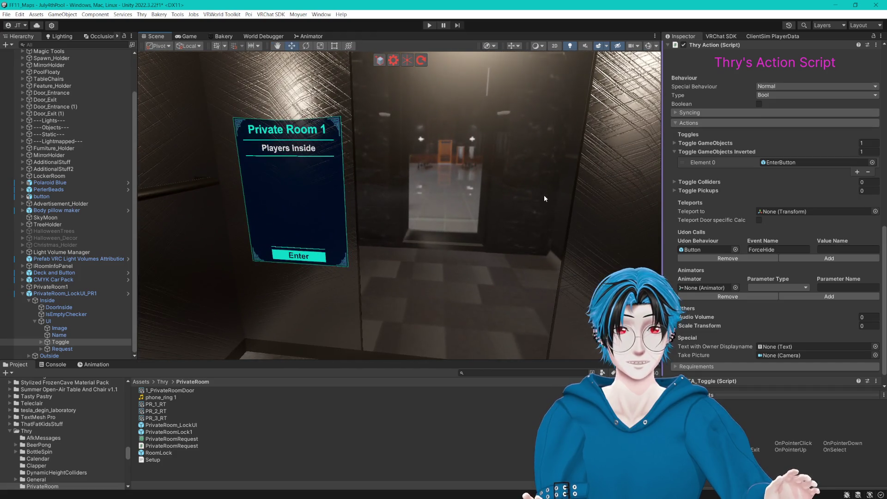
click(738, 294)
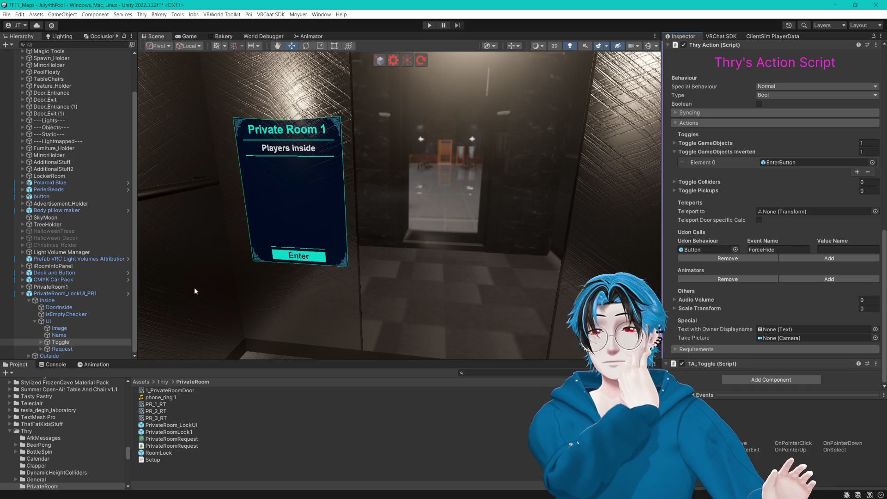
click(100, 301)
click(60, 341)
scroll(746, 276, down, 5)
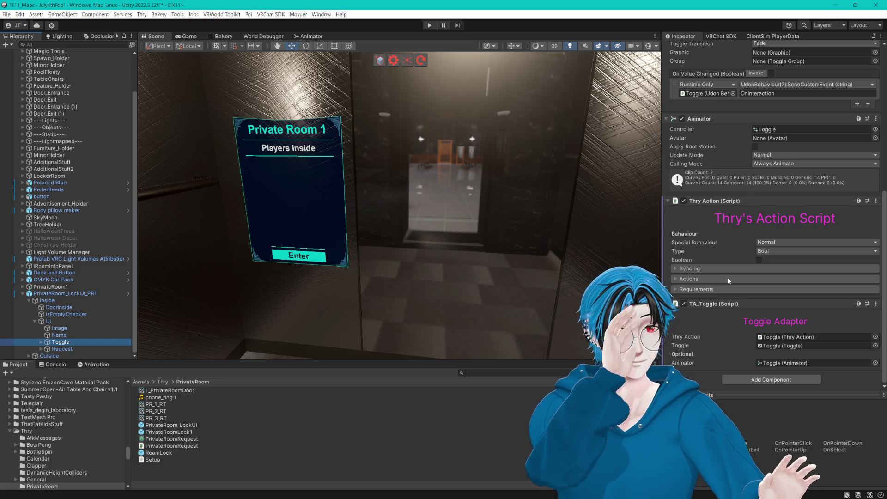
click(793, 346)
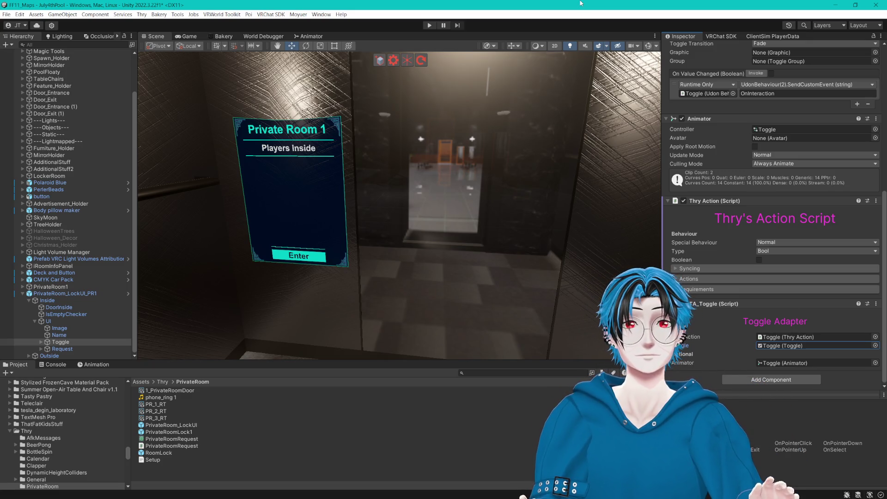
mouse_move(554, 105)
mouse_down()
mouse_move(564, 99)
mouse_move(449, 190)
mouse_move(638, 253)
mouse_up()
click(692, 277)
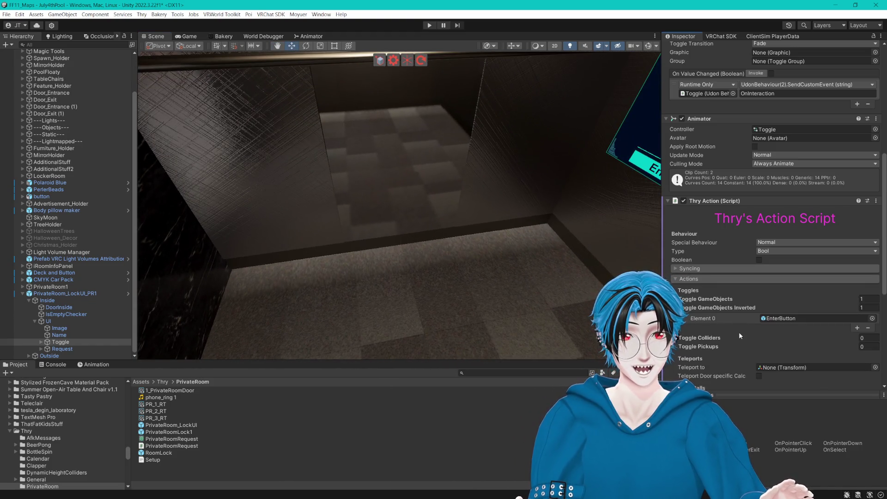
scroll(739, 331, down, 5)
click(727, 249)
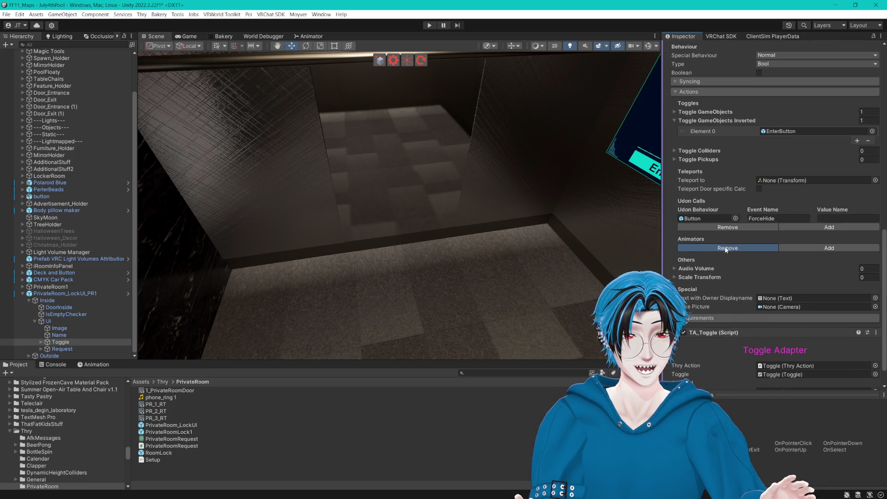
click(814, 248)
scroll(447, 257, down, 10)
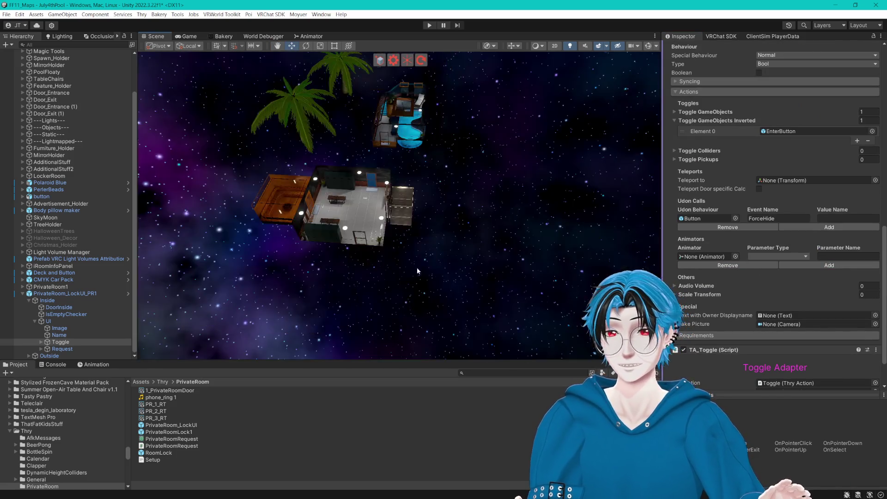
scroll(415, 266, up, 10)
click(390, 178)
key(f)
- Add an Animator component to PrivateBuilding
mouse_move(438, 147)
mouse_down()
mouse_move(463, 185)
mouse_move(485, 193)
mouse_up()
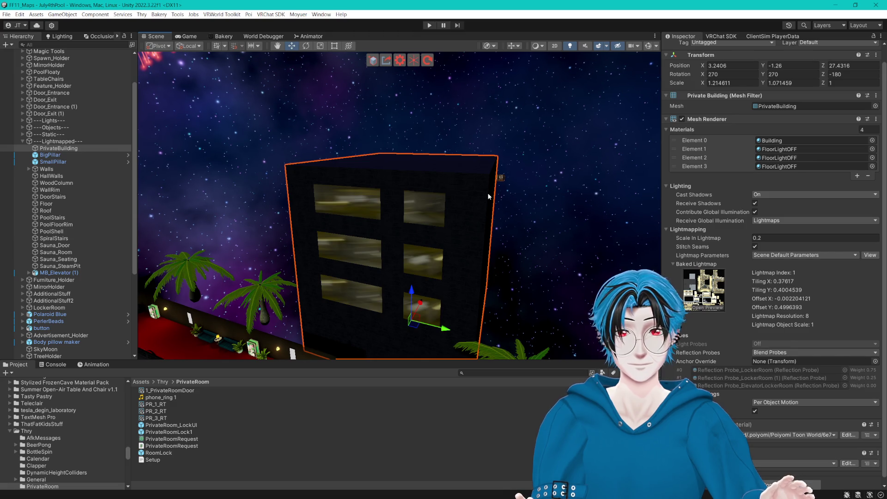
scroll(772, 462, down, 1)
click(771, 473)
text(TA_)
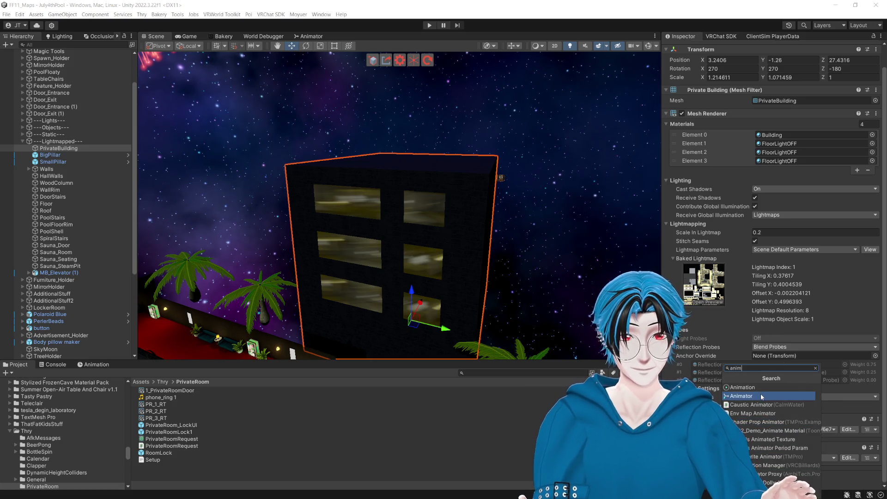
click(761, 393)
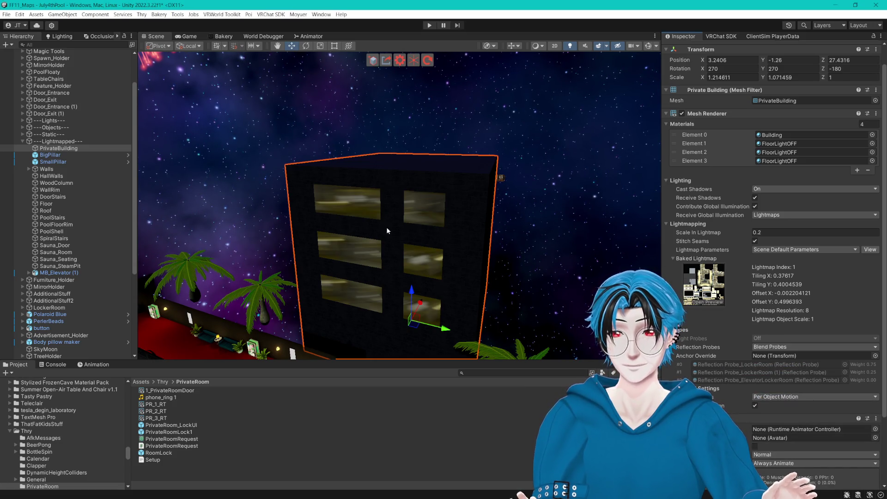
- Locate the building's mesh and browse the IndoorPool folder with large thumbnails
click(781, 99)
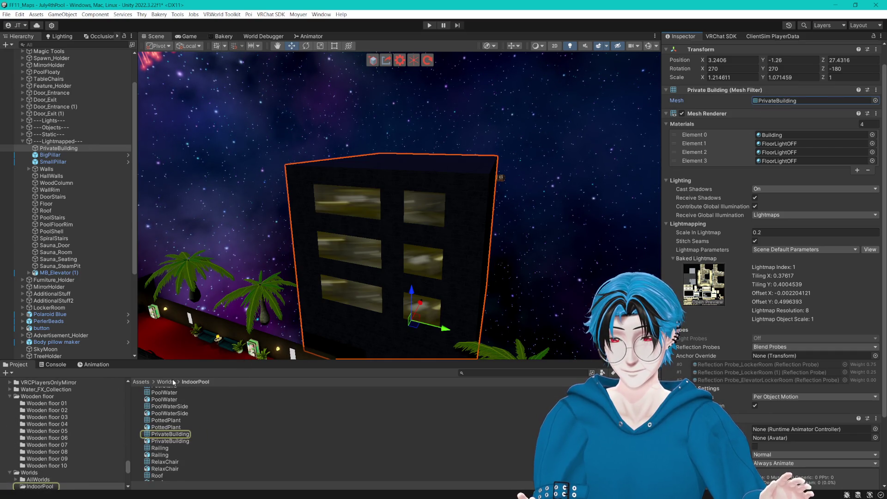
drag(621, 491, 643, 491)
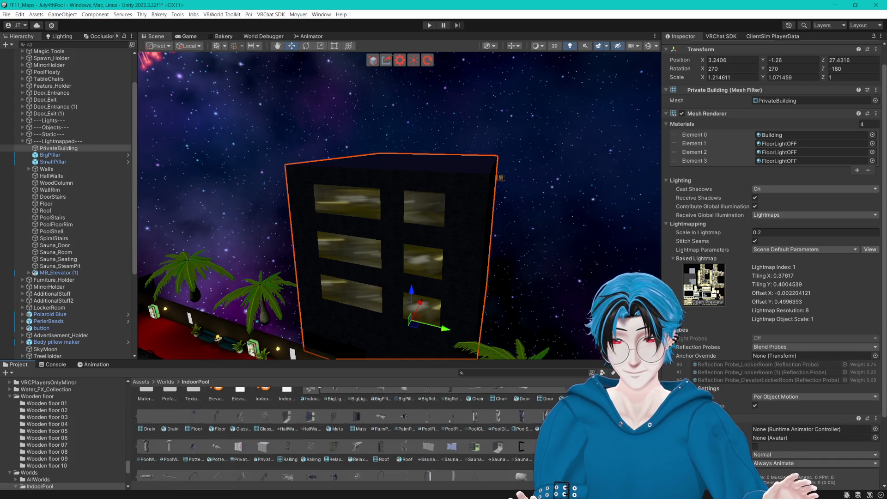
scroll(323, 410, up, 1)
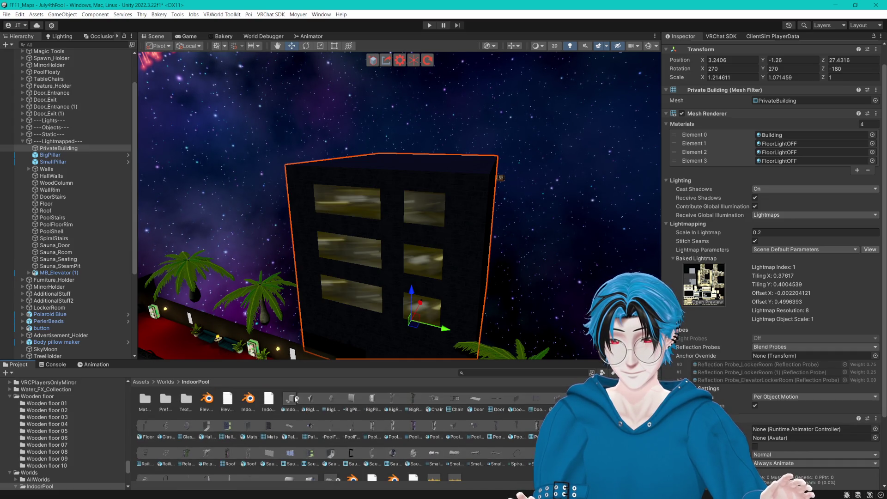
right_click(474, 445)
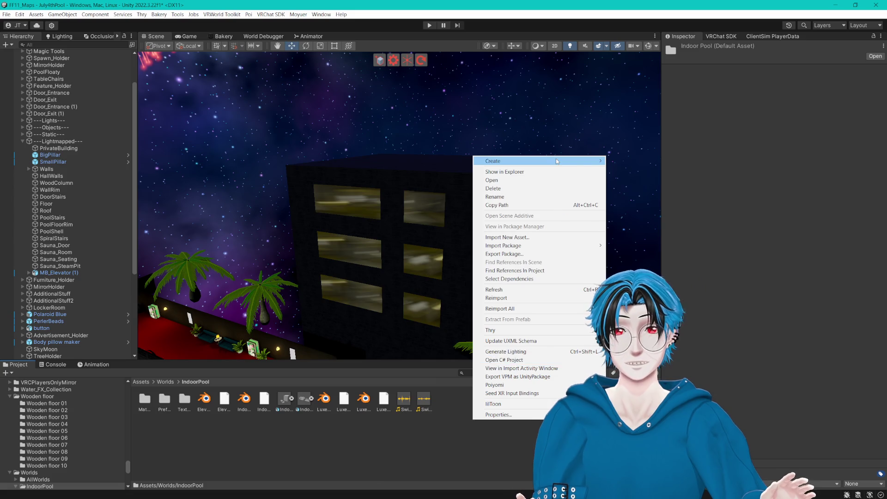
- Create a new animator controller named Hotel in the IndoorPool folder
mouse_move(557, 162)
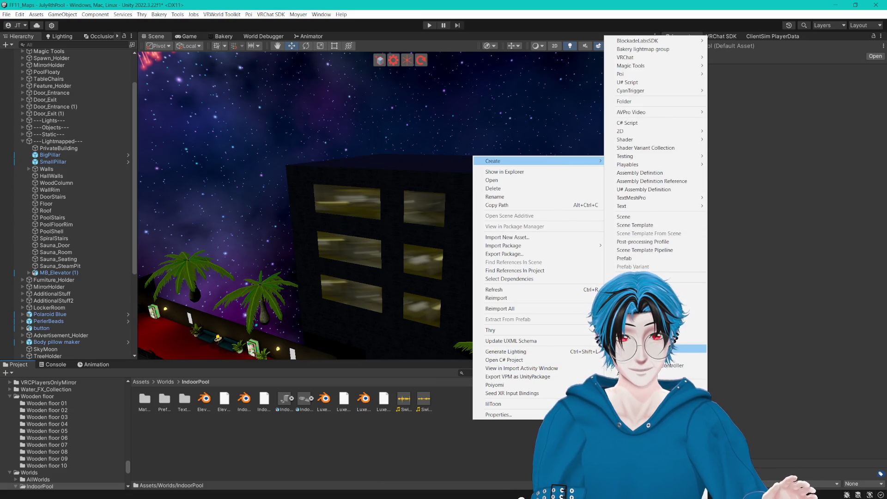
click(684, 348)
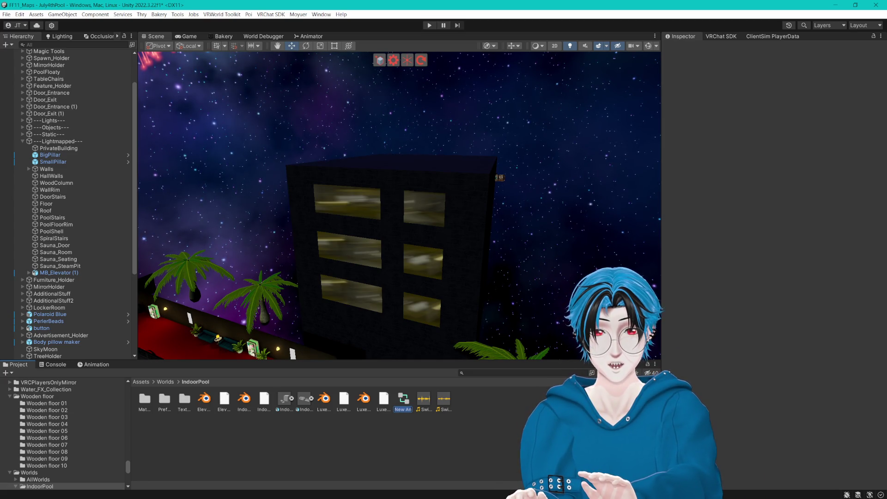
text(Hotel)
key(Return)
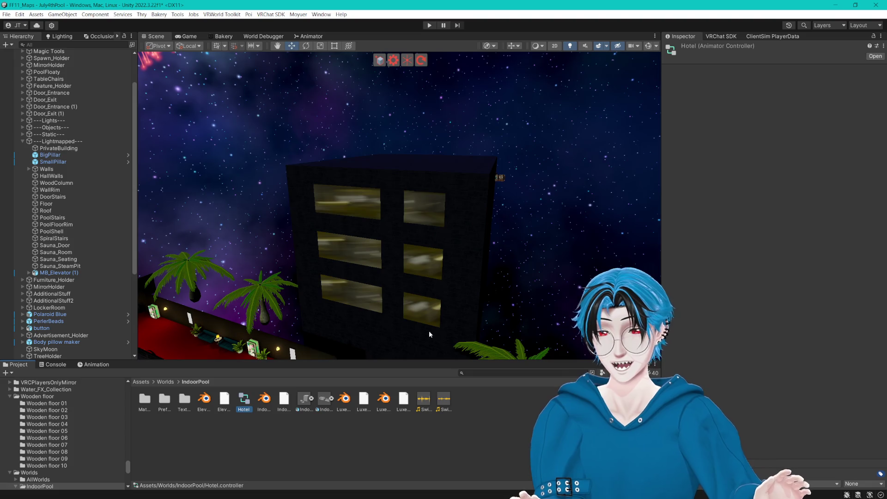
- Assign Hotel to PrivateBuilding's Animator and move the component above the Mesh Filter
click(59, 148)
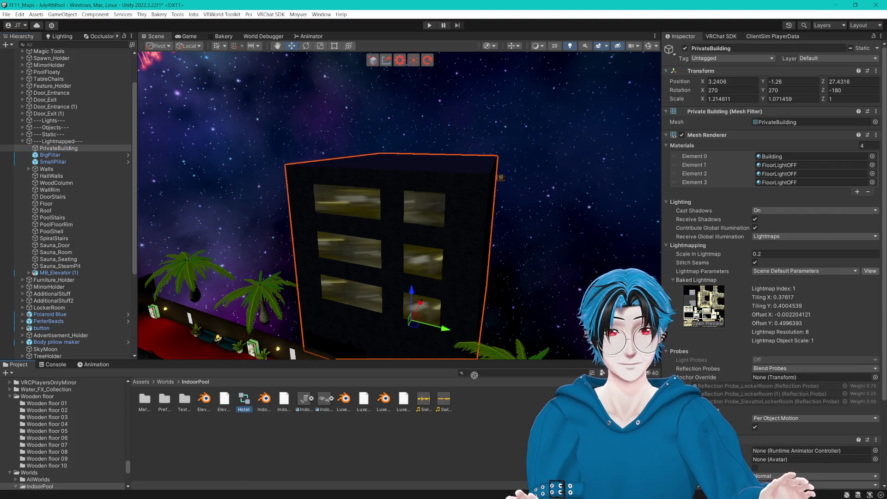
scroll(779, 470, down, 3)
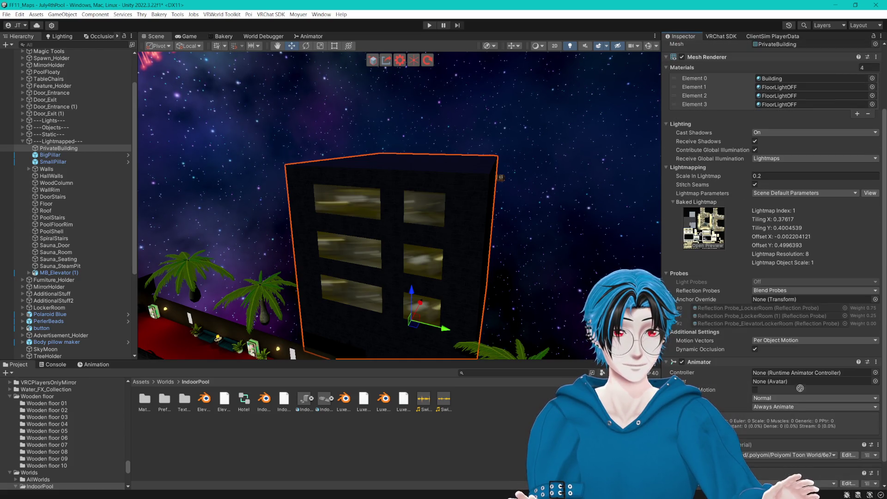
drag(794, 376, 795, 376)
right_click(776, 363)
click(814, 405)
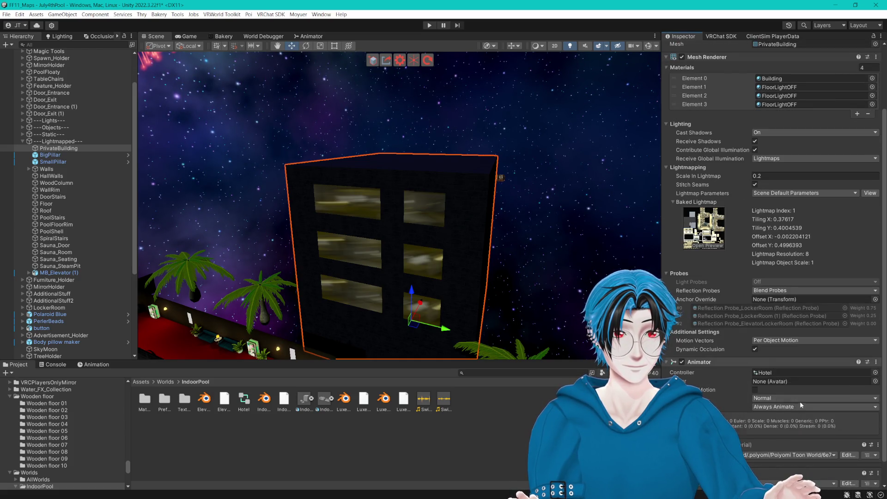
scroll(743, 195, up, 3)
right_click(717, 138)
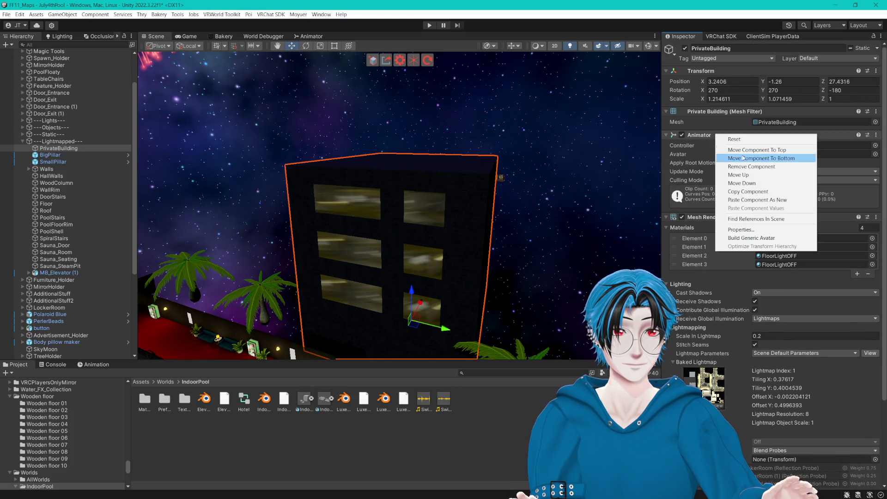
click(734, 174)
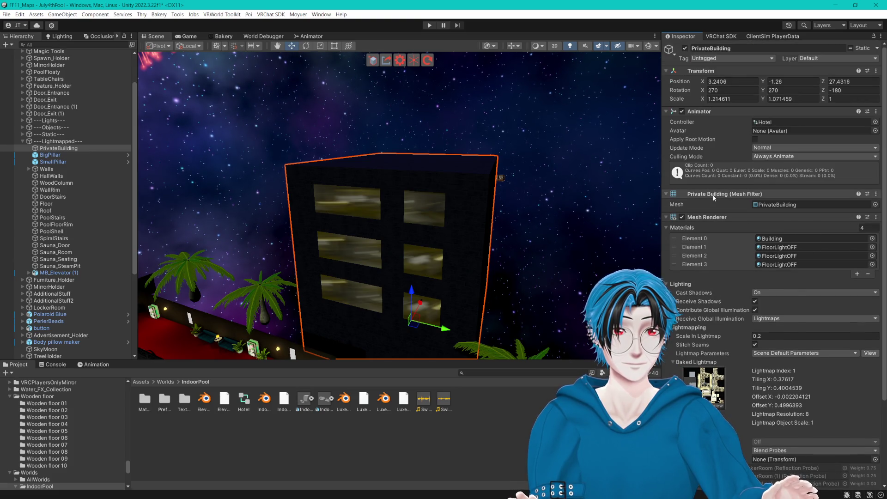
- Set Culling Mode to Cull Update Transforms and view Hotel's state graph
click(757, 157)
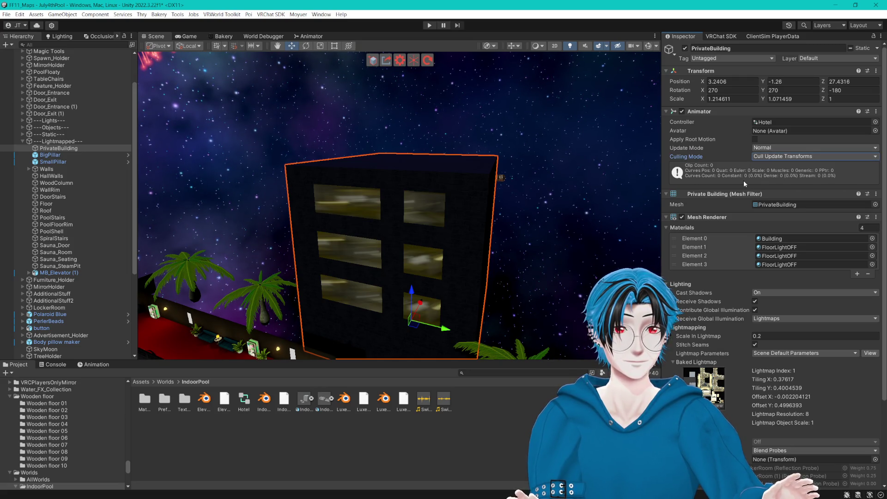
scroll(600, 190, up, 3)
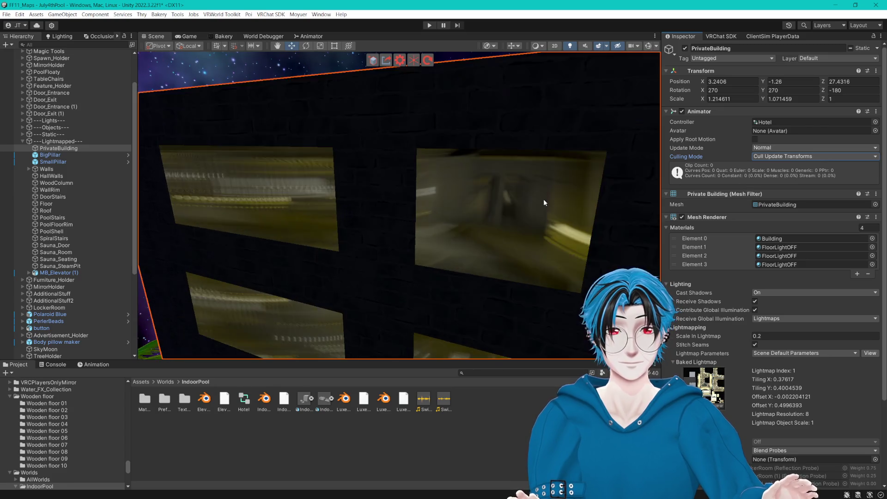
click(769, 121)
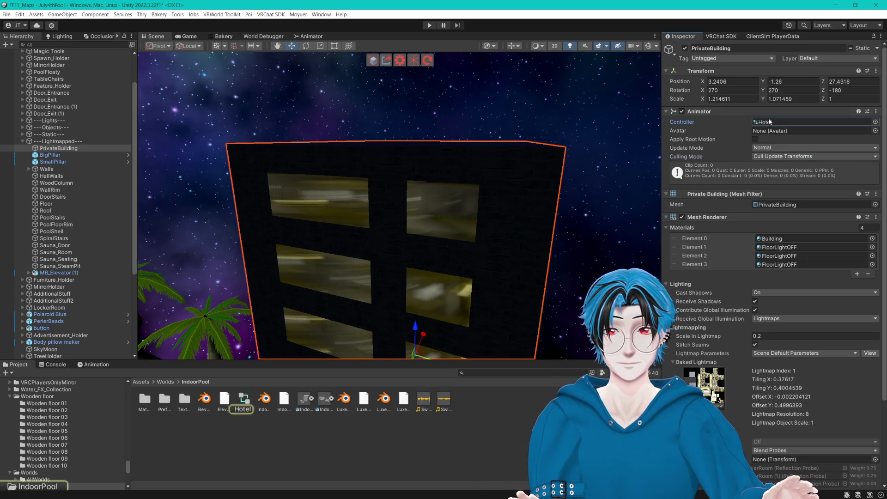
click(315, 38)
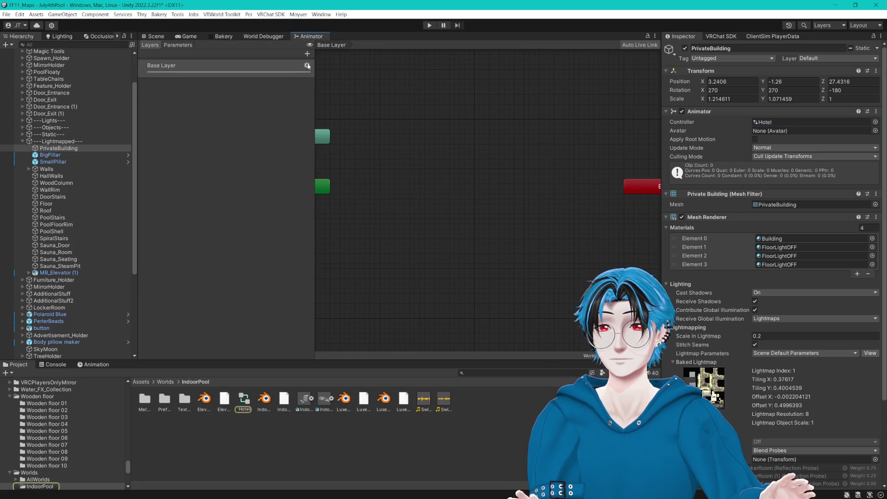
- Rename the Base Layer to PR1 and add two more layers named PR2 and PR3
double_click(159, 67)
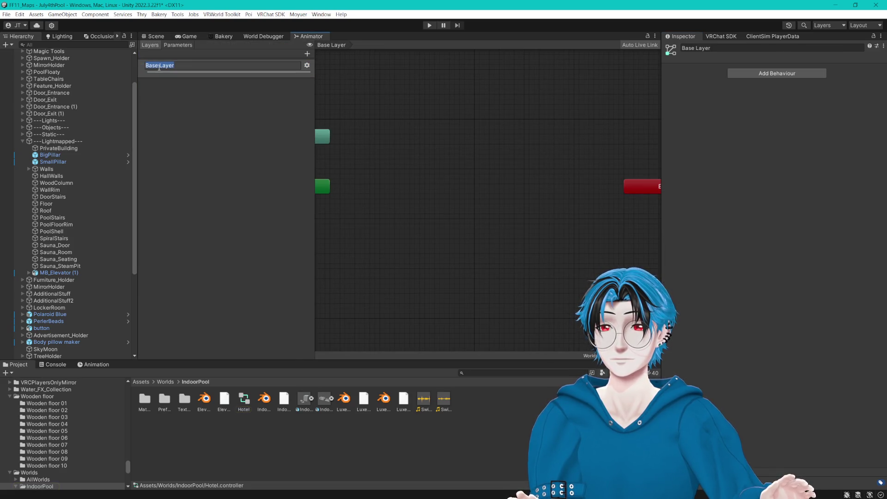
text(PR1)
key(Return)
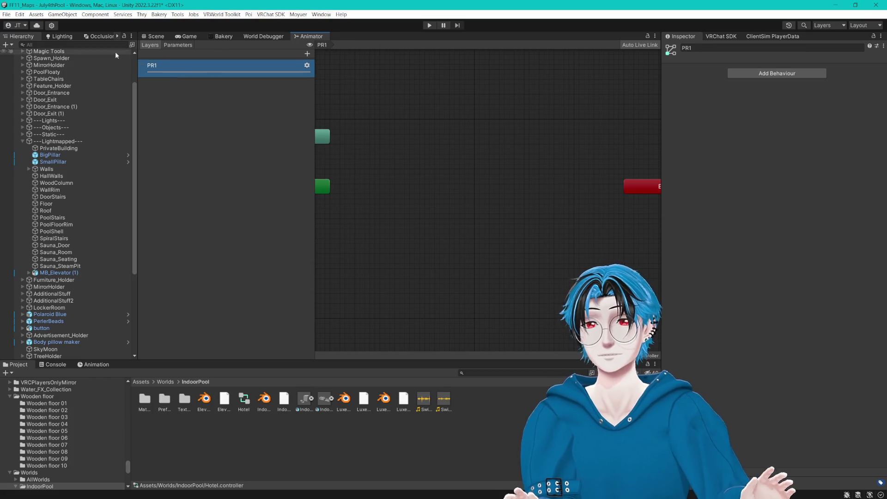
click(307, 54)
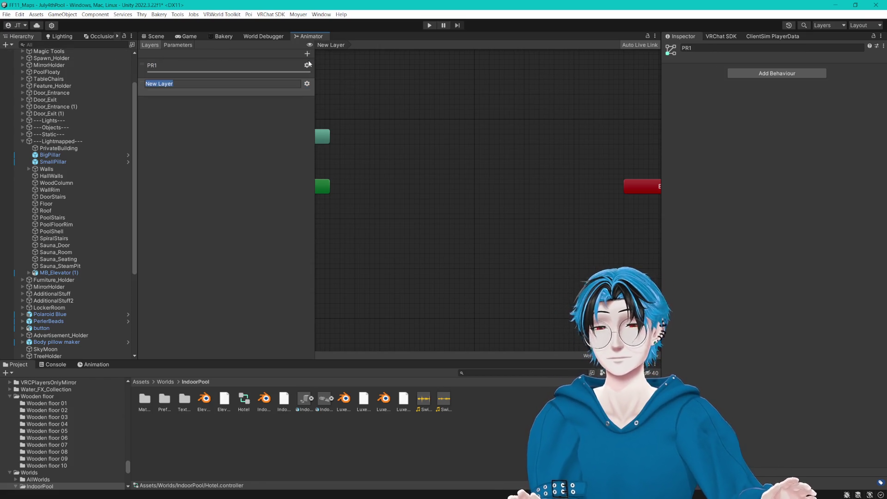
text(PR2)
key(Return)
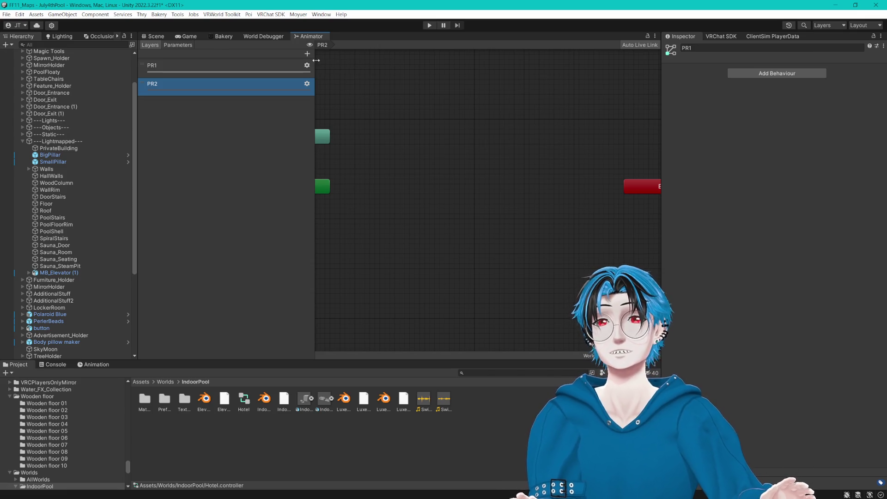
click(308, 54)
text(PR3)
key(Return)
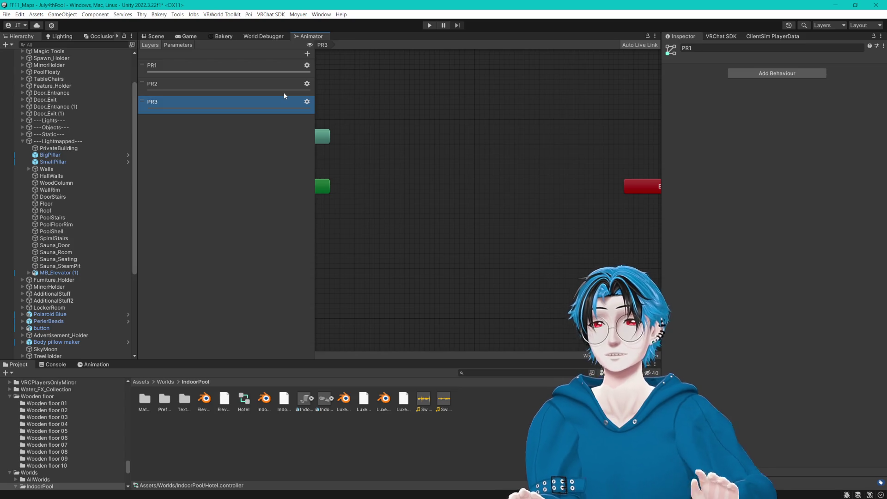
- Check the weight and blending settings of the PR2 and PR3 layers
click(307, 84)
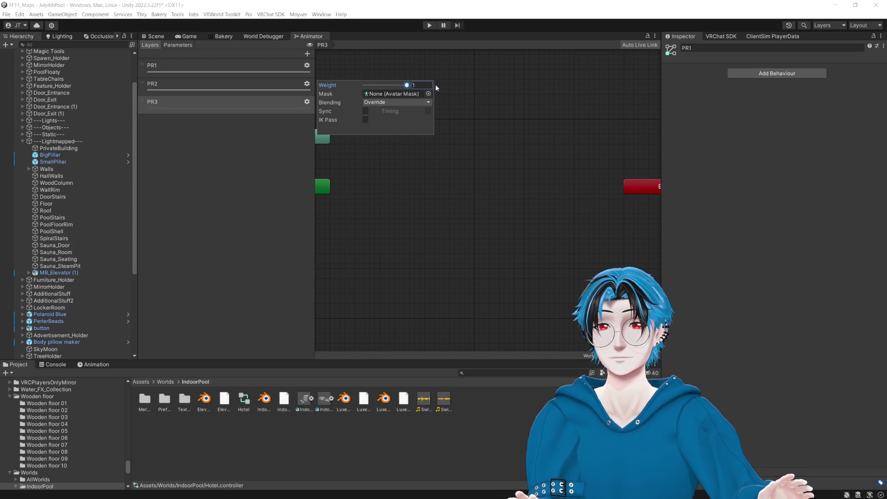
click(306, 101)
click(307, 102)
click(284, 145)
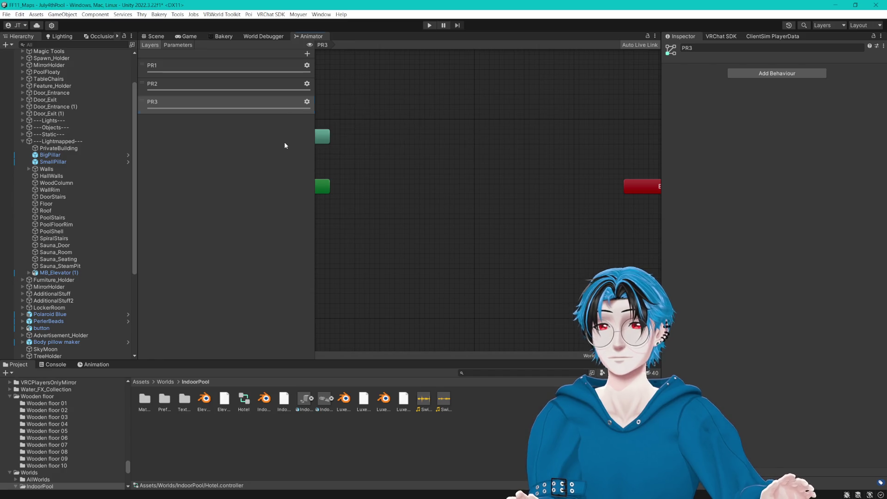
- Create a PR1_OFF animation clip in IndoorPool and duplicate it as PR1_ON
right_click(503, 417)
mouse_move(565, 156)
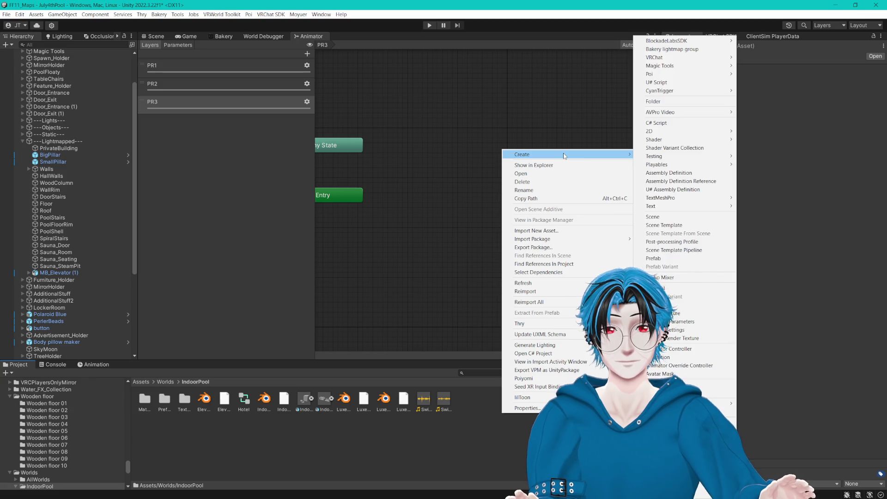
click(689, 359)
text(PR1)
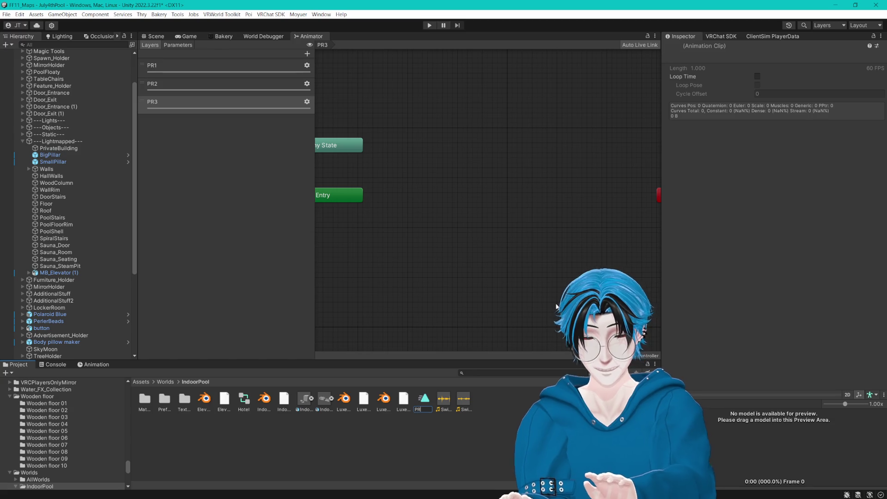
text(_OFF)
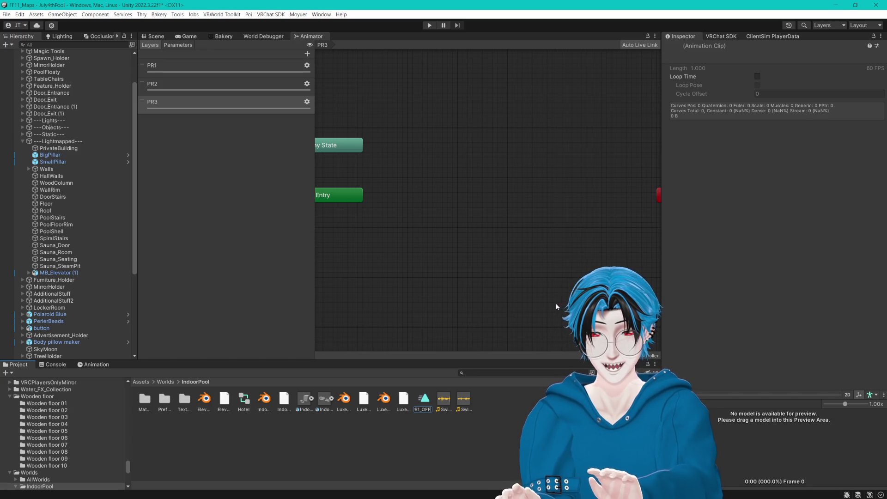
key(Return)
key(ctrl+d)
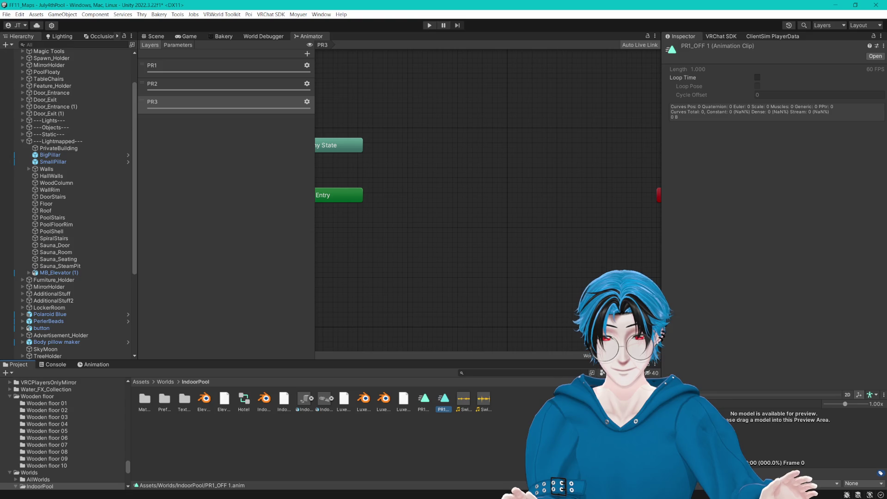
ctrl+scroll(199, 465, down, 3)
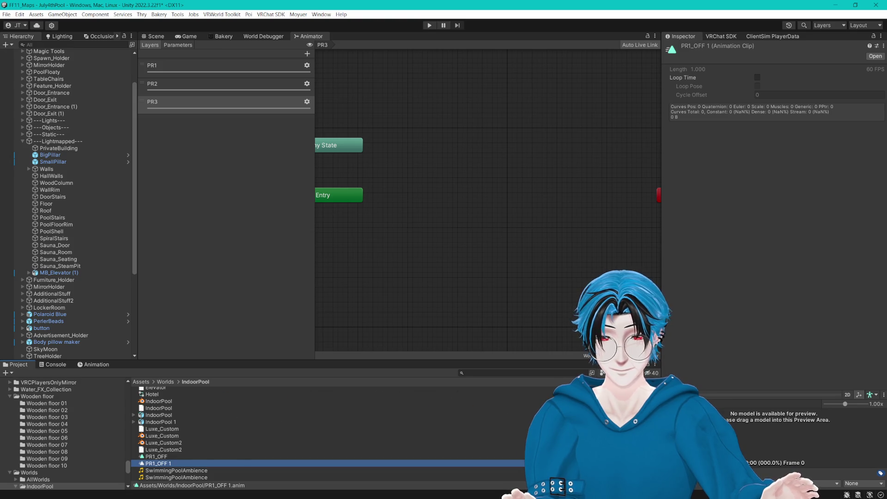
click(165, 464)
text(ON)
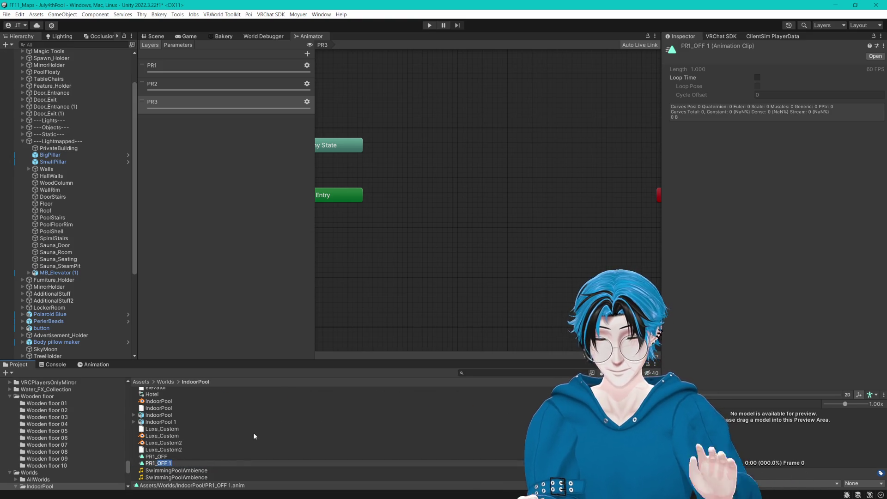
key(Return)
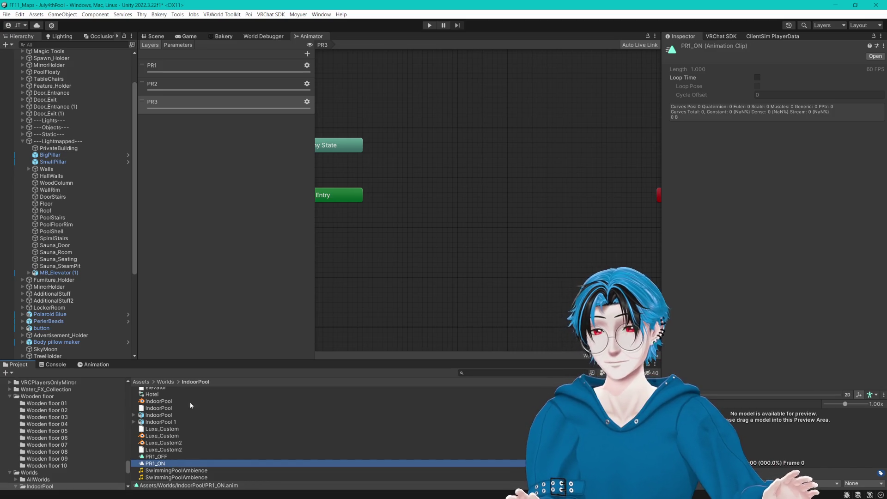
click(173, 70)
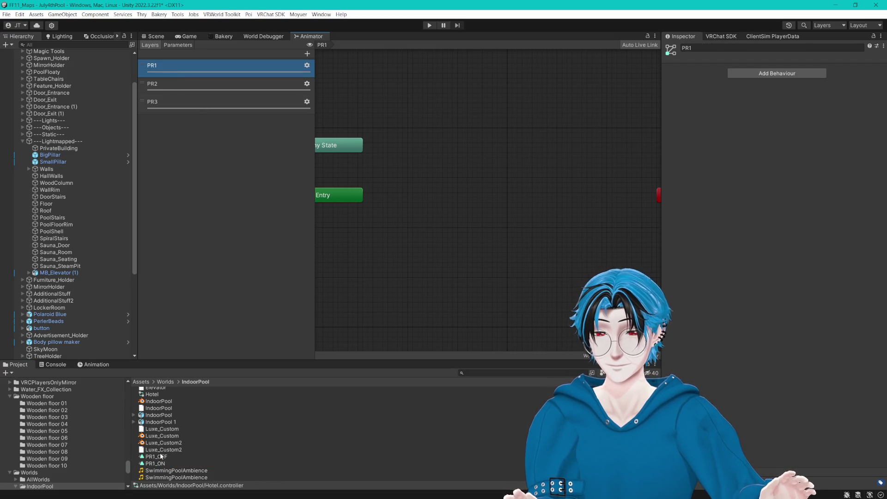
- Add PR1_OFF and PR1_ON states to the PR1 layer, linked by transitions both ways
drag(462, 189, 462, 189)
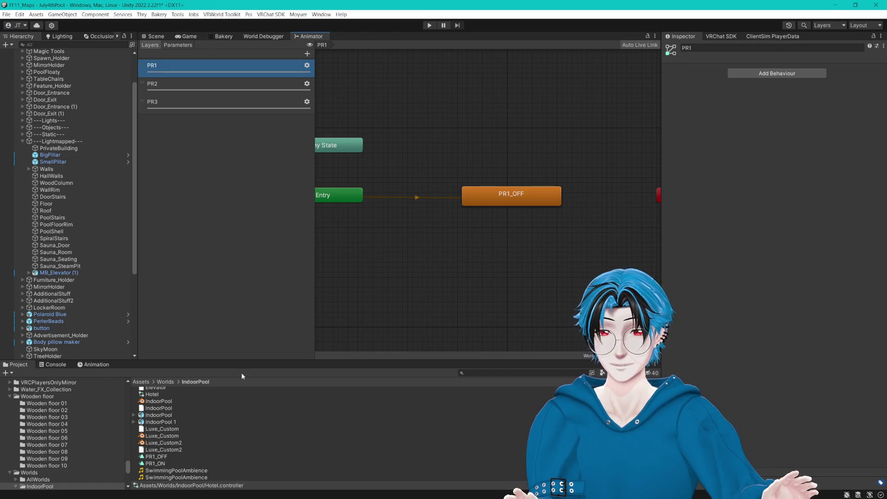
mouse_move(165, 465)
mouse_down()
mouse_move(472, 248)
mouse_move(465, 229)
mouse_up()
right_click(507, 193)
click(520, 198)
click(517, 233)
right_click(518, 234)
click(521, 238)
click(511, 196)
mouse_move(346, 189)
mouse_down()
mouse_move(504, 143)
mouse_move(537, 147)
mouse_up()
drag(503, 237, 502, 263)
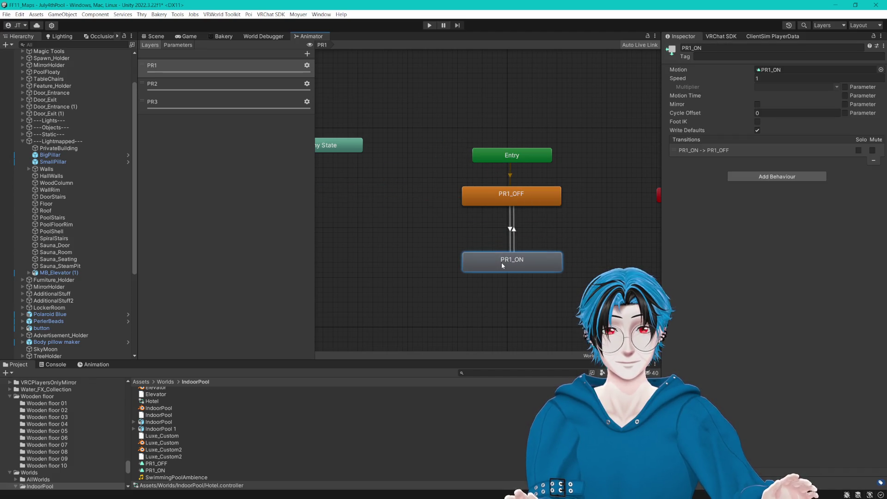
- Set a timing value of 1 on both PR1_OFF/PR1_ON transitions
click(513, 230)
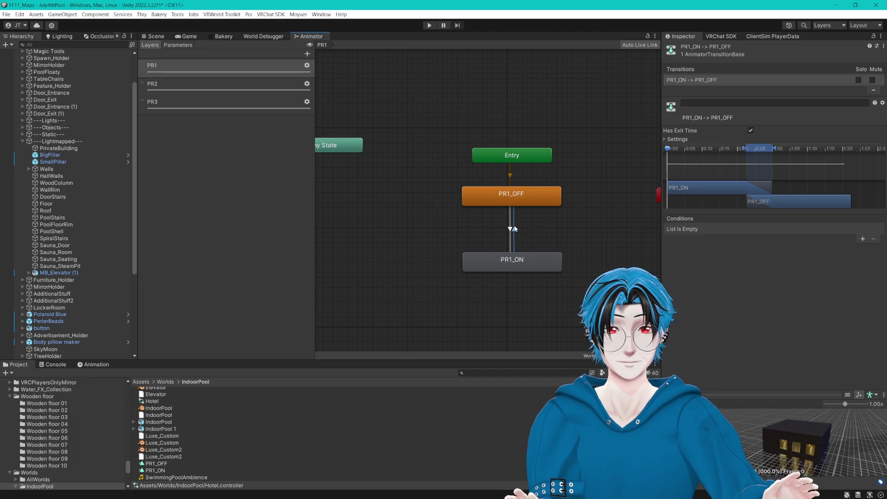
click(665, 140)
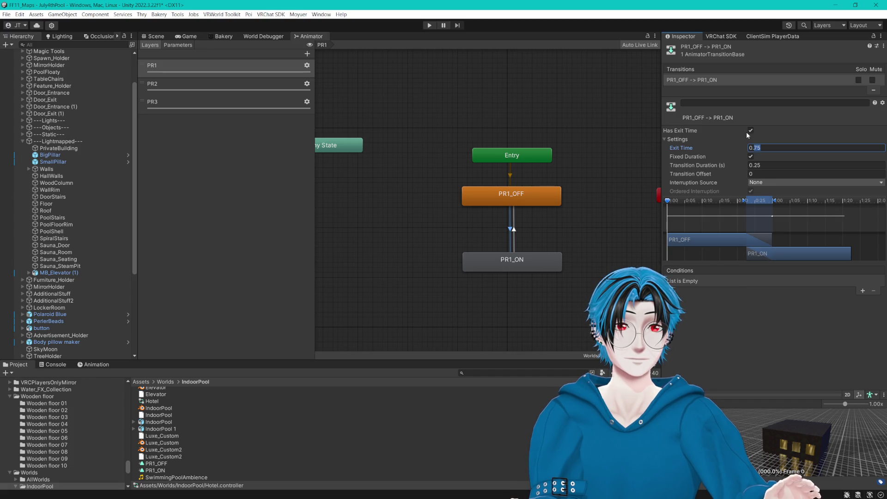
text(1)
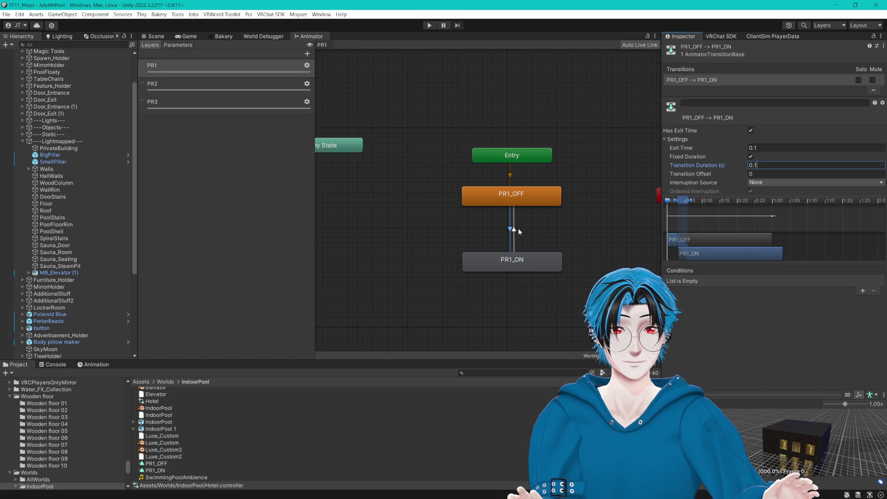
click(514, 231)
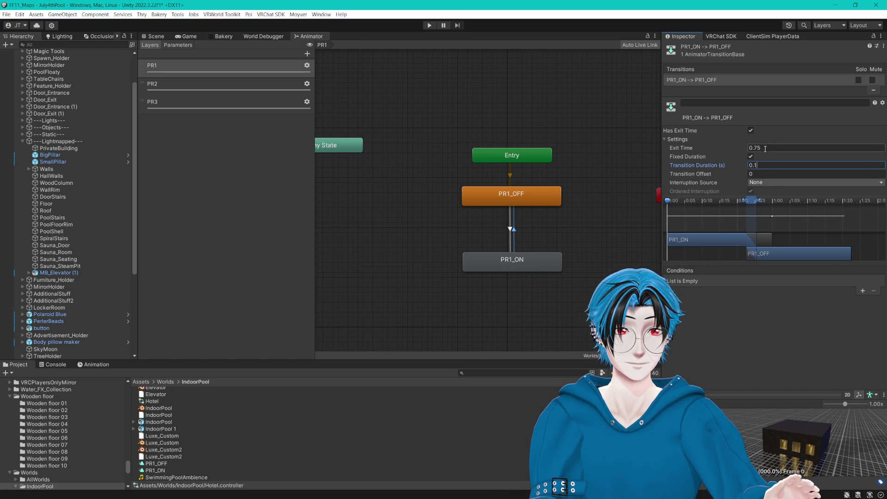
text(1)
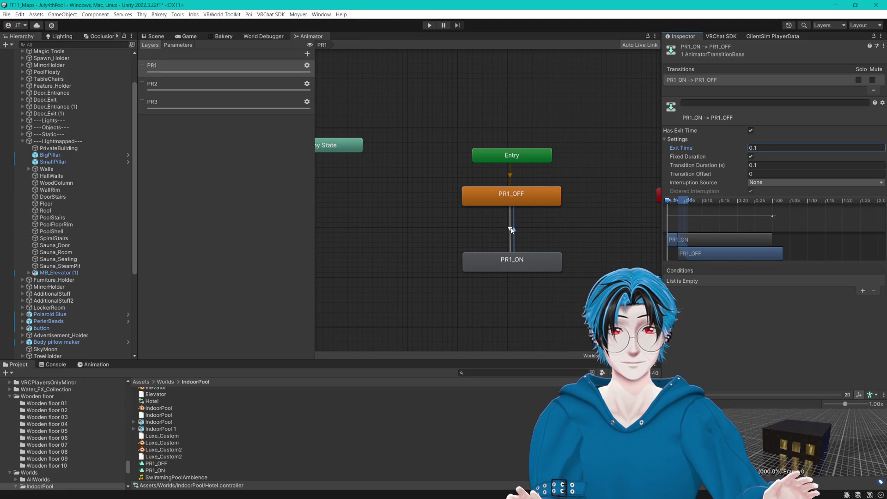
click(510, 229)
- Add three Bool parameters named PR1, PR2 and PR3 to the controller
click(177, 45)
click(304, 54)
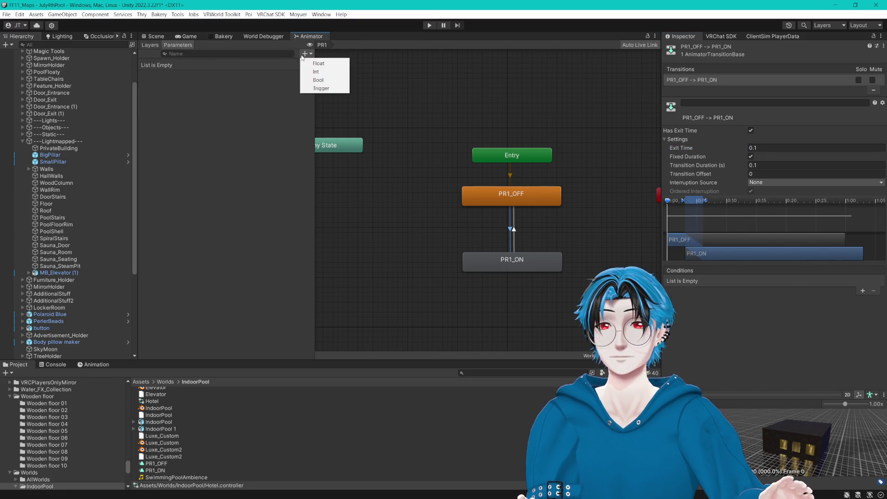
click(316, 80)
text(PR1)
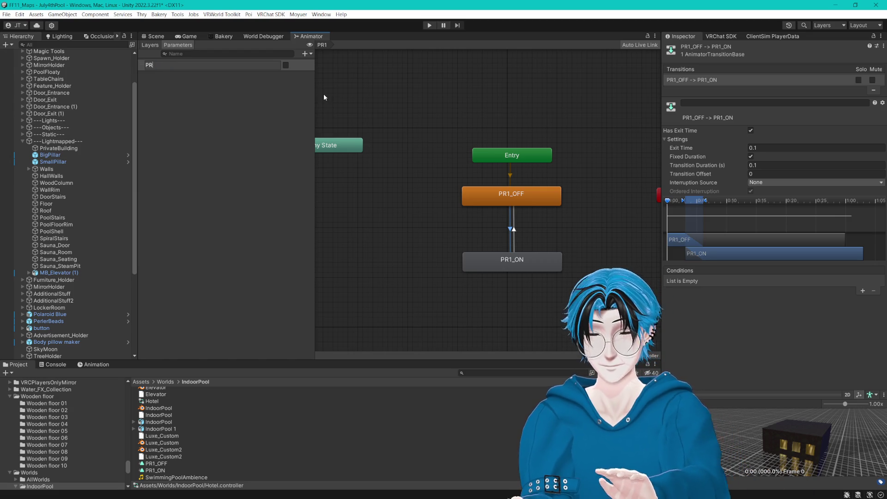
key(Return)
click(305, 54)
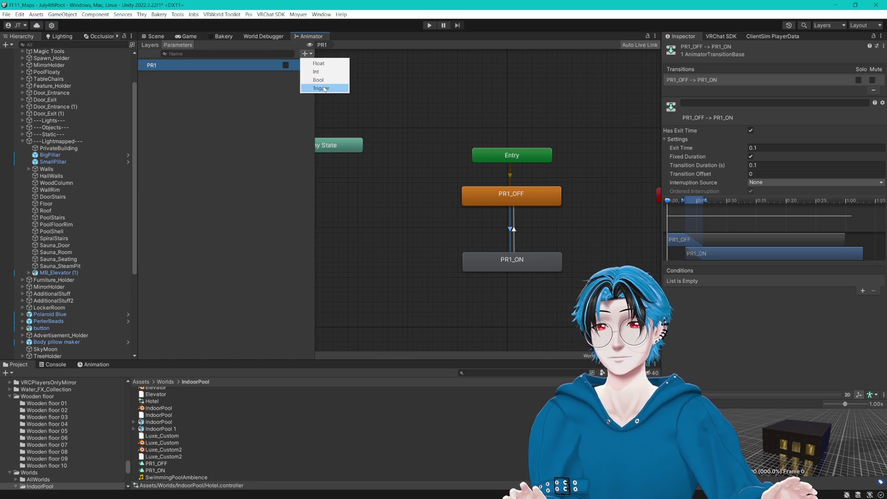
click(323, 82)
text(PR2)
key(Return)
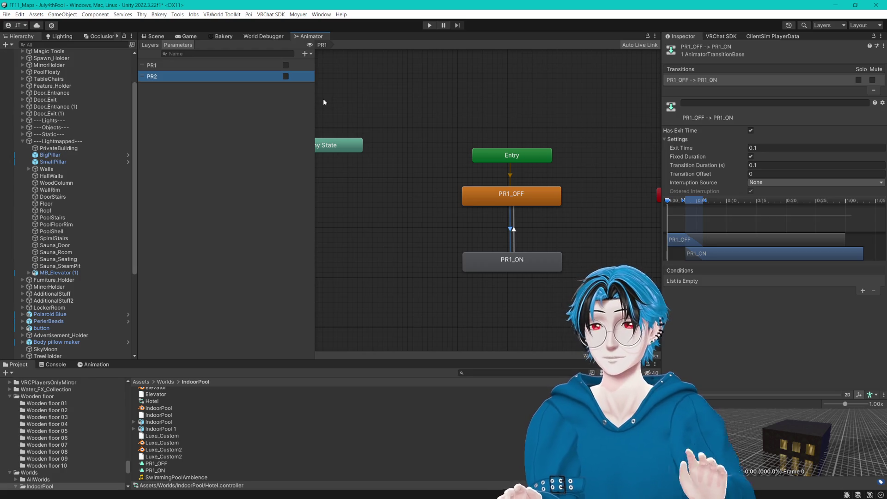
click(305, 54)
click(325, 81)
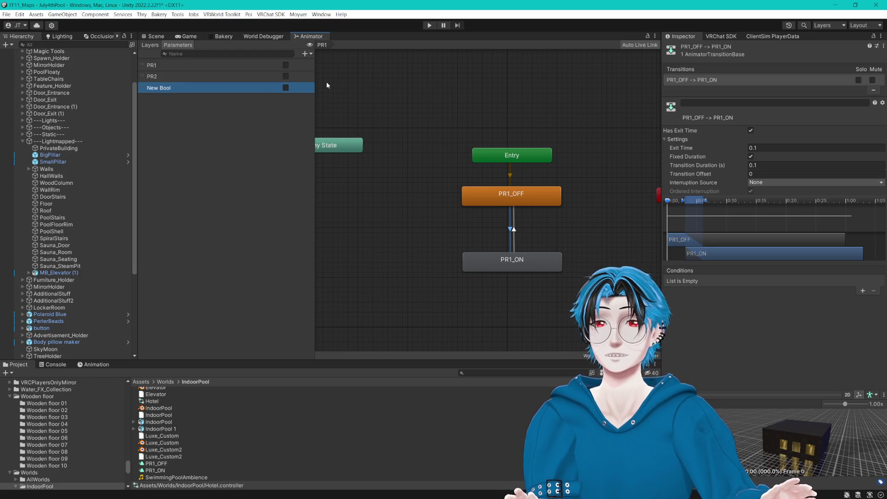
text(PR3)
key(Return)
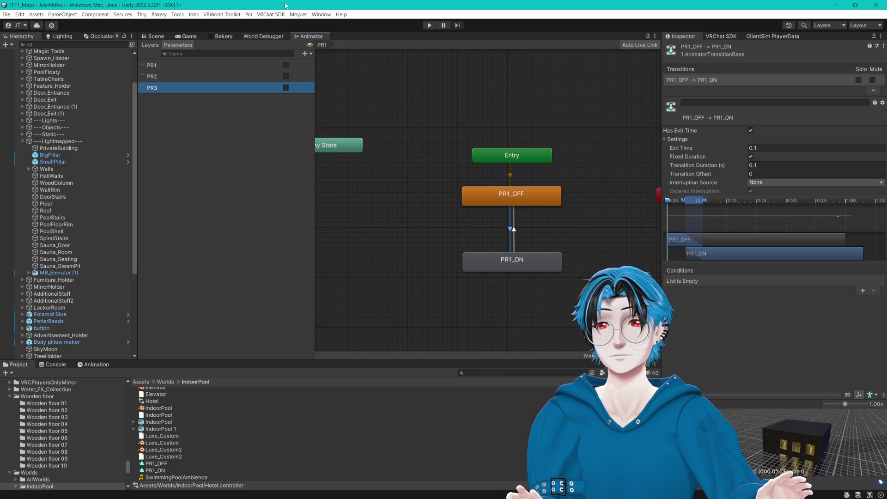
- Require PR1 true for PR1_OFF→PR1_ON and PR1 false for PR1_ON→PR1_OFF
mouse_move(355, 145)
mouse_down()
mouse_move(539, 109)
mouse_move(539, 119)
mouse_move(496, 124)
mouse_up()
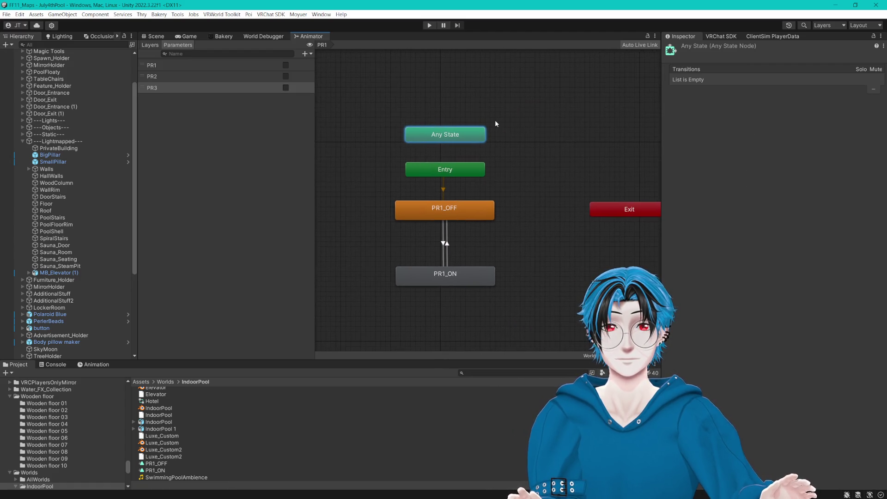
drag(663, 190, 744, 194)
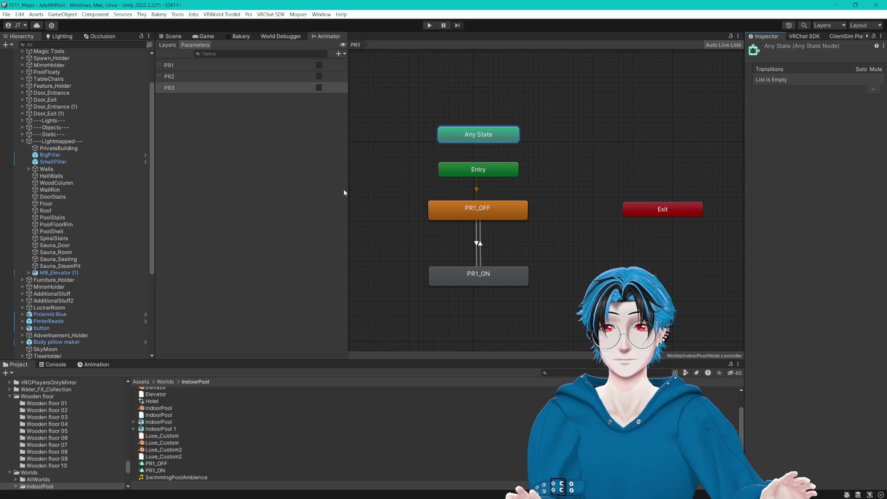
drag(155, 188, 133, 191)
mouse_move(438, 304)
mouse_down()
mouse_move(481, 305)
mouse_move(468, 301)
mouse_up()
click(485, 241)
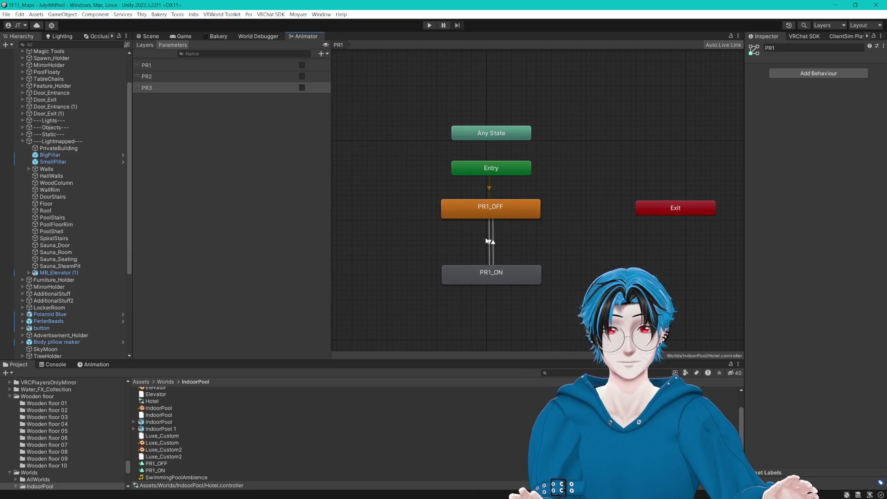
click(863, 292)
click(800, 282)
click(847, 312)
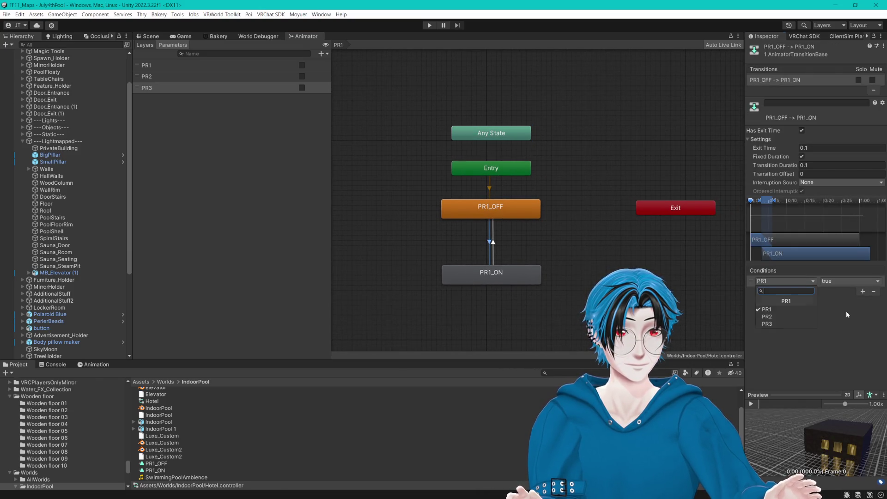
click(493, 241)
click(862, 292)
click(825, 284)
click(831, 295)
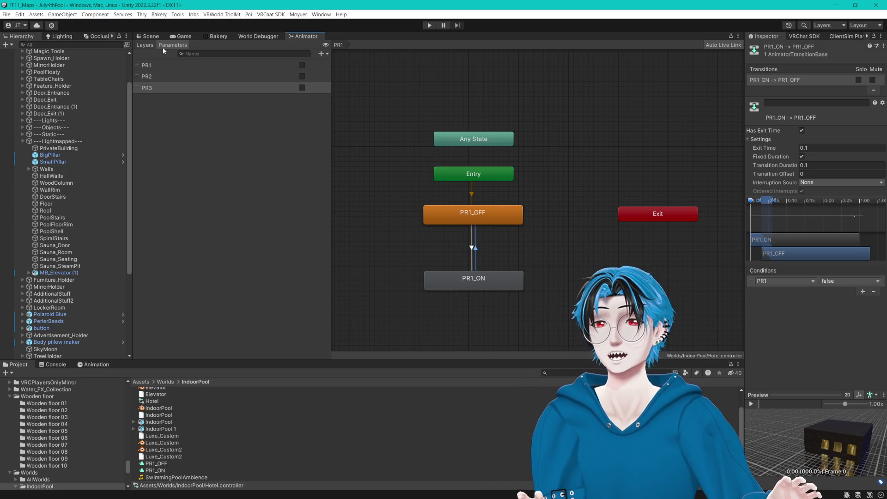
click(150, 46)
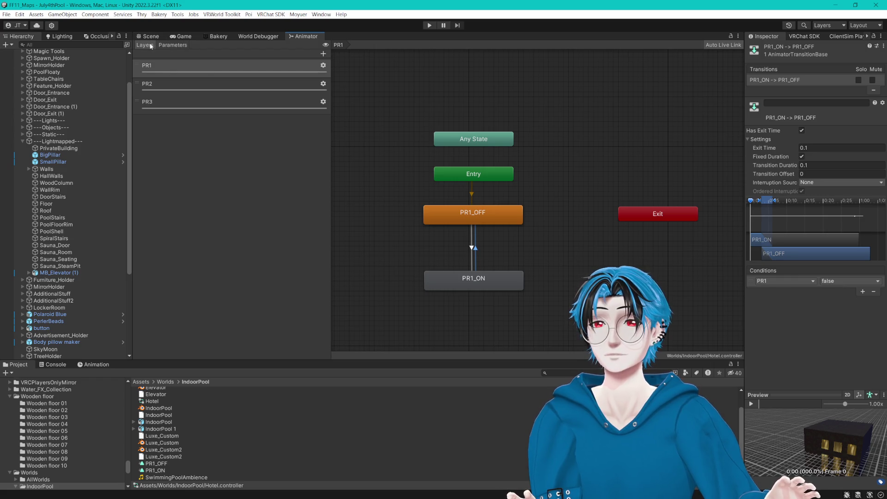
- Select PrivateBuilding and trial-swap its window material to FloorLightON, then undo the swap
click(148, 36)
scroll(447, 186, up, 5)
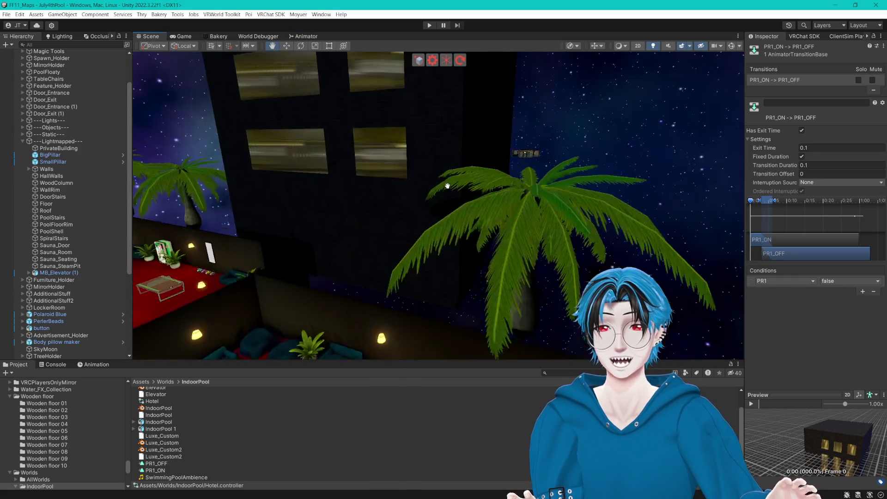
scroll(448, 186, down, 3)
click(394, 168)
scroll(410, 177, up, 3)
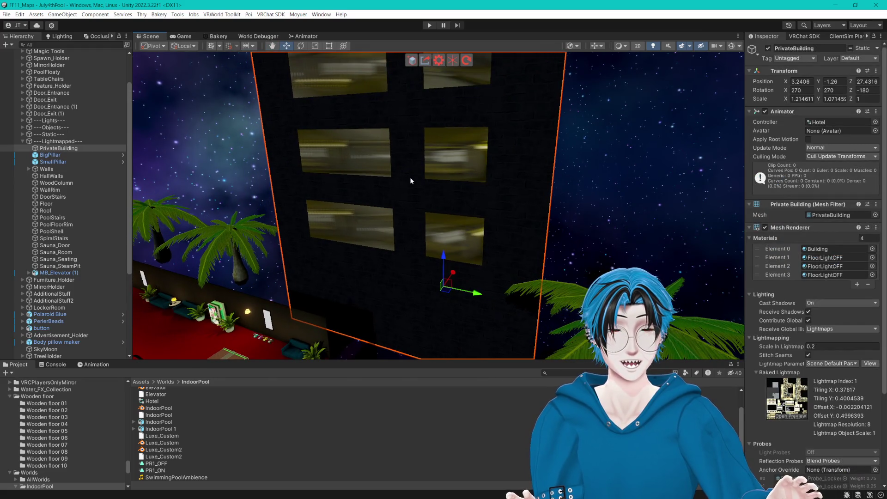
click(827, 257)
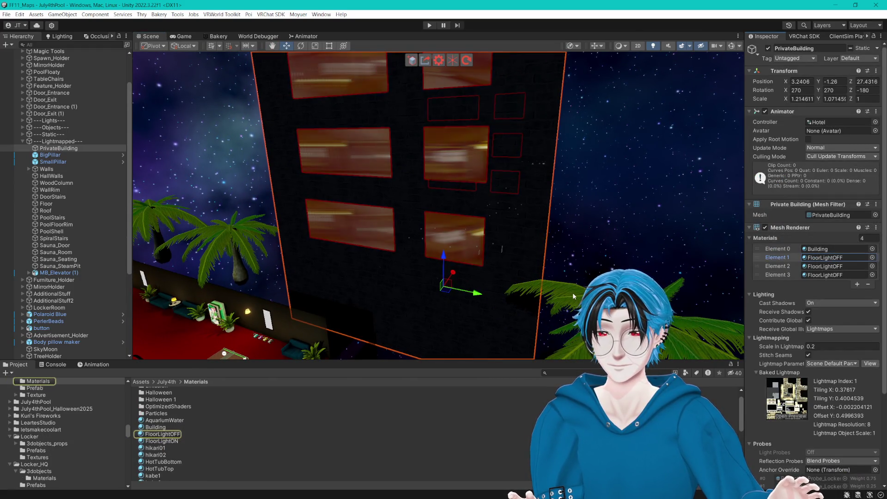
click(104, 366)
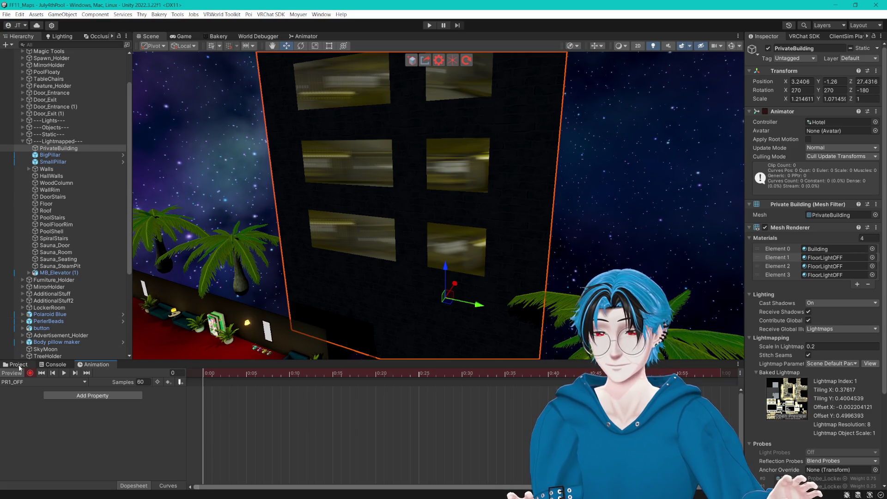
click(832, 258)
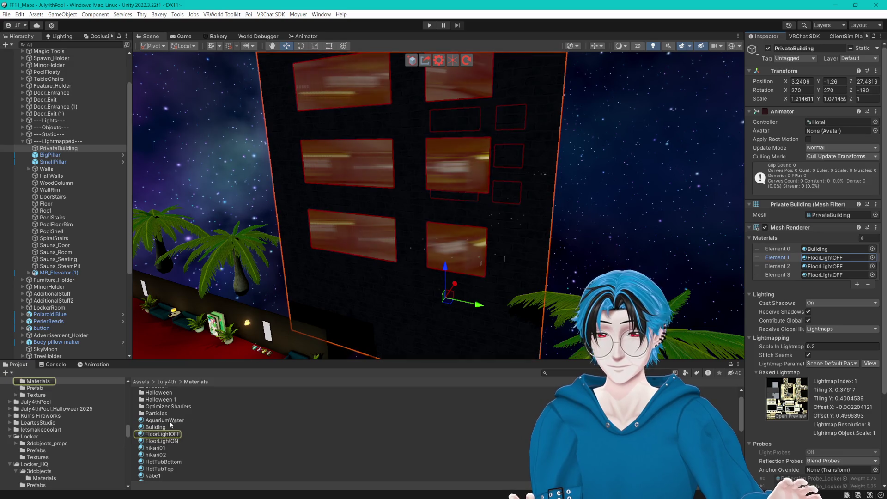
mouse_move(162, 441)
mouse_down()
mouse_move(386, 291)
mouse_move(377, 243)
mouse_up()
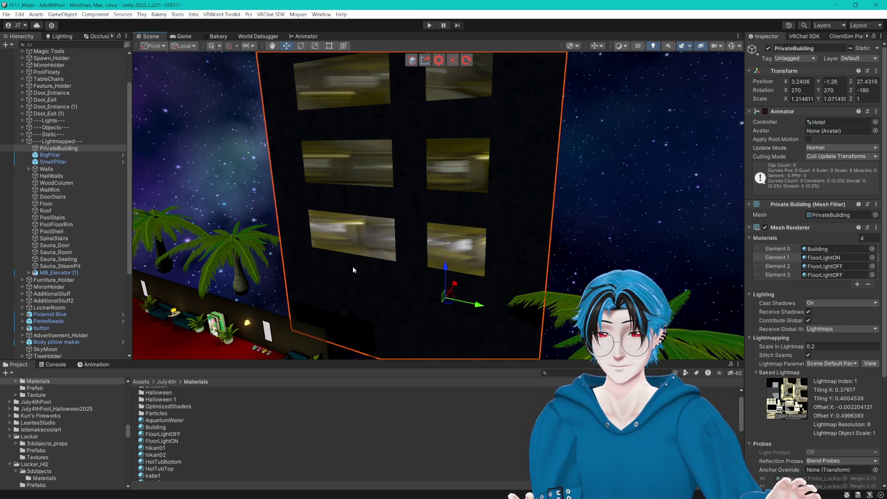
click(827, 257)
key(ctrl+z)
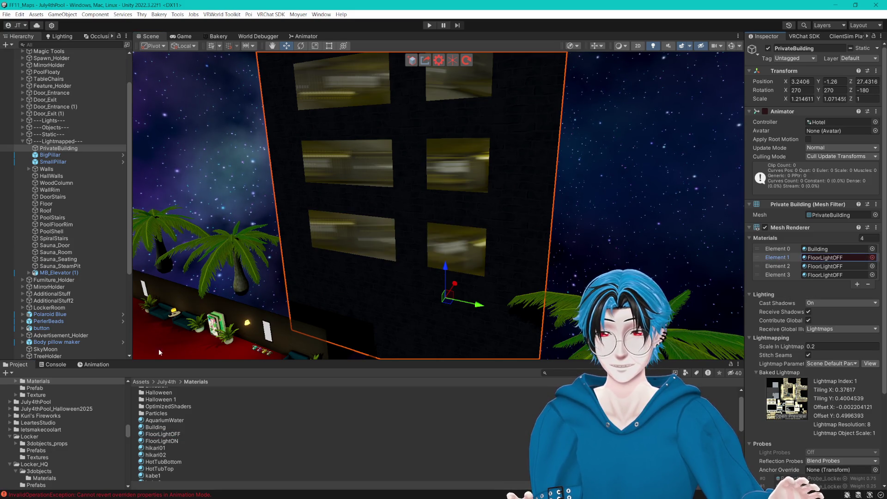
- Switch to the PR1_ON clip and record FloorLightON as the window material
click(87, 365)
click(203, 394)
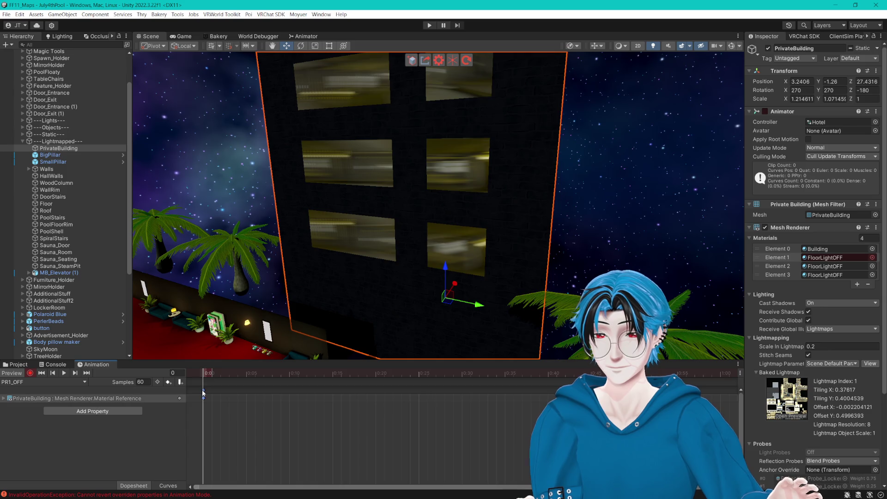
click(84, 382)
click(43, 398)
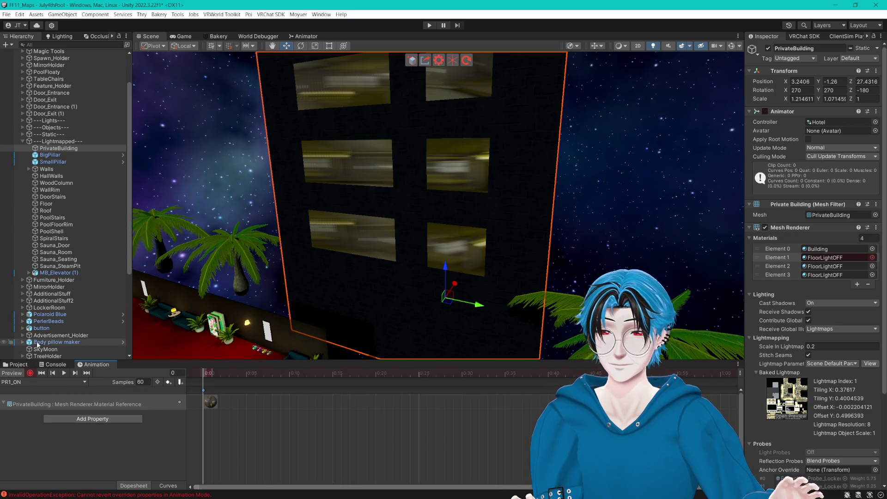
click(28, 365)
click(849, 257)
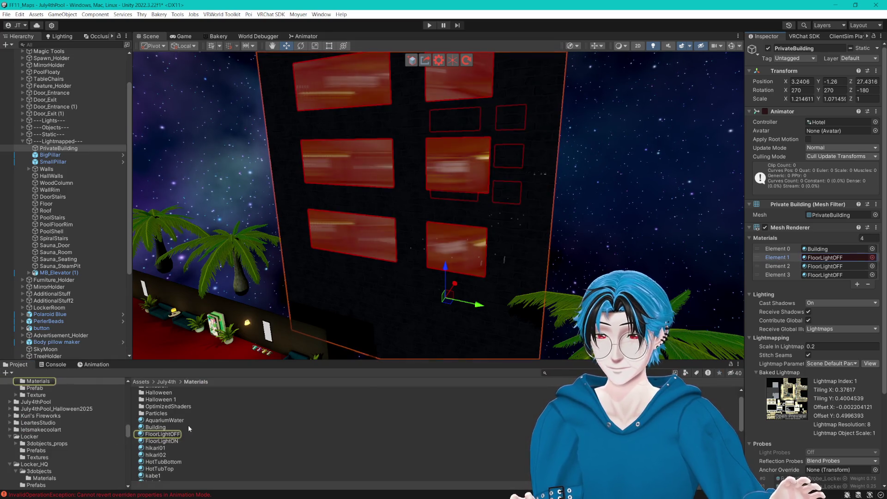
mouse_move(162, 441)
mouse_down()
mouse_move(762, 257)
mouse_move(825, 260)
mouse_up()
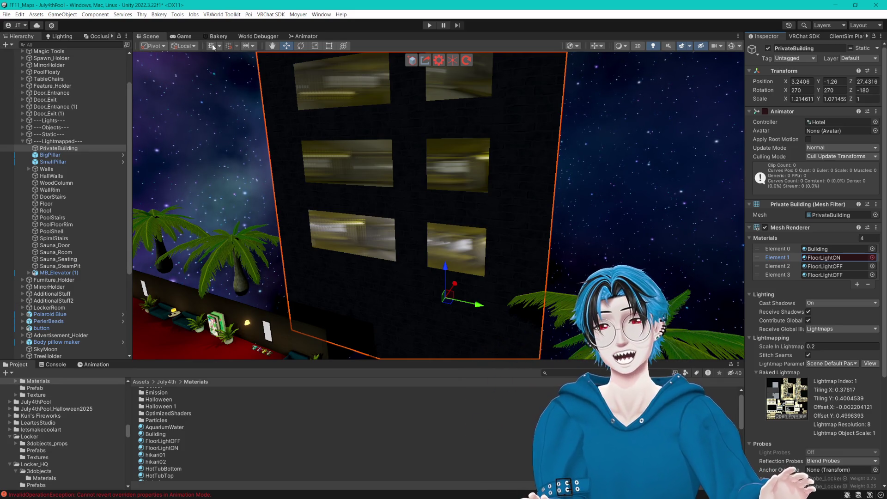
- Stop recording, review the PR1 state graph, and select the private room's Toggle object
drag(335, 70, 301, 126)
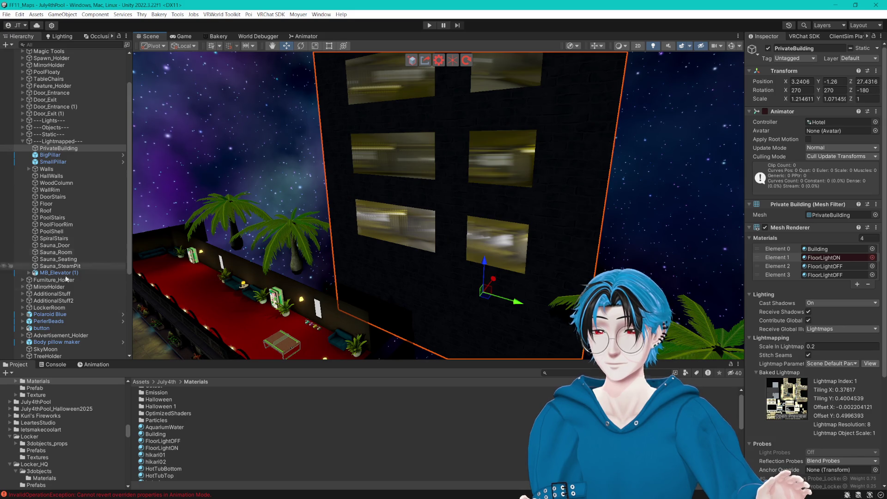
click(84, 365)
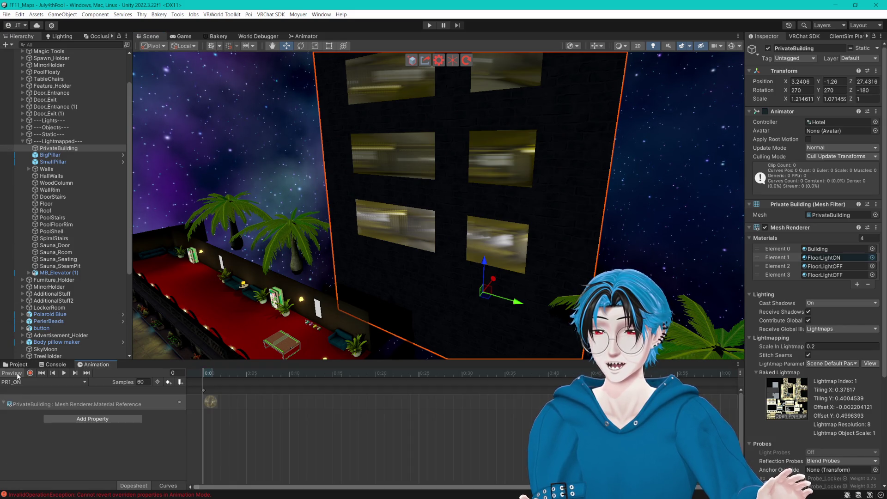
click(29, 373)
click(18, 364)
drag(369, 259, 348, 265)
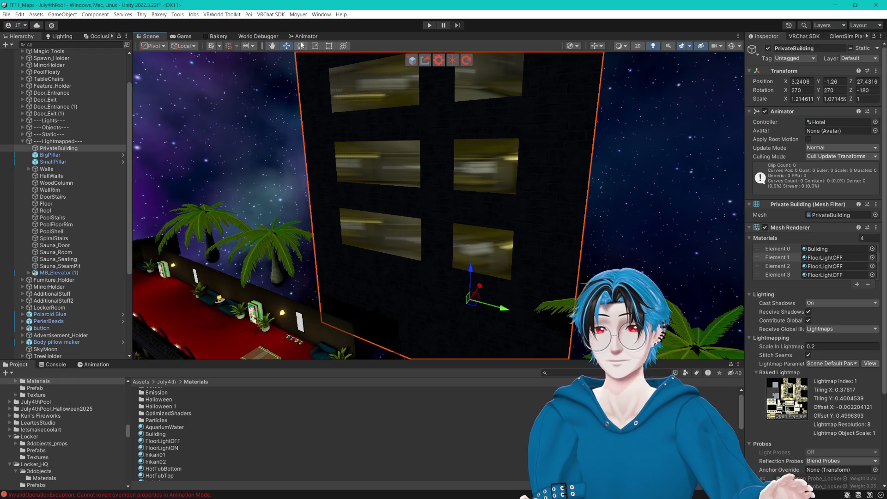
click(304, 36)
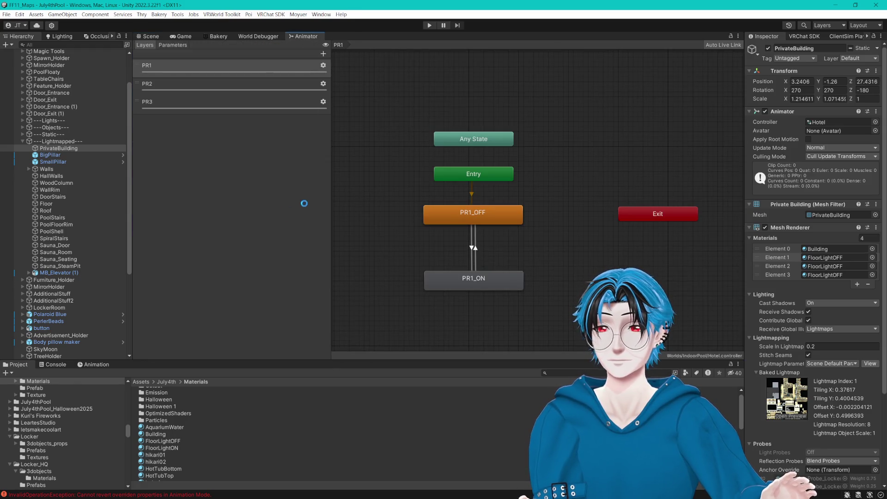
click(148, 36)
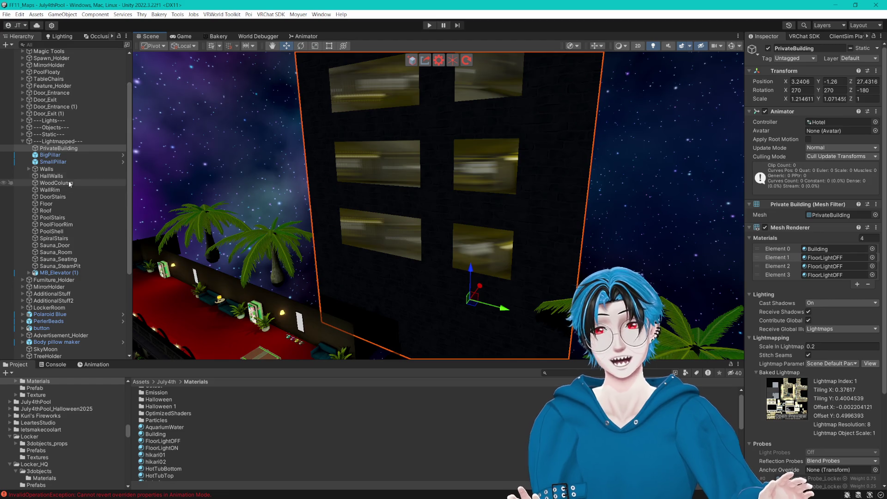
scroll(64, 254, down, 6)
click(60, 342)
- Assign PrivateBuilding's animator to the Toggle's Thry Action with Bool parameter PR1
scroll(758, 241, down, 10)
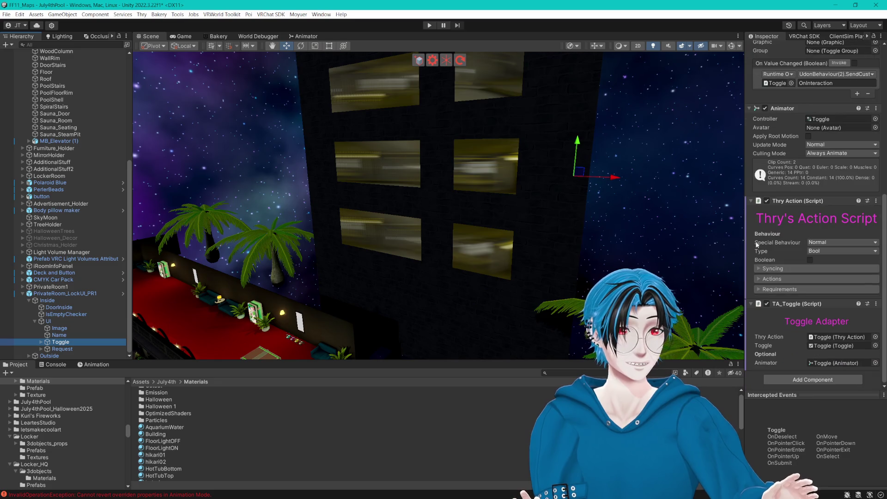
drag(745, 259, 637, 259)
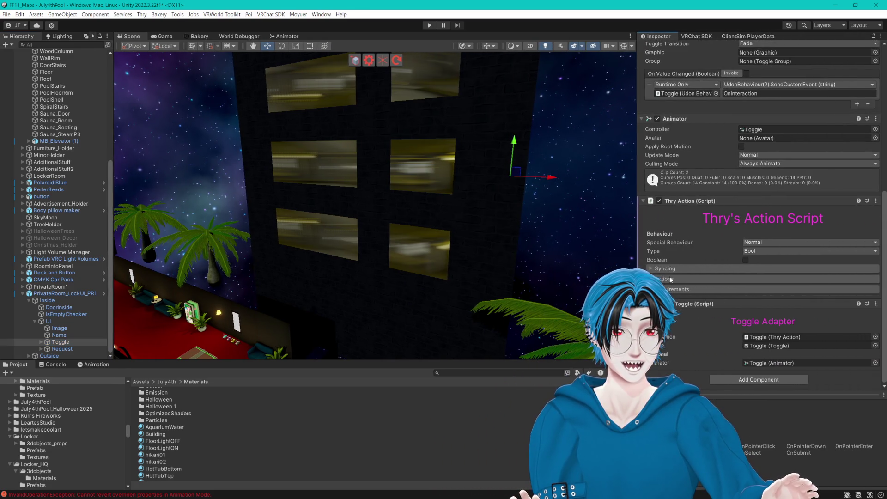
click(685, 279)
scroll(740, 208, down, 10)
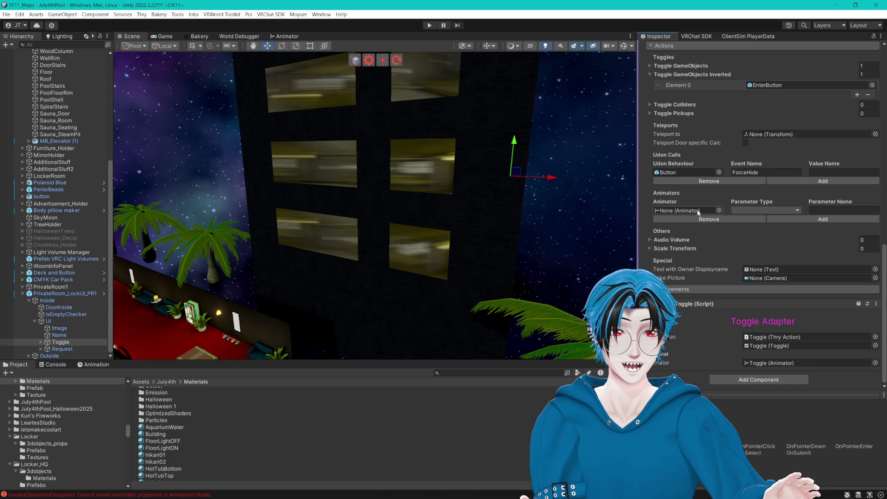
scroll(65, 208, up, 5)
mouse_move(59, 122)
mouse_down()
mouse_move(730, 279)
mouse_move(745, 263)
mouse_move(684, 211)
mouse_up()
click(745, 210)
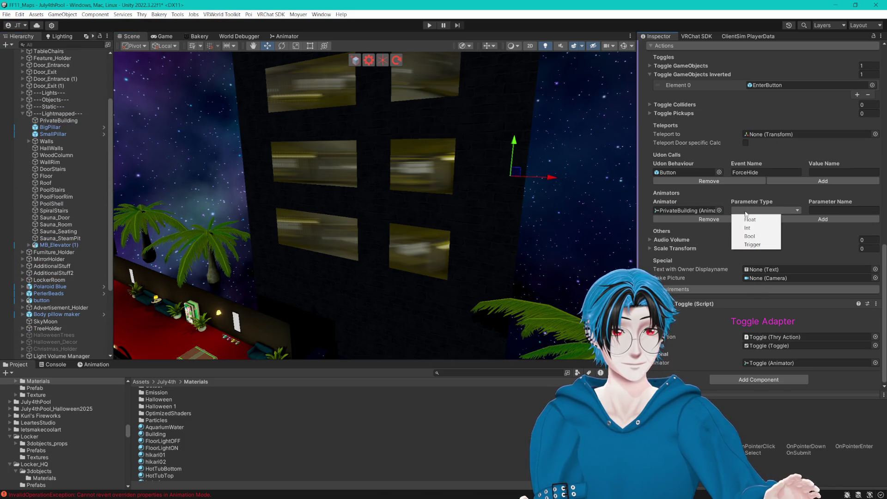
click(750, 236)
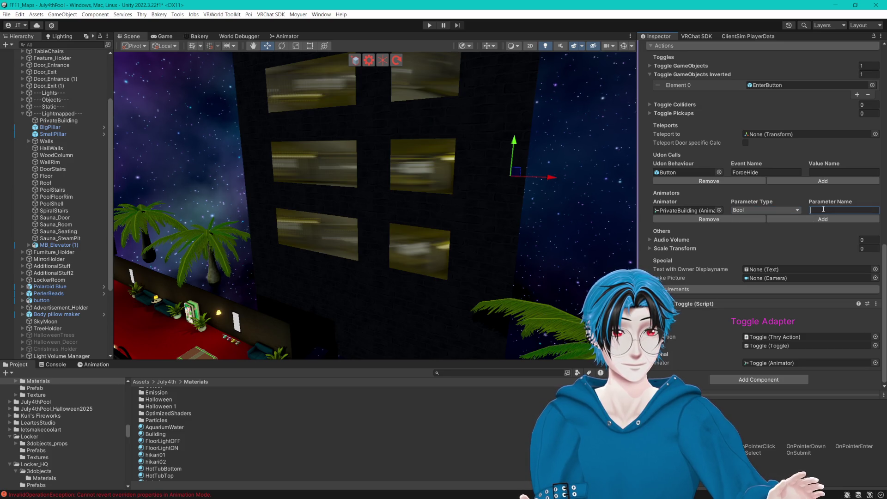
text(PR1)
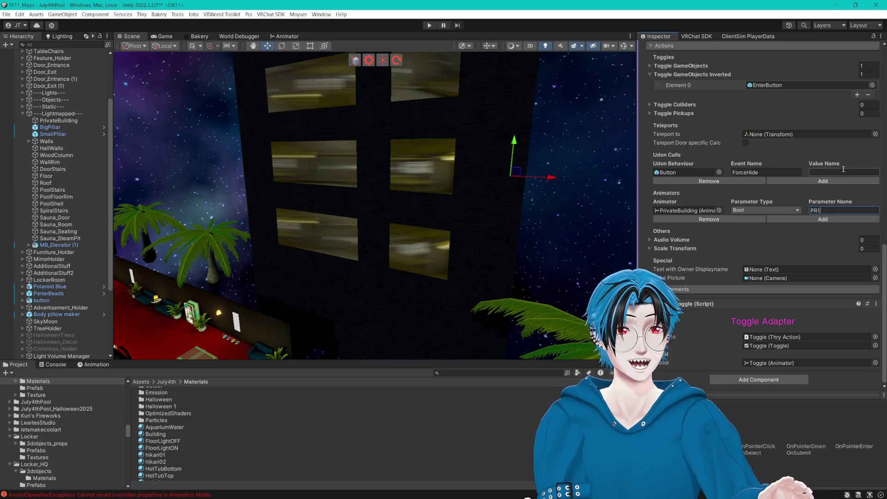
- Frame the building in the Scene view and dock the Game view beside it
drag(447, 234, 440, 213)
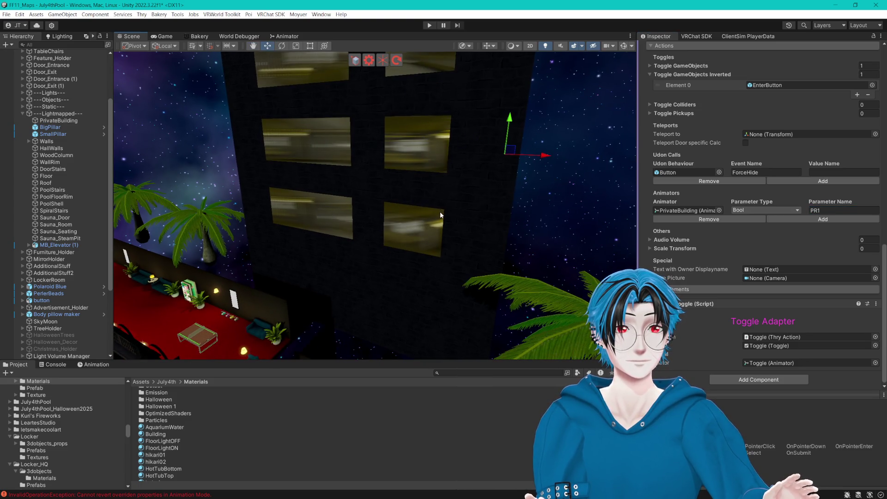
mouse_move(440, 212)
mouse_down()
mouse_move(429, 226)
mouse_move(446, 222)
mouse_up()
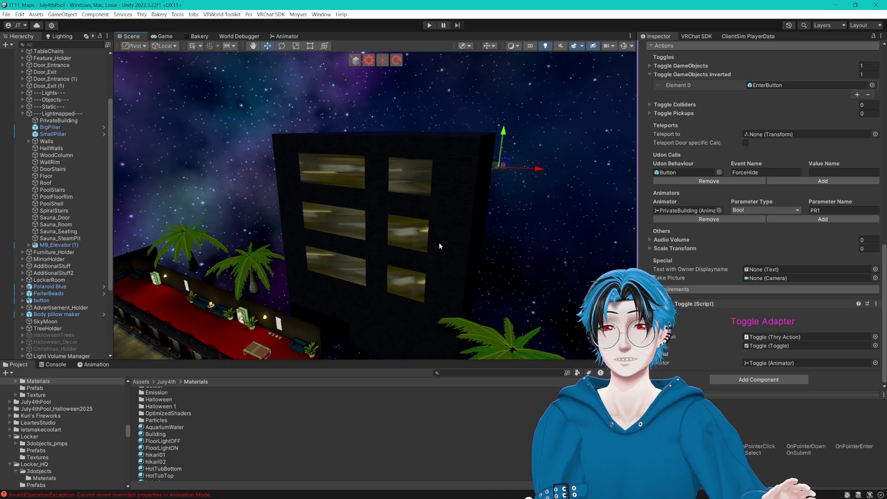
mouse_move(170, 37)
mouse_down()
mouse_move(366, 247)
mouse_move(485, 214)
mouse_up()
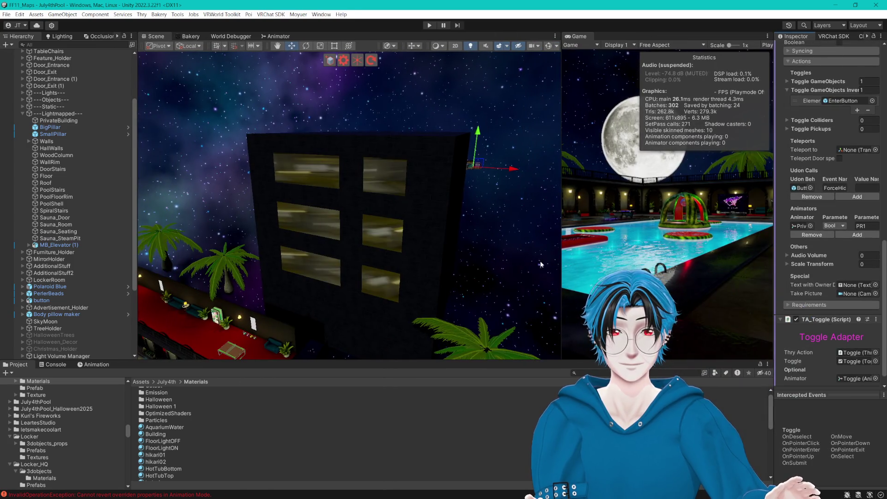
- Widen the Game view, play-test past the ClientSim menu, then exit Play mode with Ctrl+P
drag(562, 254, 455, 255)
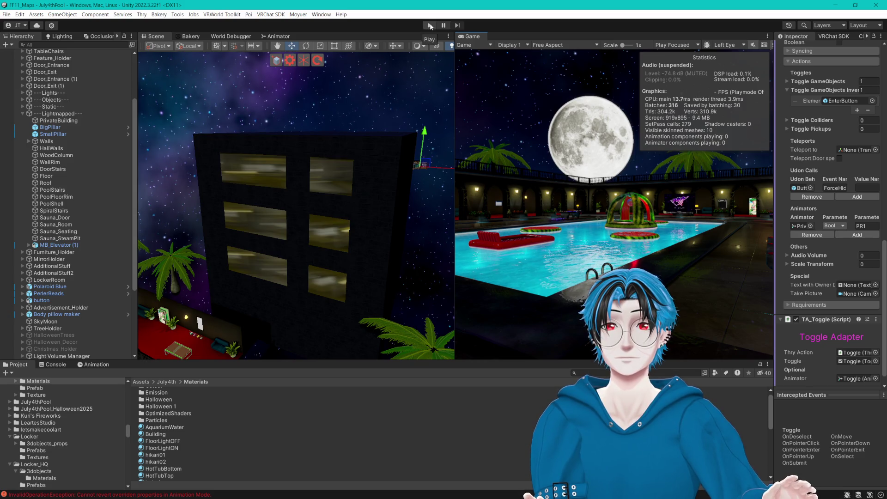
click(437, 24)
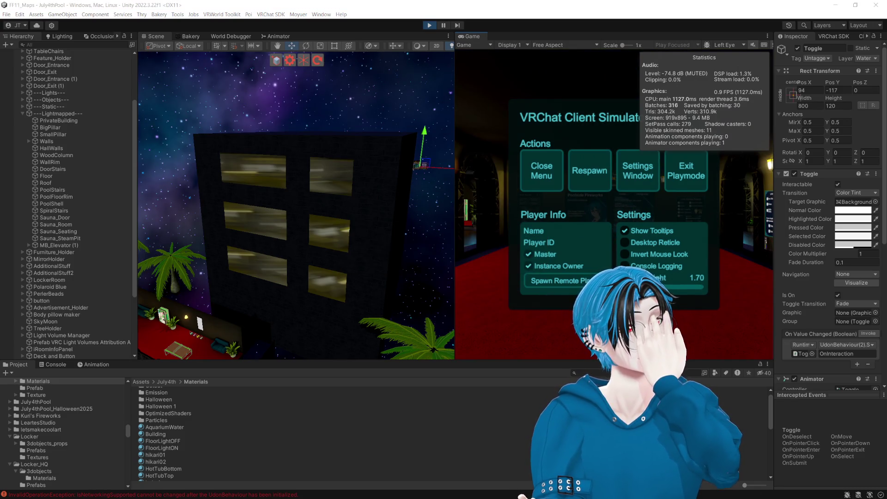
click(540, 172)
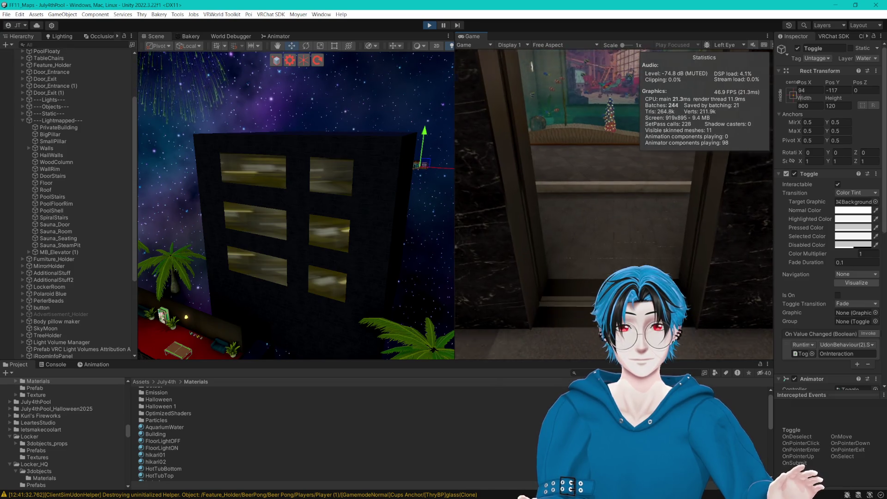
key(ctrl+p)
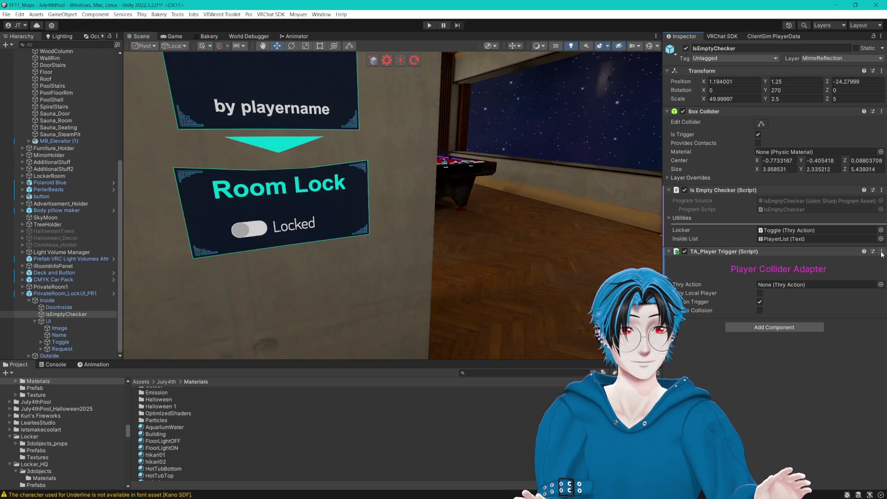
- Remove IsEmptyChecker's player trigger and create an empty child named LightChecker
click(881, 252)
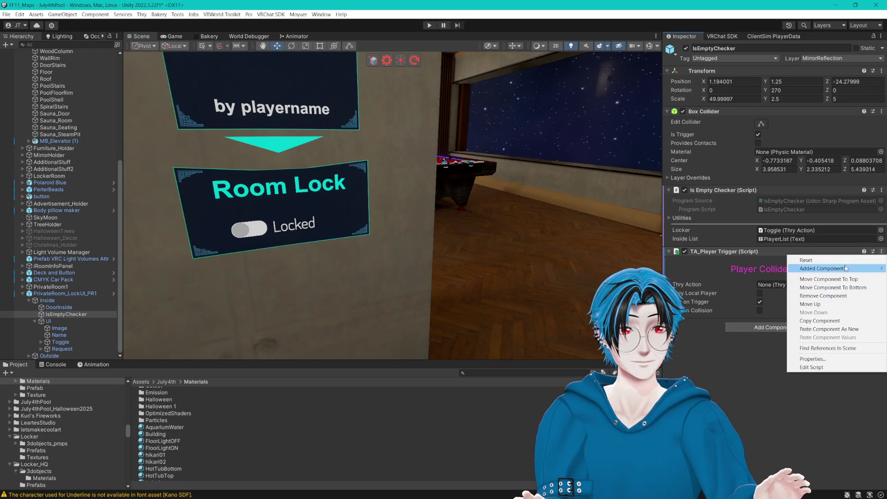
click(819, 297)
right_click(62, 314)
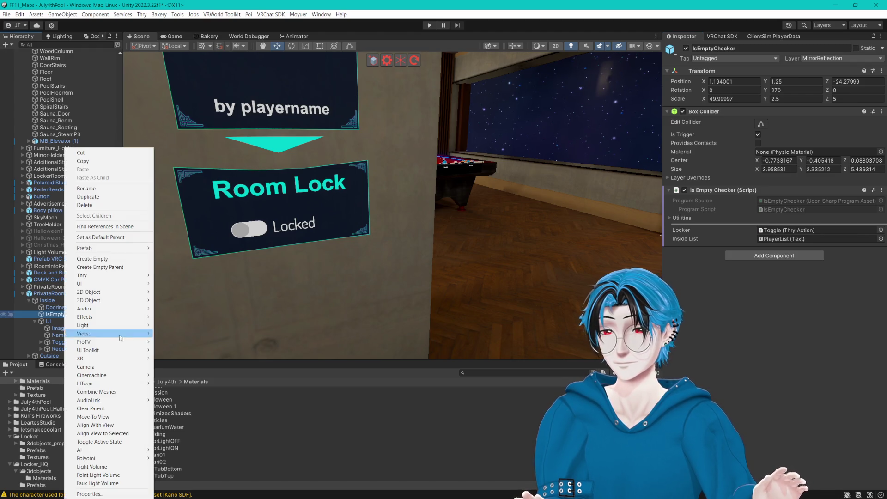
click(98, 258)
text(LightCh)
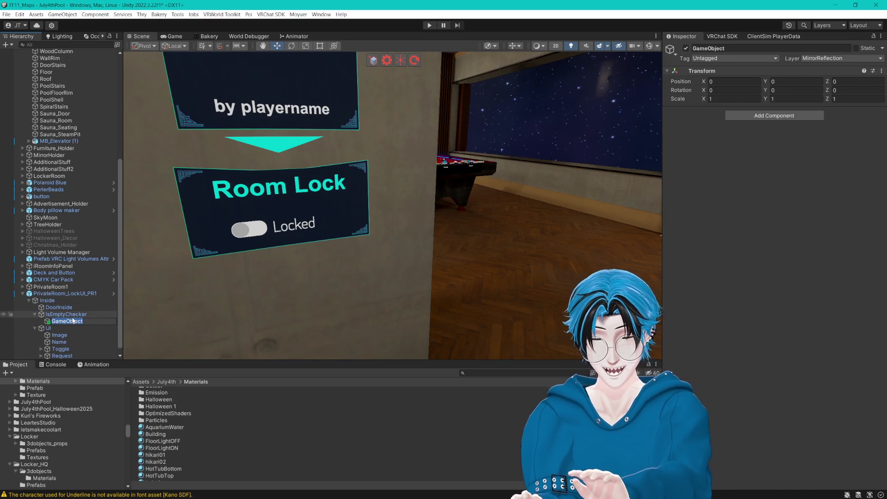
text(ecker)
key(Return)
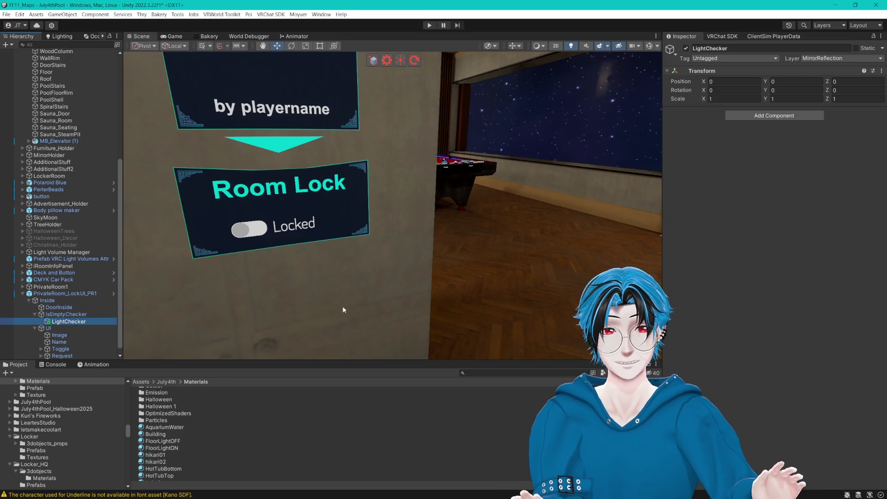
- Add TA_Player Trigger and Thry Action components to LightChecker
click(741, 116)
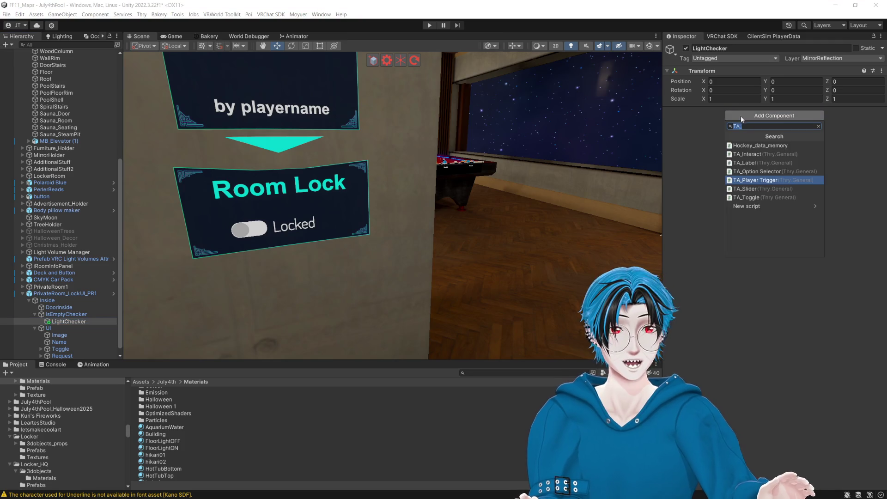
click(760, 180)
click(744, 187)
text(action)
click(748, 252)
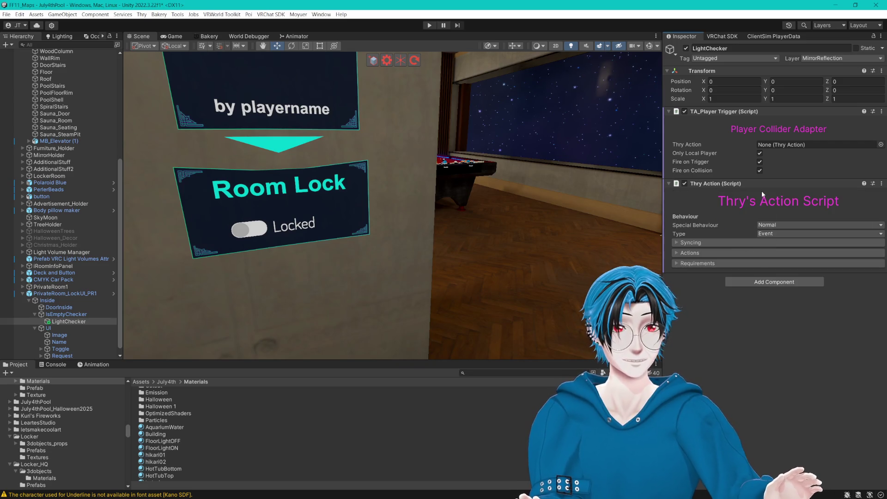
drag(759, 183, 759, 119)
- Move Thry Action above the trigger and add an animator action setting Bool PR1
right_click(770, 182)
click(785, 224)
click(676, 180)
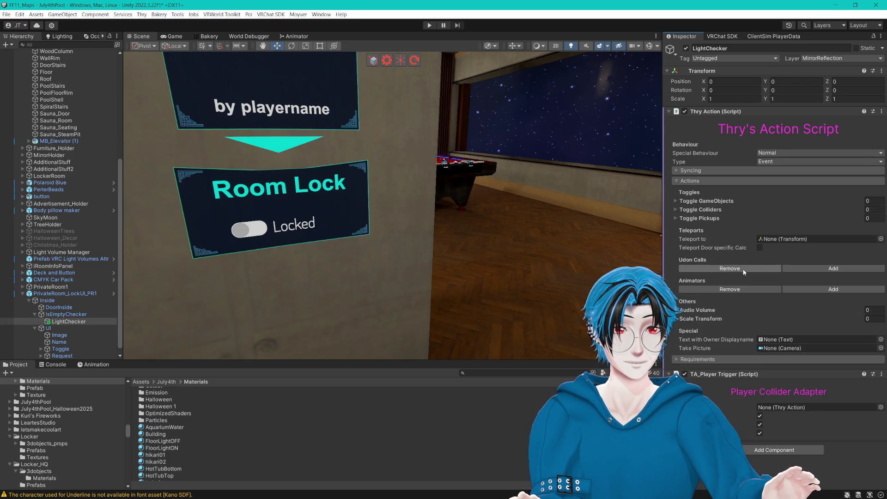
click(817, 289)
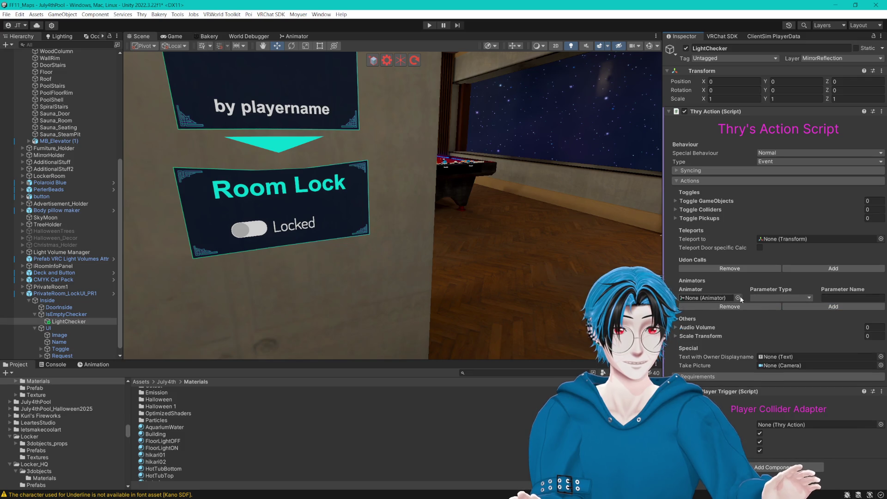
scroll(61, 203, up, 5)
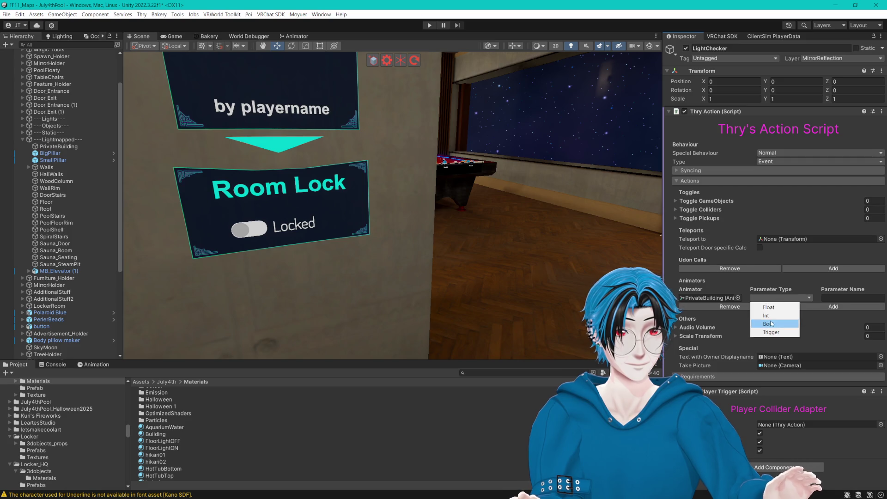
click(771, 324)
click(847, 298)
text(PR1)
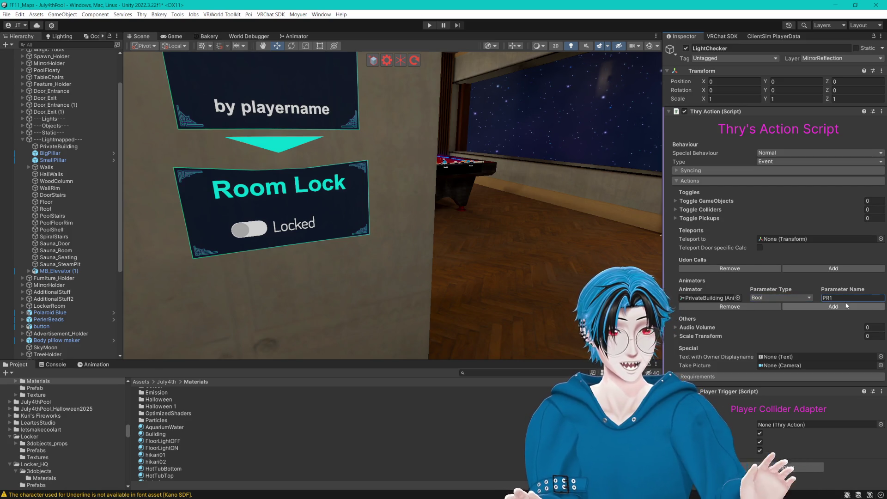
- Turn on Is Synced in the action's Syncing options
click(677, 170)
click(762, 183)
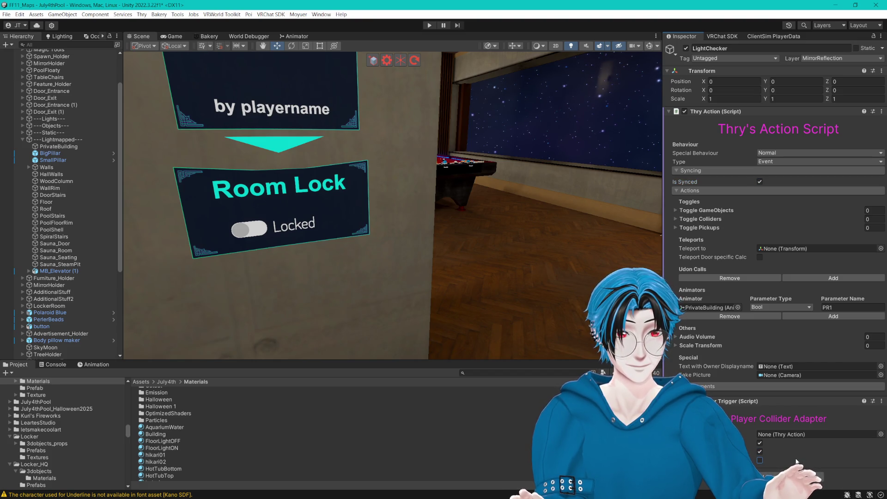
scroll(71, 326, down, 6)
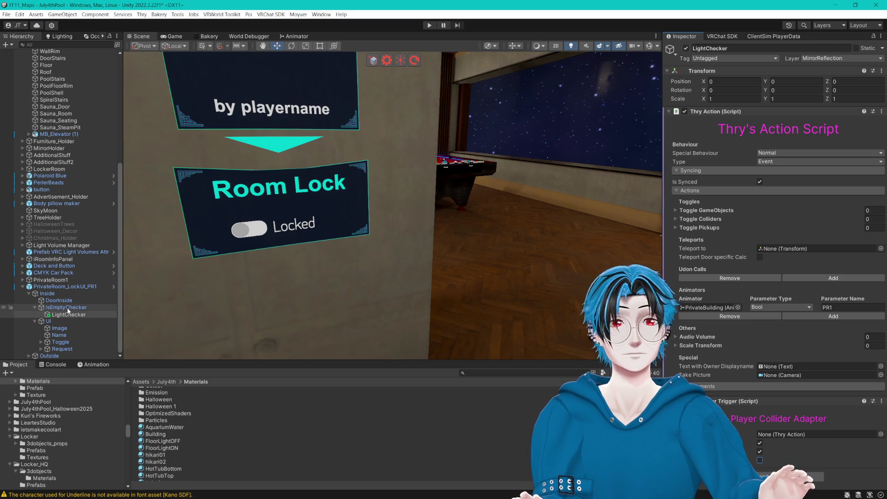
click(67, 307)
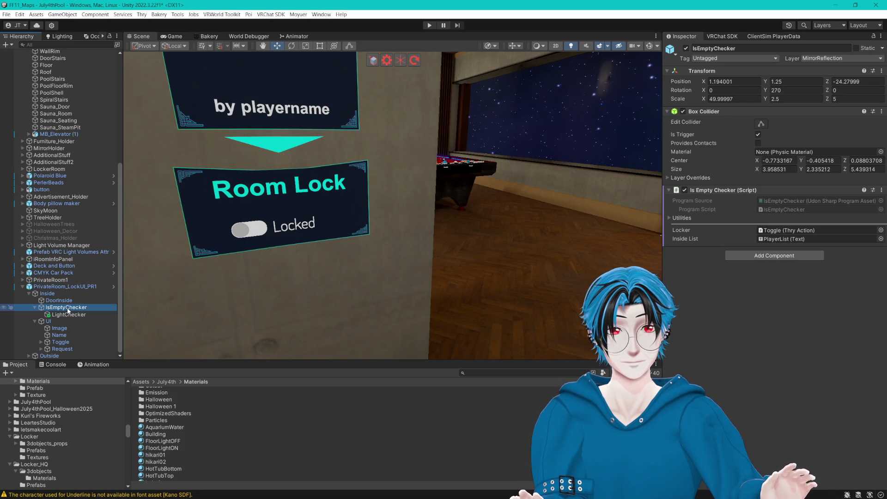
- Move the Thry Action component from LightChecker onto IsEmptyChecker as a new component
click(73, 316)
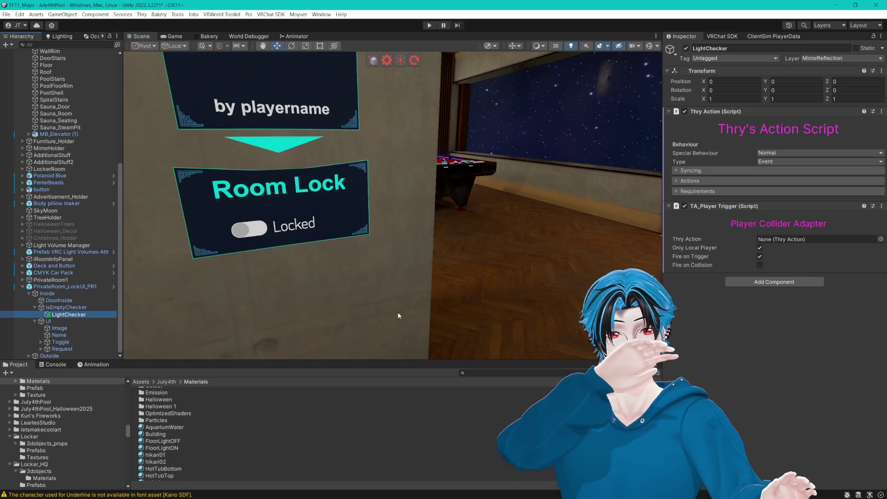
click(881, 111)
click(881, 112)
click(882, 111)
click(837, 148)
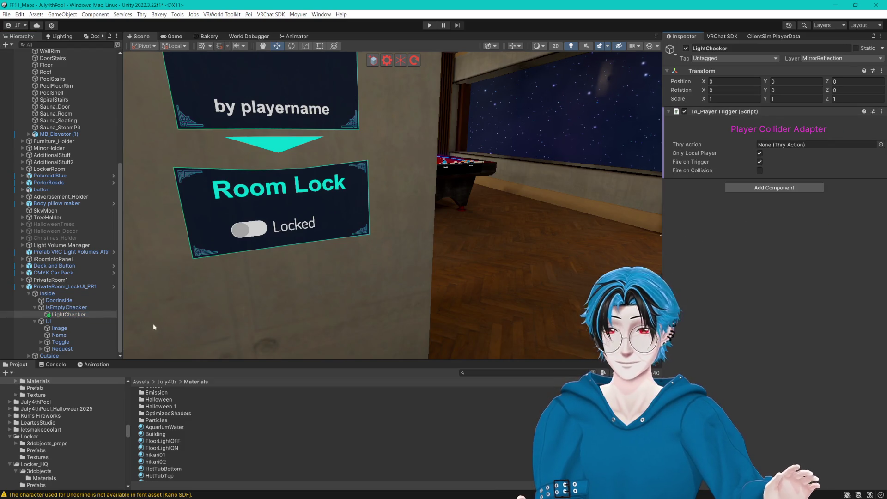
click(70, 307)
click(770, 255)
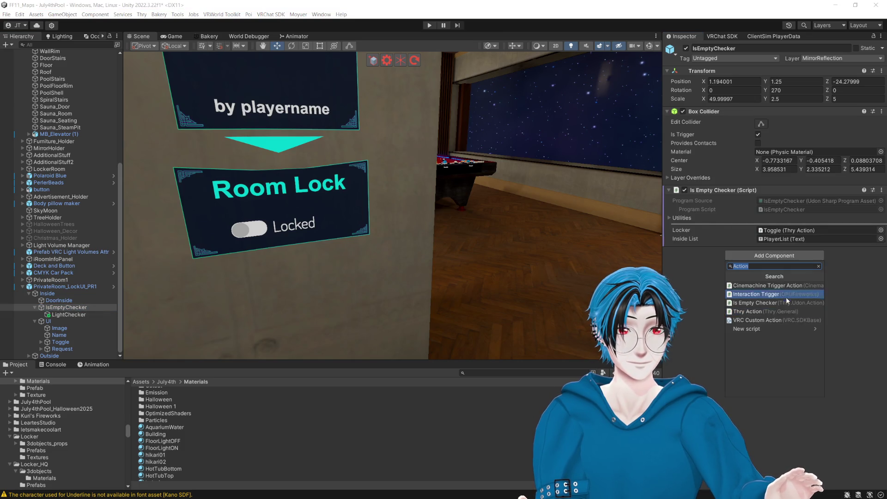
click(871, 264)
click(880, 191)
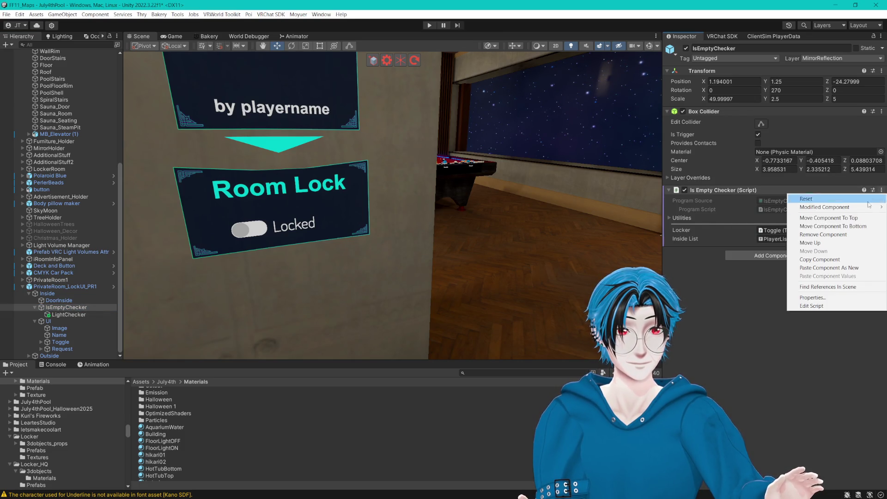
click(807, 261)
- Move the Player Collider Adapter from LightChecker onto IsEmptyChecker and delete LightChecker
click(68, 314)
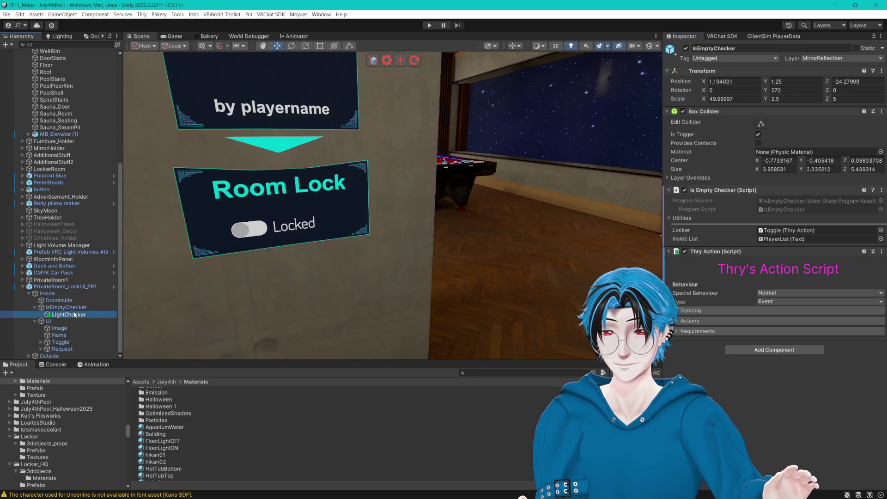
click(882, 111)
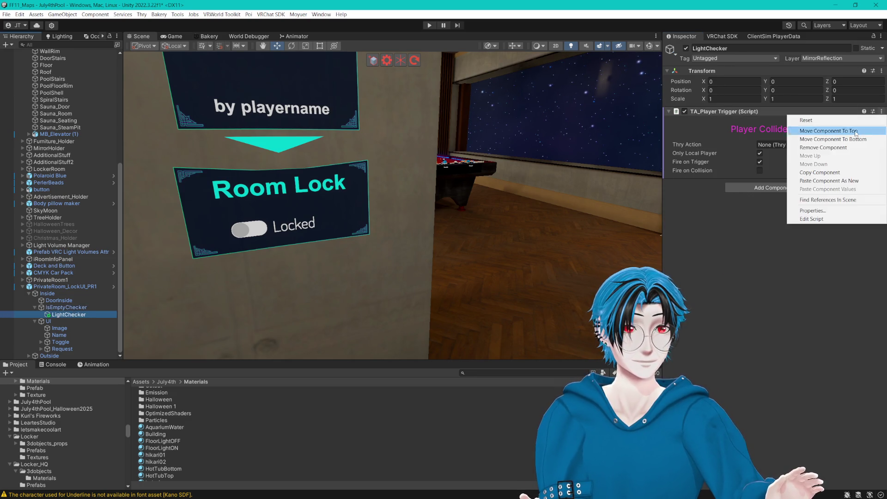
click(825, 172)
click(72, 307)
click(68, 314)
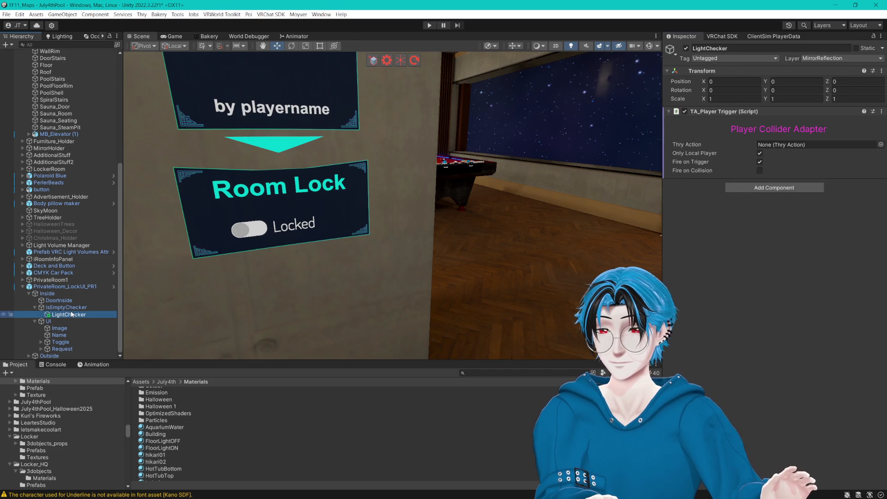
key(Delete)
click(74, 308)
click(881, 112)
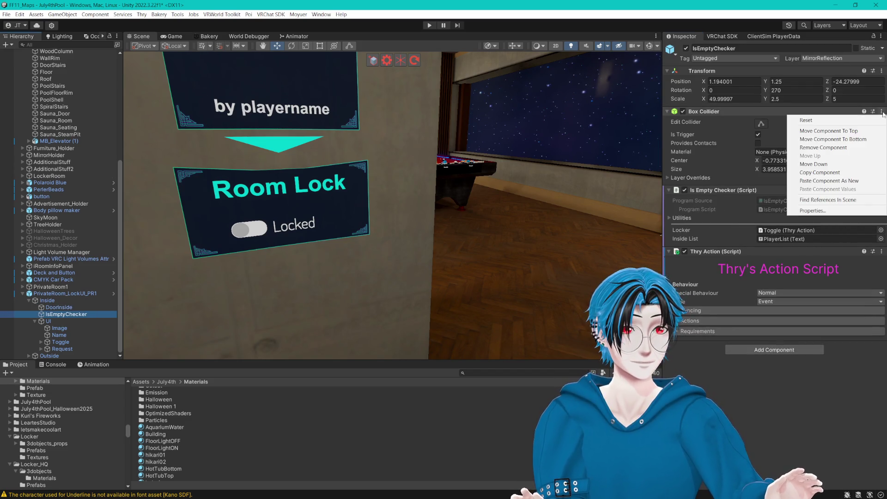
click(813, 180)
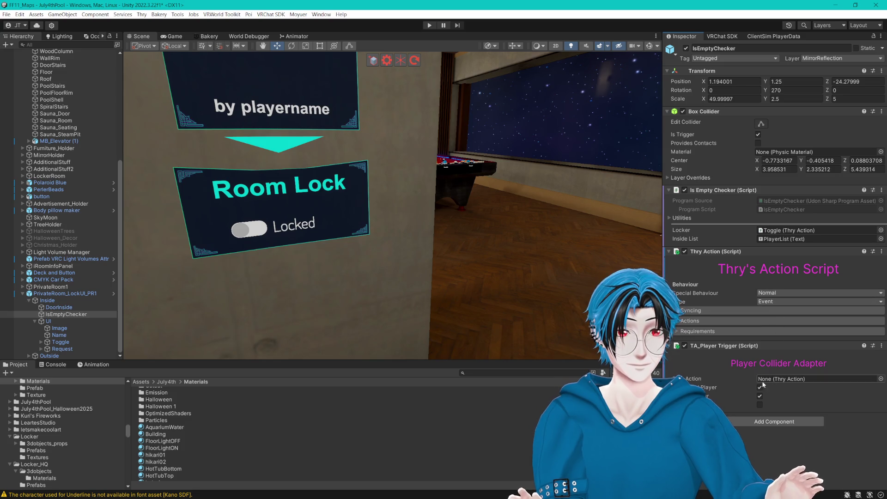
- Link IsEmptyChecker into the adapter's Thry Action field, check its actions, and save the scene
mouse_move(64, 315)
mouse_down()
mouse_move(782, 363)
mouse_move(788, 379)
mouse_up()
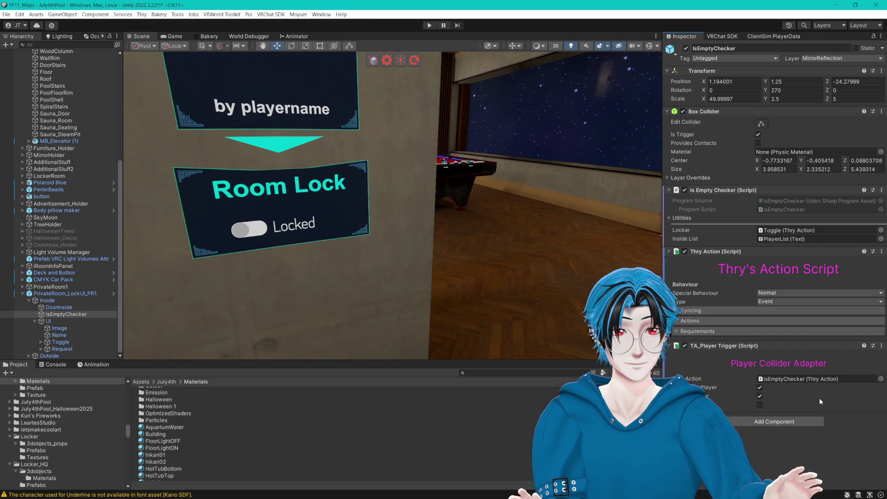
click(677, 323)
scroll(684, 326, down, 5)
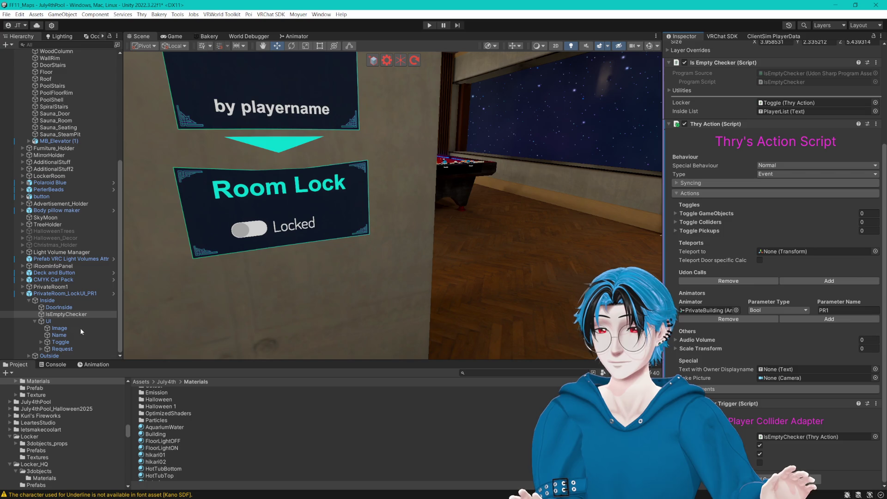
key(ctrl+s)
- Deactivate the Request object to hide its sign above the Room Lock panel
click(65, 348)
scroll(682, 86, up, 3)
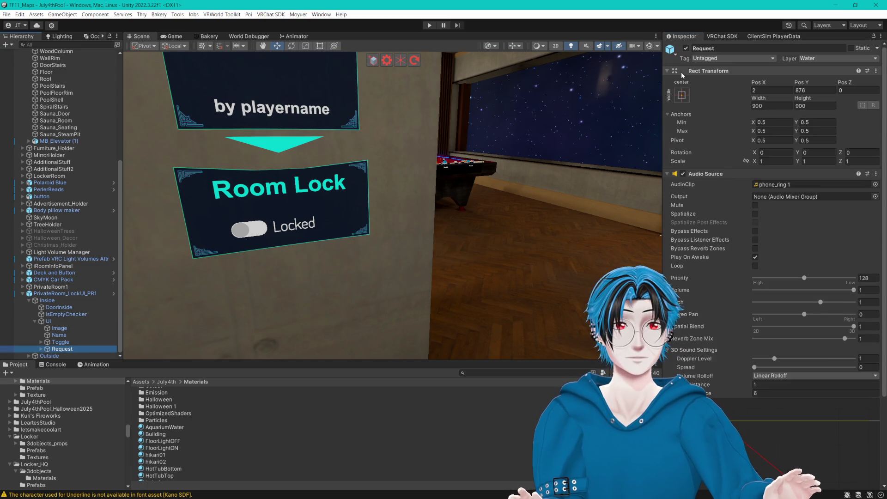
click(686, 48)
- Preview the phone_ring 1 audio clip, then enter play mode
click(775, 185)
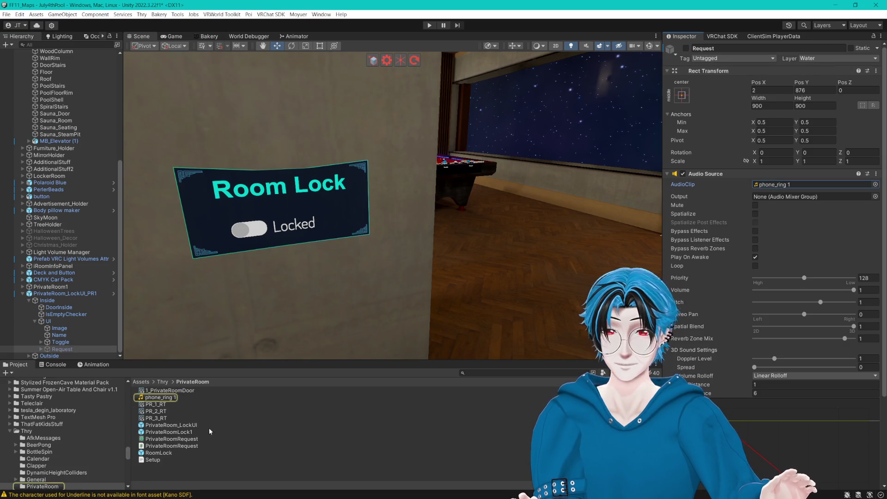
double_click(775, 185)
click(851, 395)
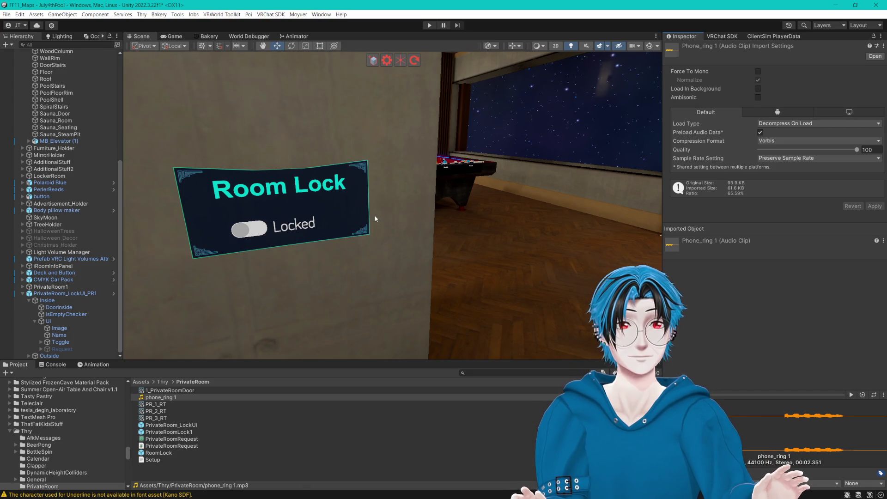
drag(409, 201, 387, 197)
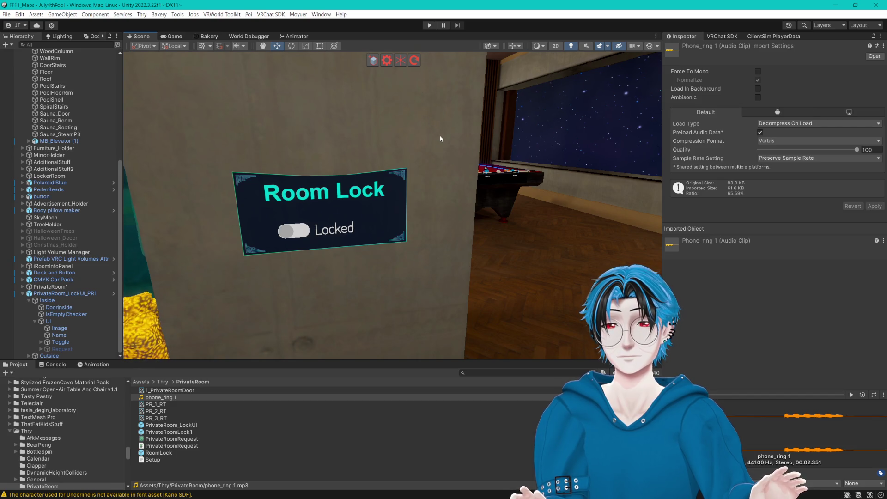
click(430, 28)
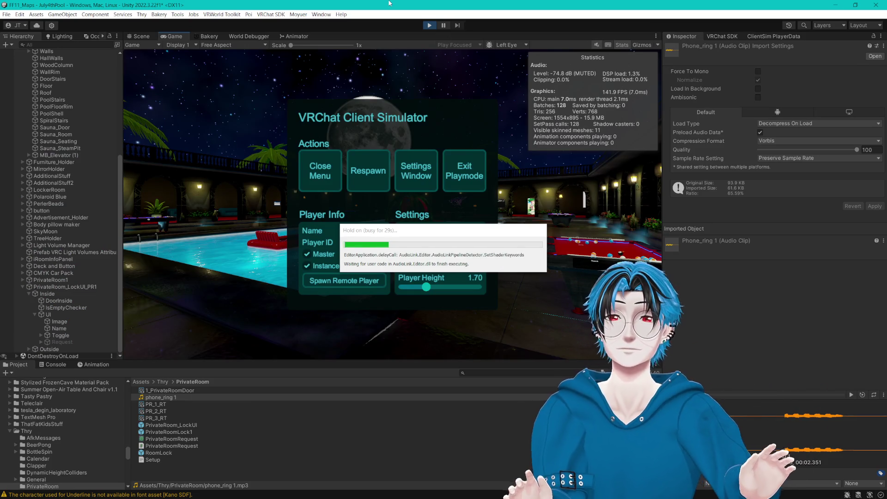
- Walk through the cyan Enter door to the Private Room 1 elevator panel, docking Game beside Scene
click(326, 175)
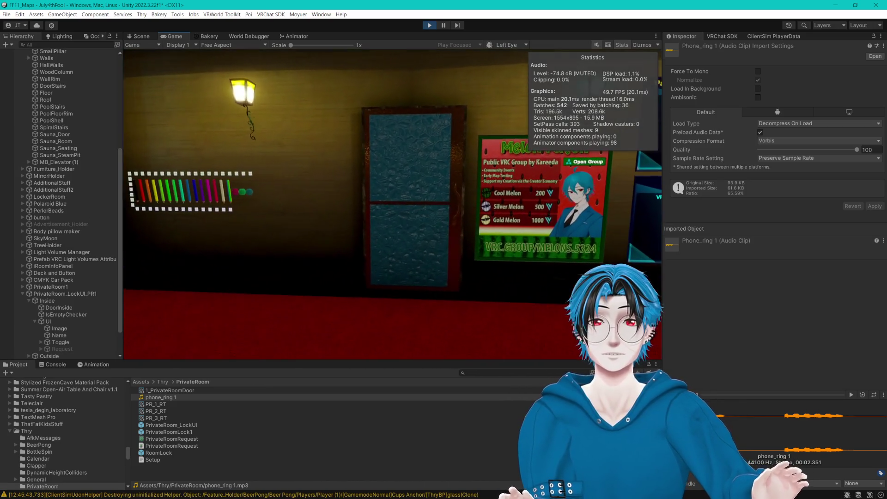
key(w)
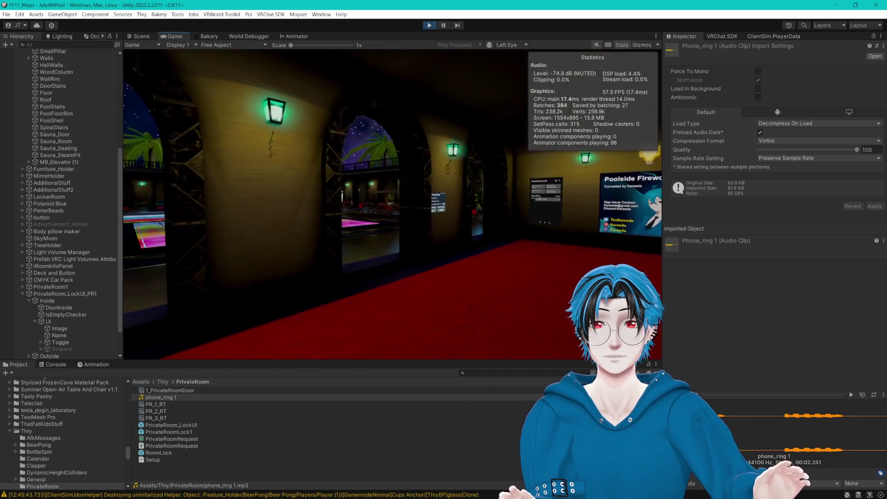
click(393, 204)
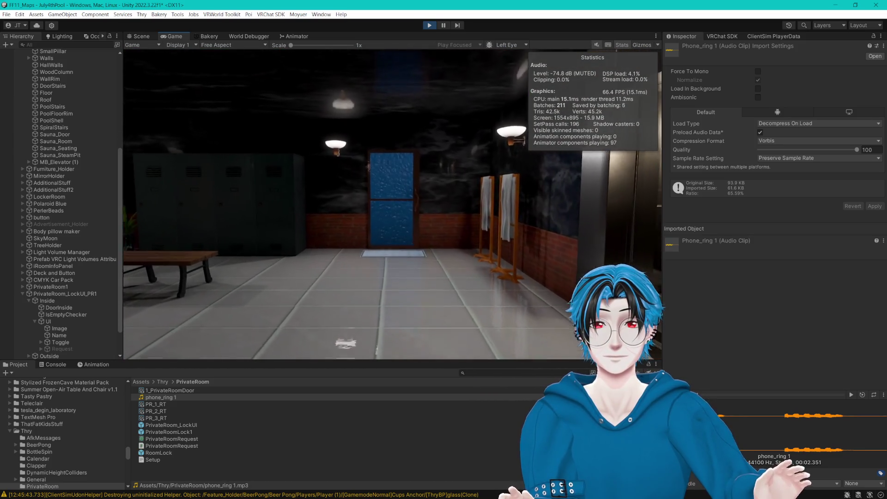
key(w)
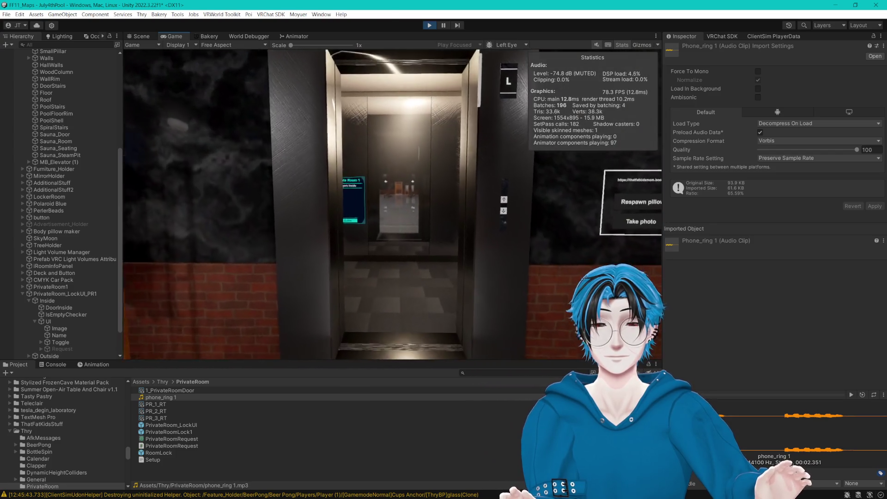
key(w)
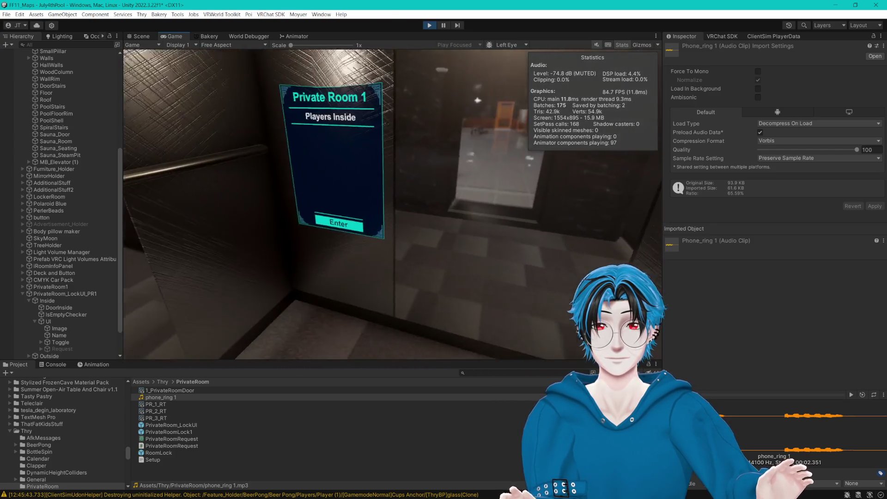
key(Escape)
mouse_move(171, 36)
mouse_down()
mouse_move(505, 193)
mouse_move(431, 198)
mouse_up()
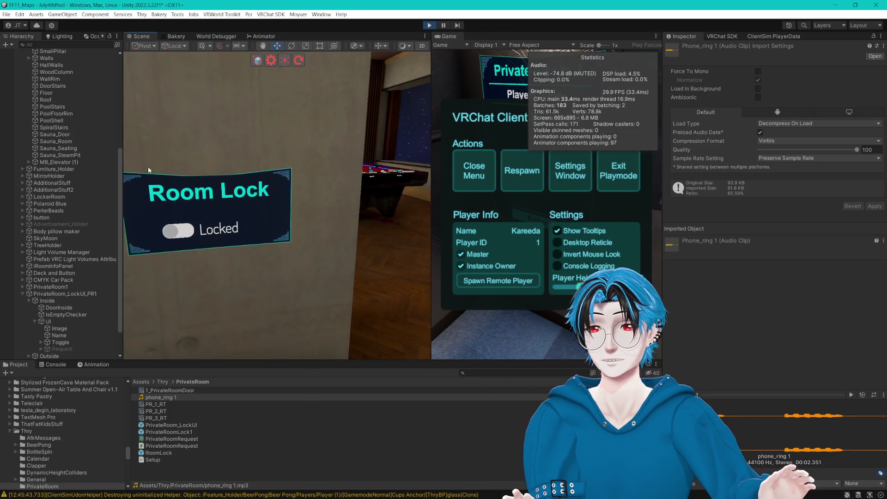
- Widen the Game view and frame PrivateBuilding in the Scene view
click(150, 167)
click(76, 142)
key(f)
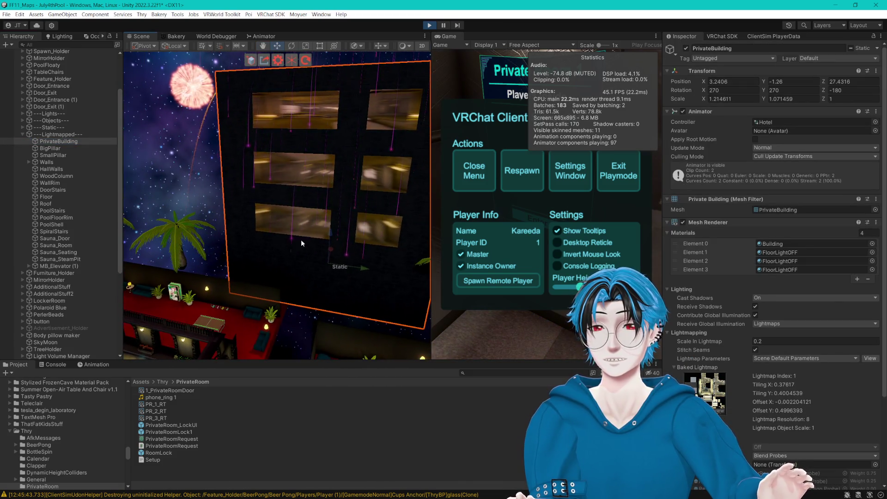
click(222, 479)
- Walk into Private Room 1 and back out, then select IsEmptyChecker from the ClientSim menu
click(471, 174)
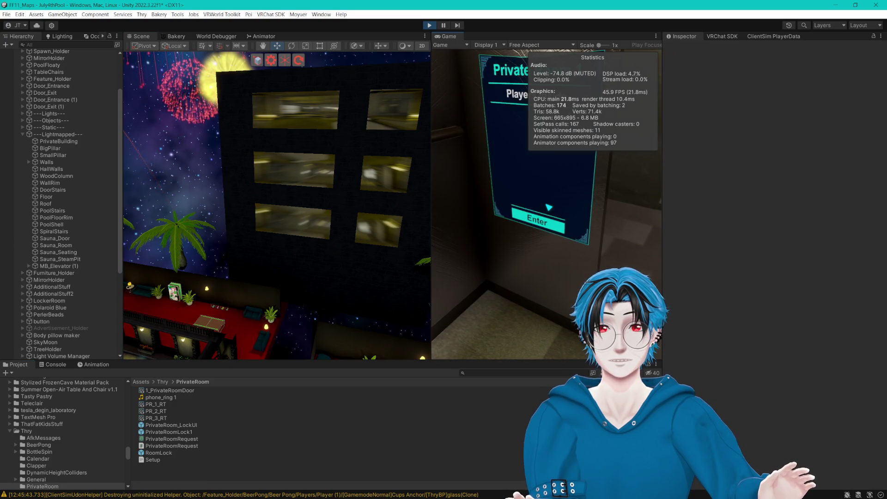
click(549, 207)
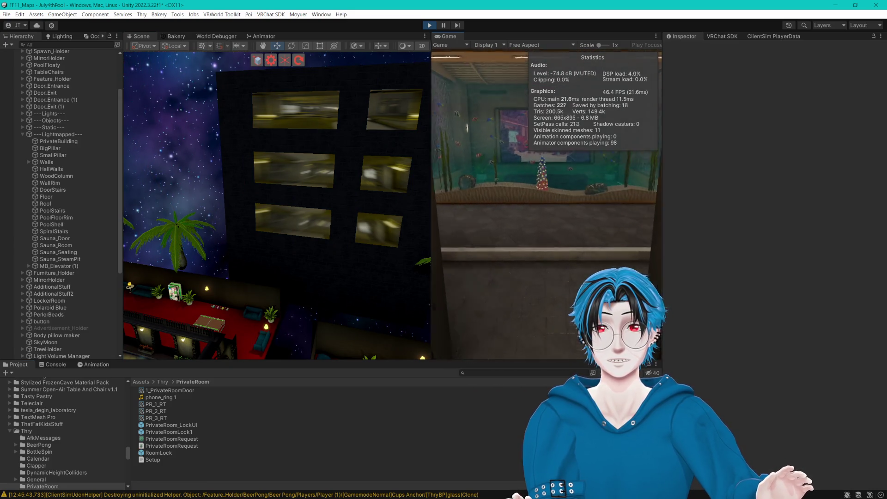
key(w)
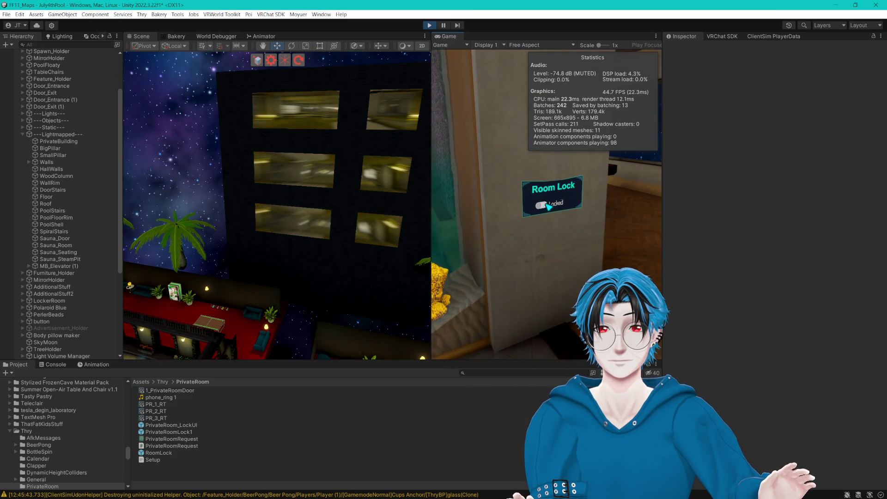
key(w)
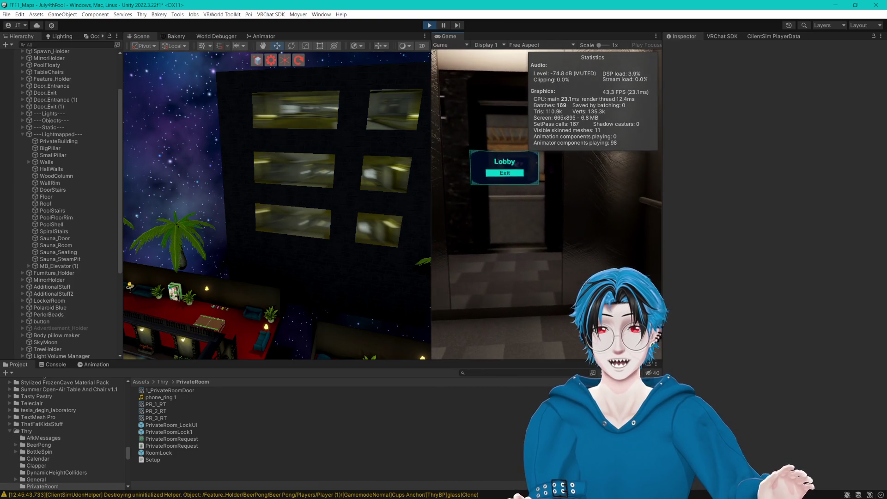
key(Escape)
scroll(108, 276, down, 5)
click(60, 280)
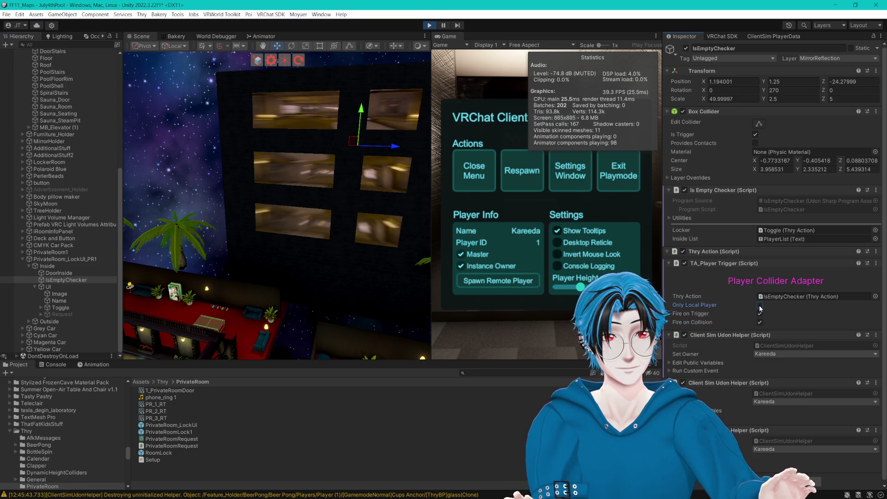
- Dismiss and reopen the ClientSim menu, stop play mode with Ctrl+P, and reselect IsEmptyChecker
click(468, 178)
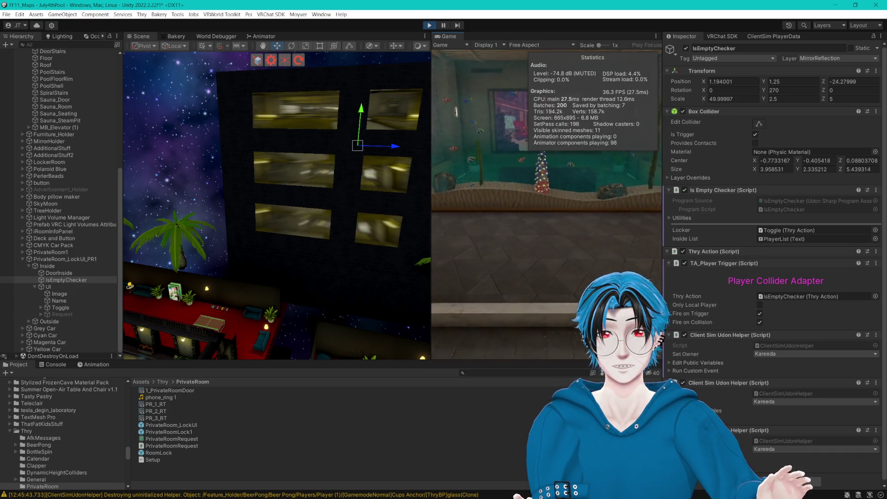
key(Escape)
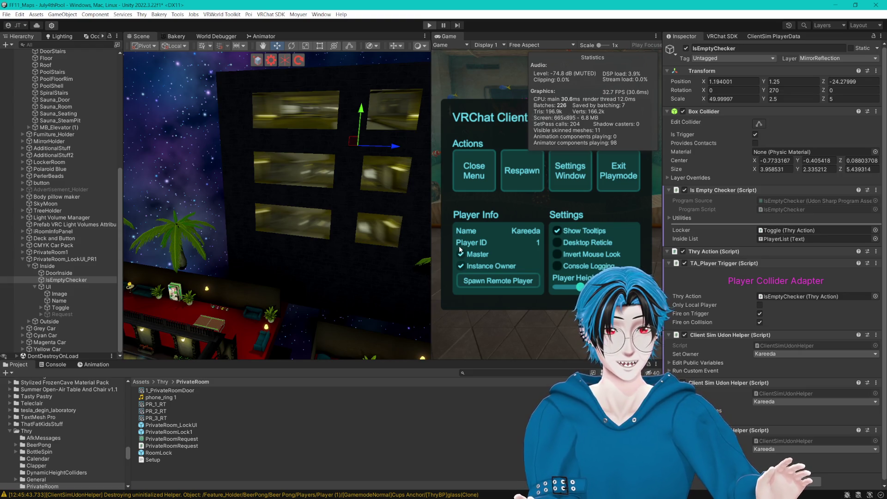
key(ctrl+p)
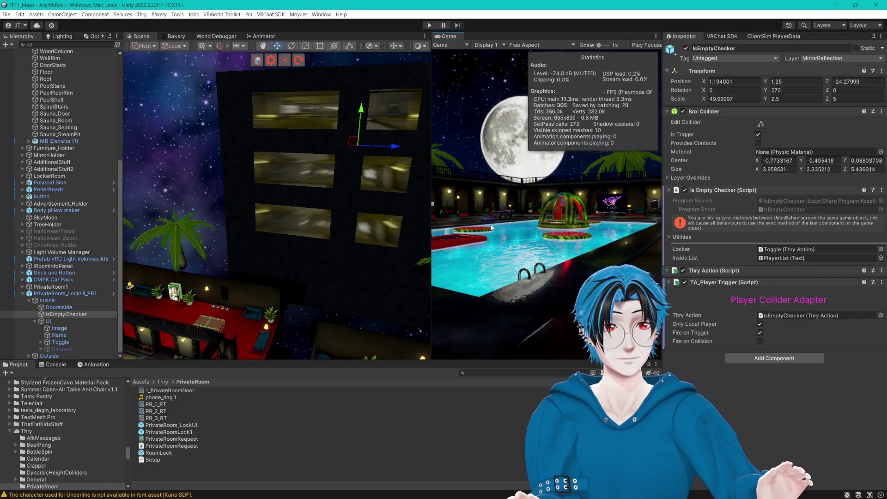
click(281, 230)
- Copy the Thry Action component from IsEmptyChecker, then remove it
click(228, 311)
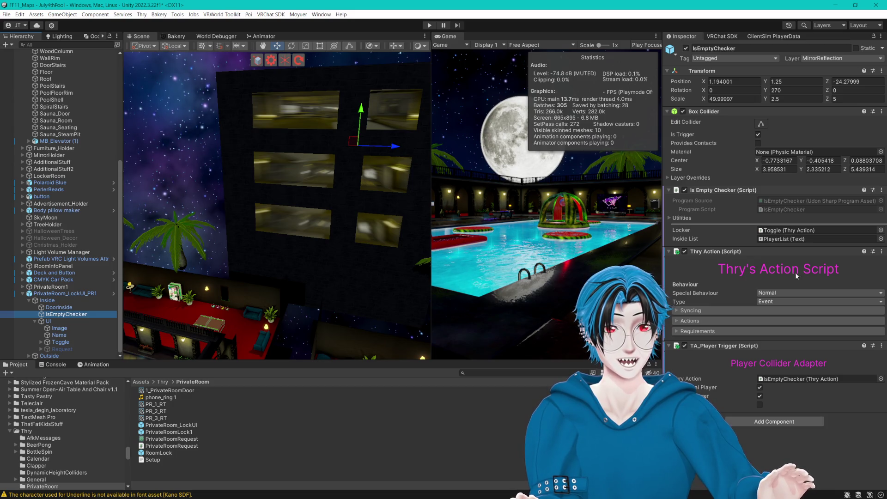
click(882, 252)
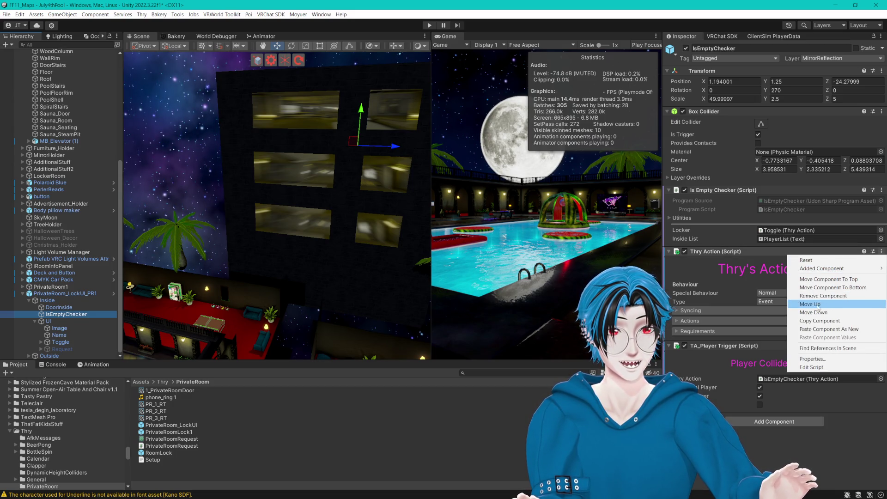
click(877, 321)
click(882, 252)
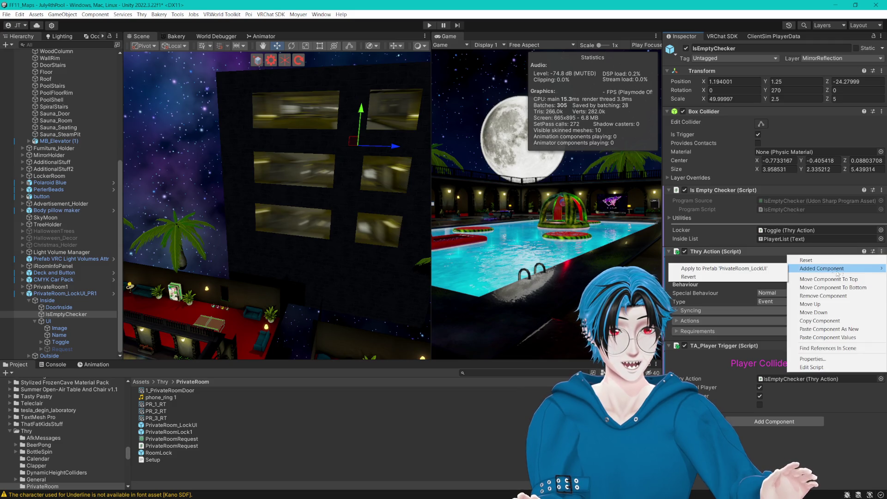
click(809, 267)
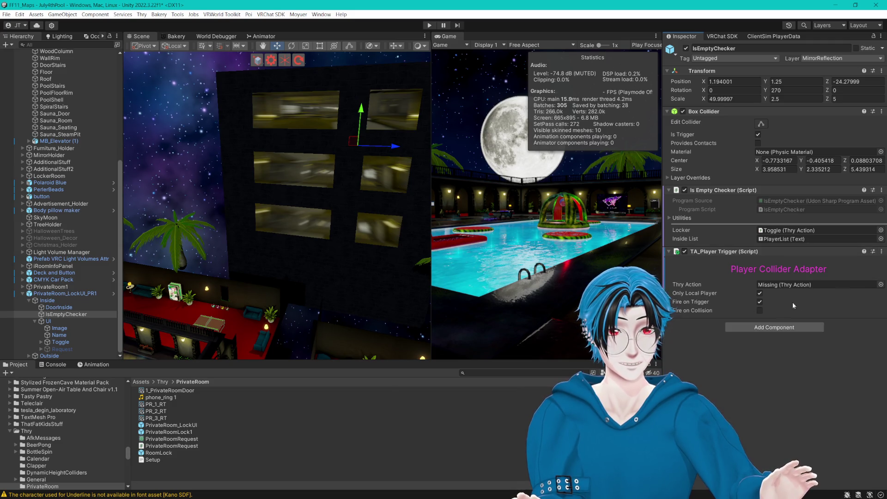
- Create an empty child FloorLight under IsEmptyChecker and paste the Thry Action onto it
right_click(76, 314)
click(114, 260)
text(LighloorLight)
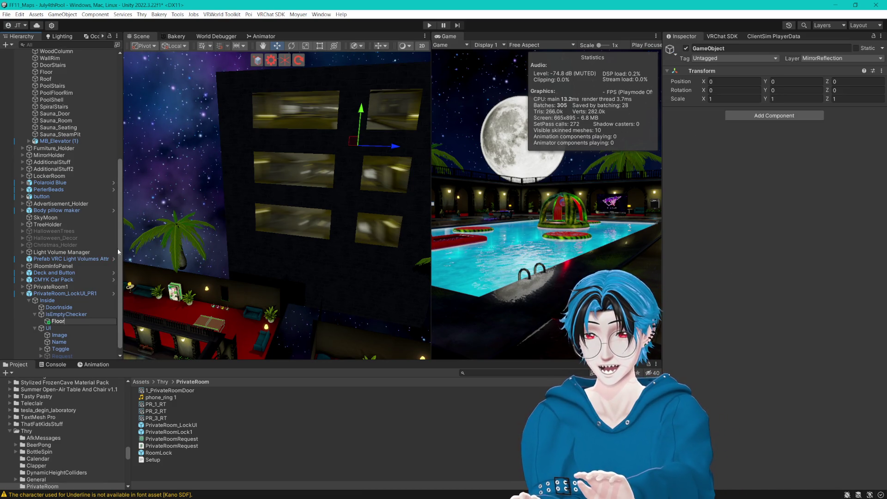
key(Return)
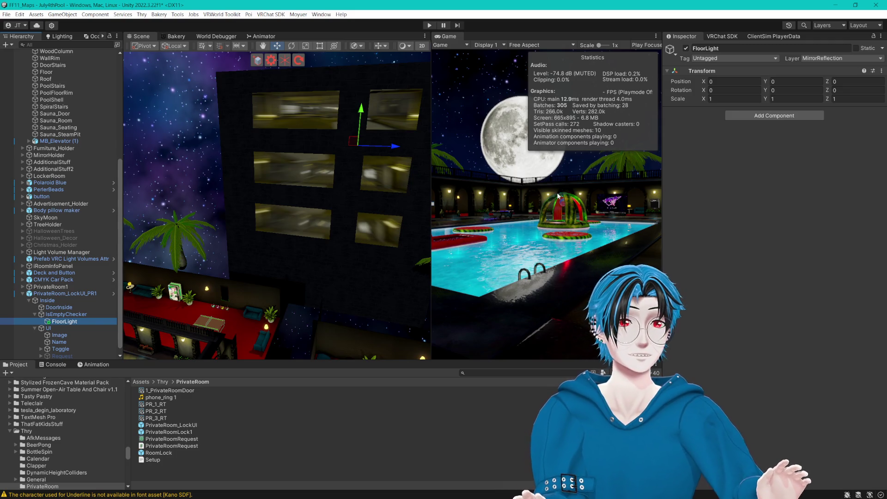
click(881, 71)
mouse_move(806, 156)
click(768, 194)
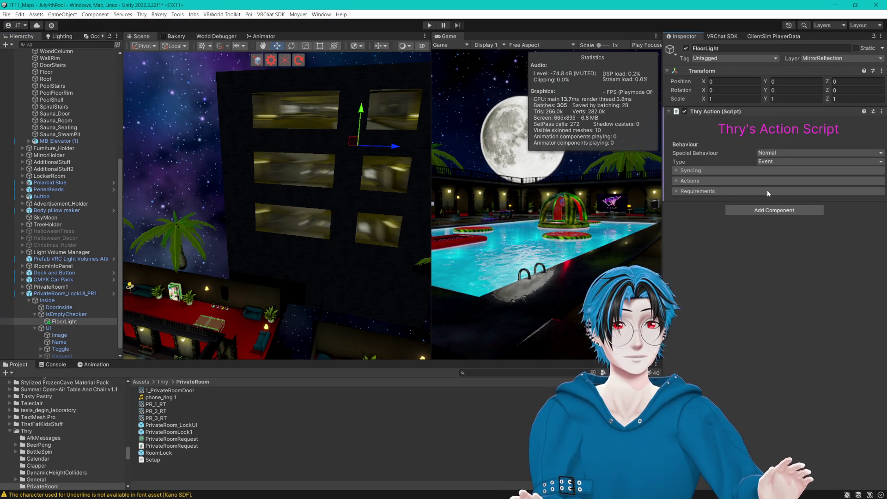
click(677, 181)
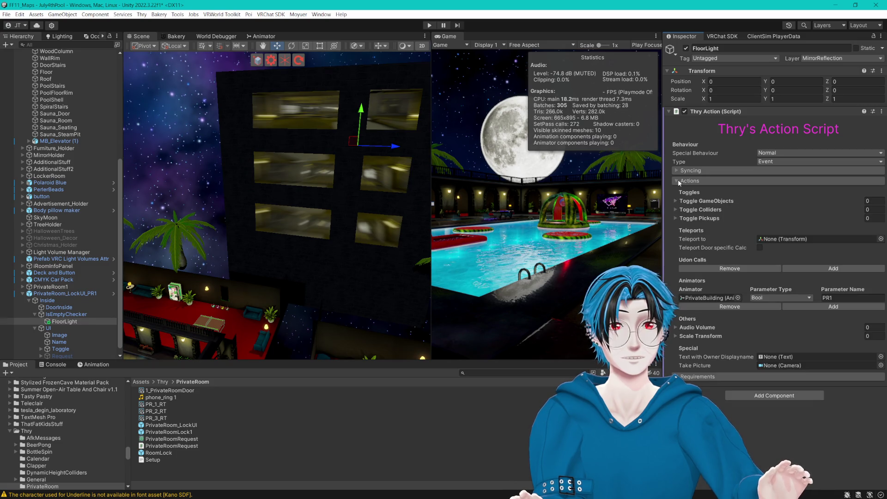
click(82, 315)
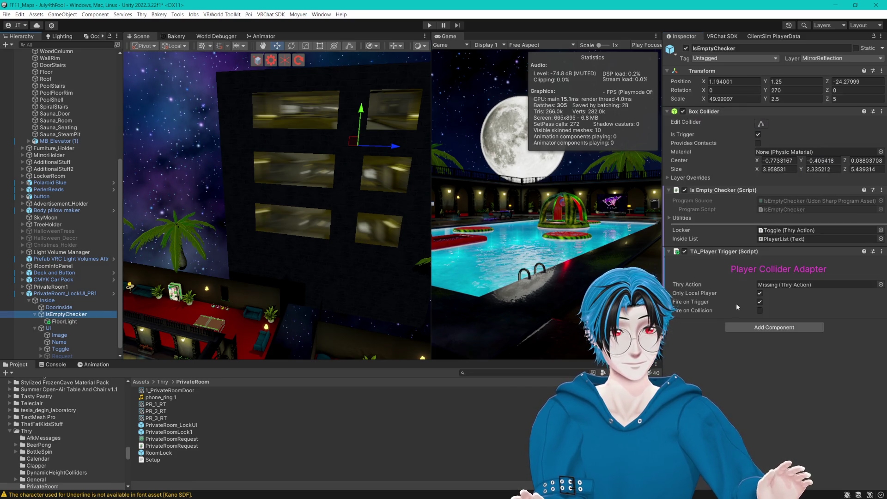
- Assign FloorLight to the adapter's Thry Action field and review FloorLight's Syncing, Actions and Requirements
drag(65, 322, 795, 291)
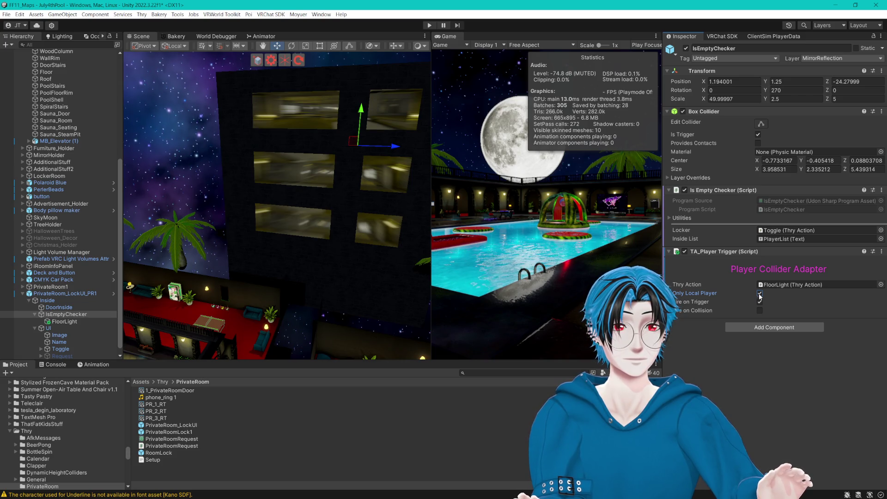
click(64, 322)
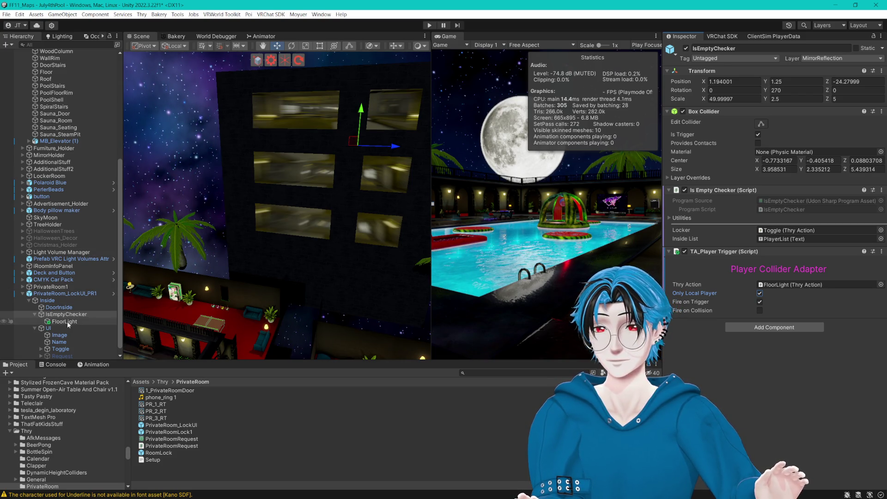
click(681, 170)
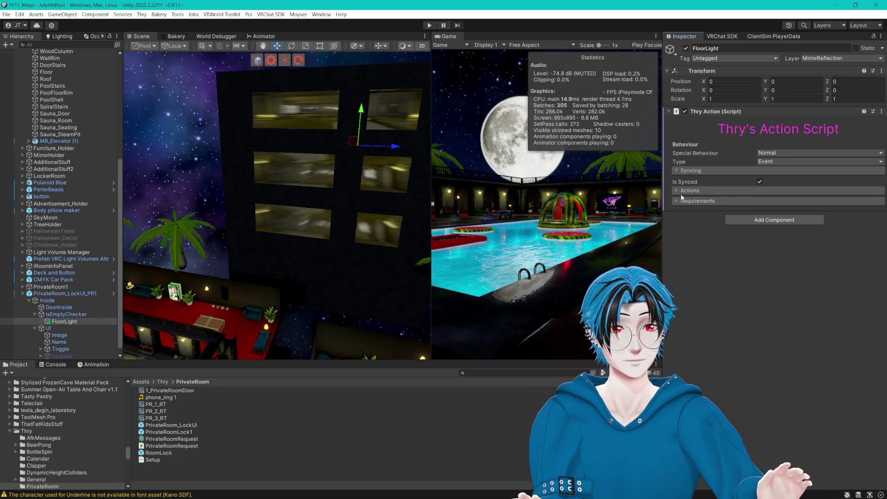
click(680, 190)
click(678, 386)
scroll(677, 376, down, 2)
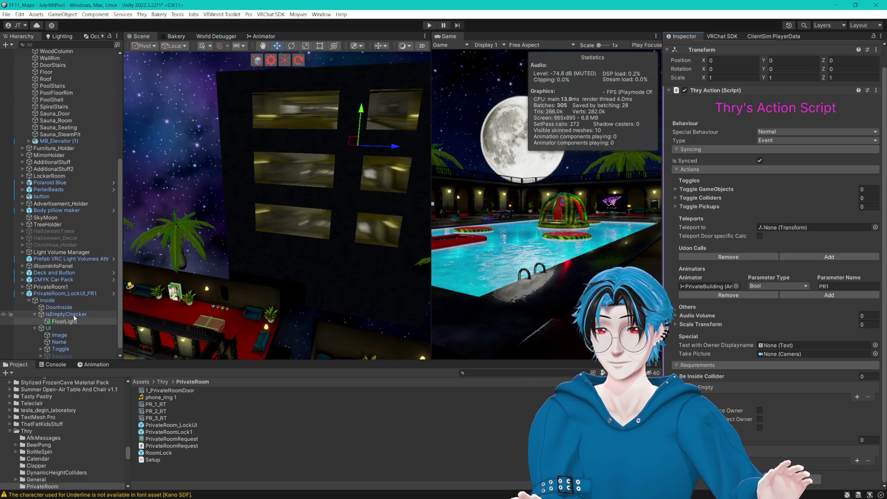
- Return to IsEmptyChecker's components and inspect the DoorInside object
click(50, 316)
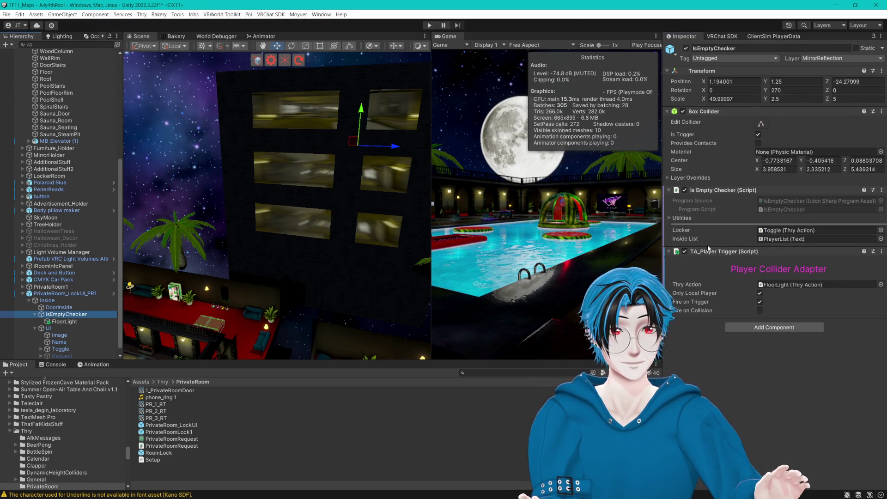
scroll(77, 343, down, 1)
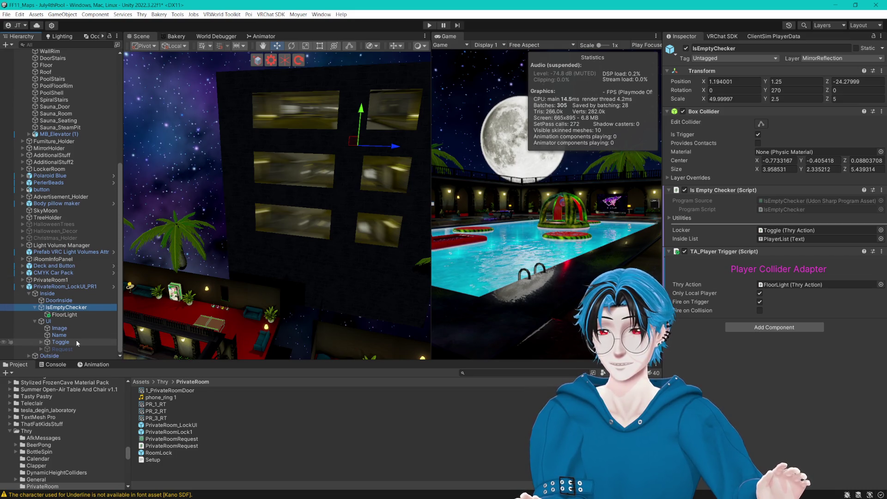
click(59, 300)
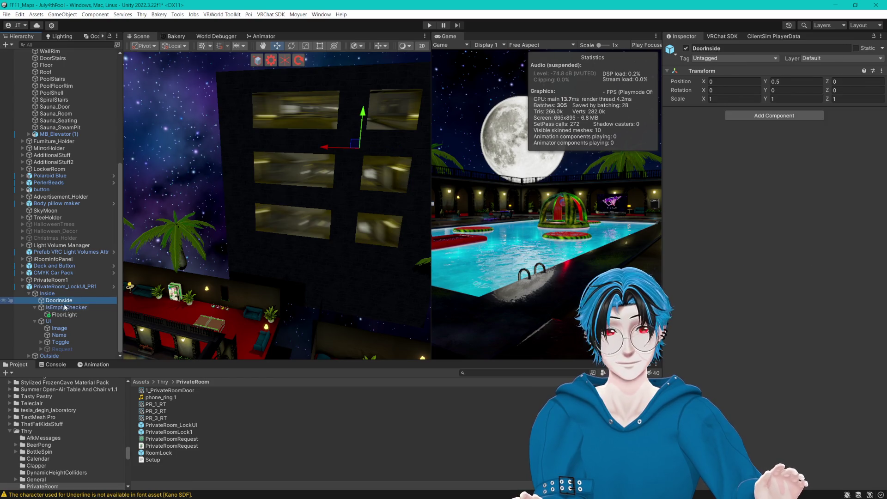
- Select the RoomLock prefab and merge the Game tab into the Scene view's tab bar
click(65, 308)
click(159, 452)
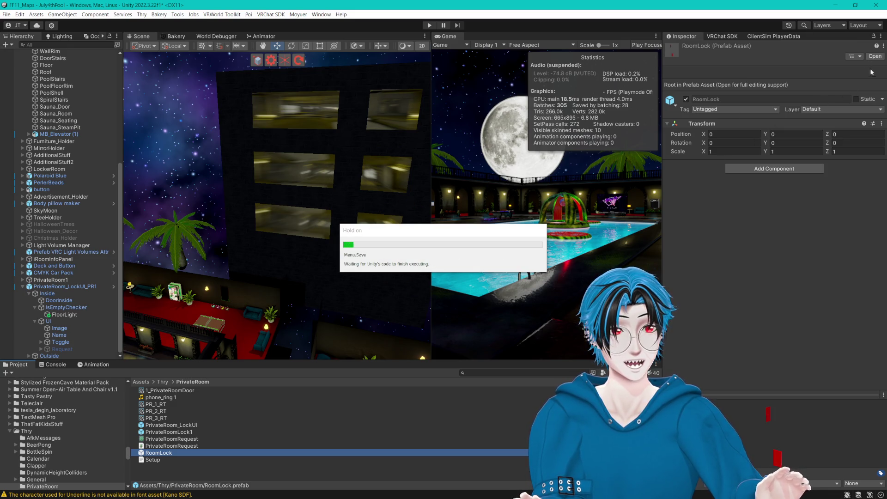
drag(448, 36, 173, 37)
click(148, 38)
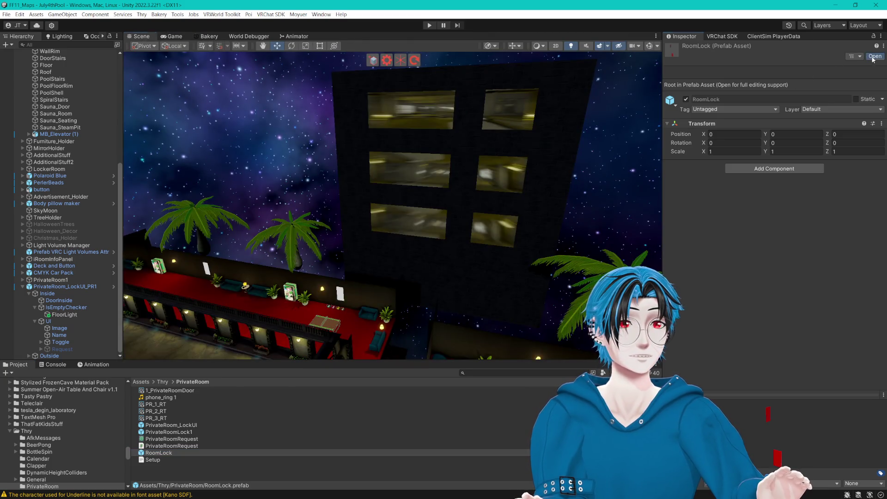
- Open RoomLock in Prefab Mode, check DoorOutside's requirements, then exit back to the world
click(875, 56)
click(64, 196)
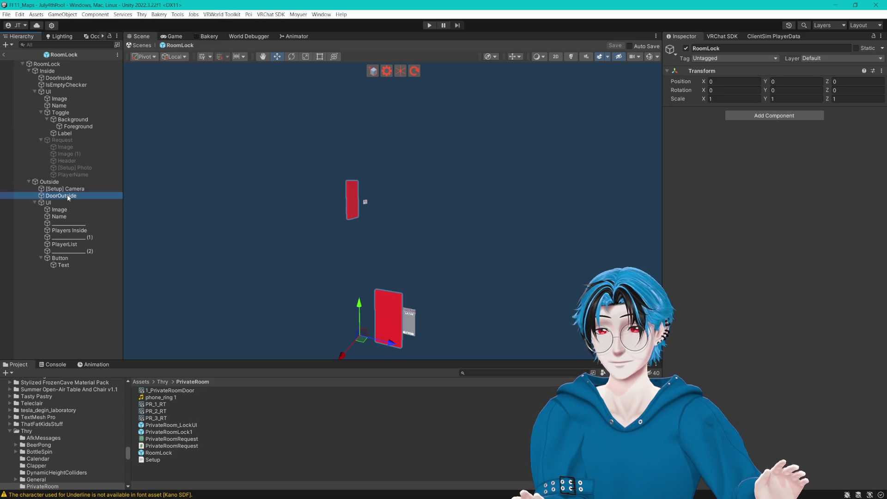
click(698, 270)
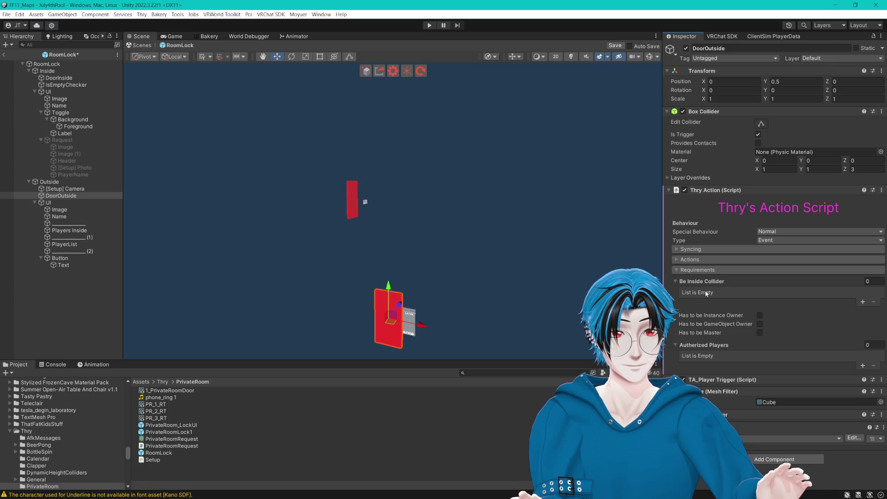
click(697, 282)
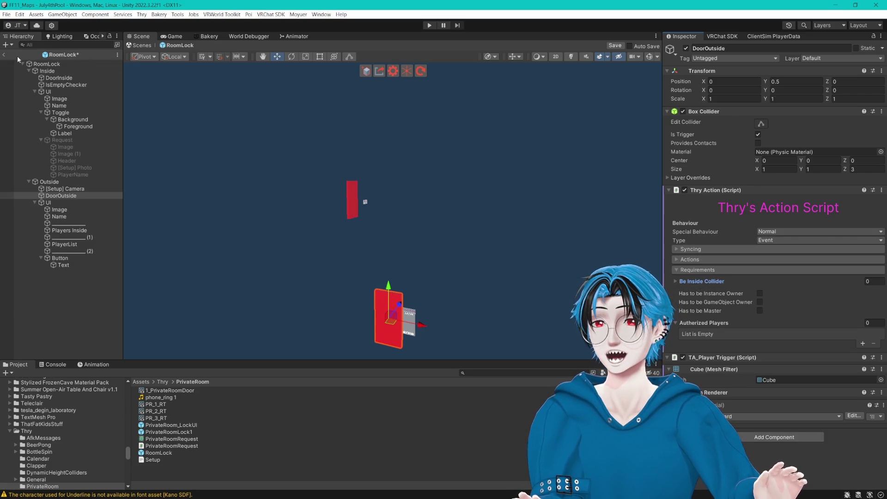
click(429, 25)
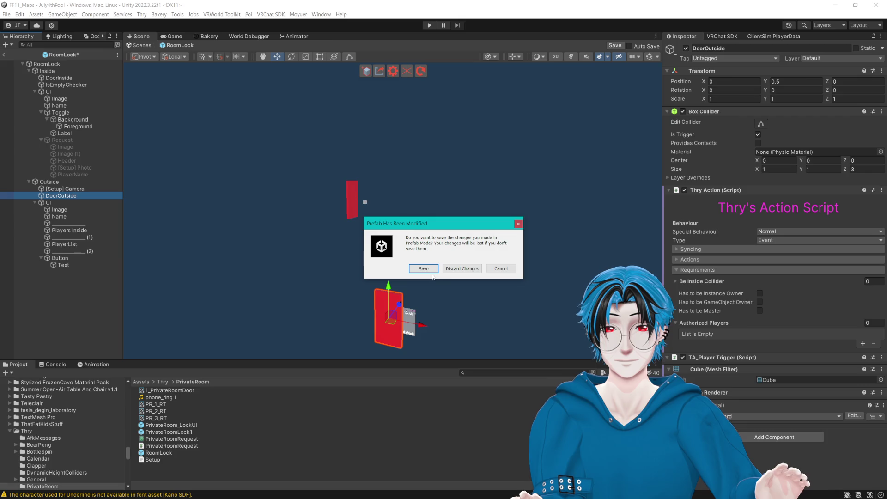
click(458, 269)
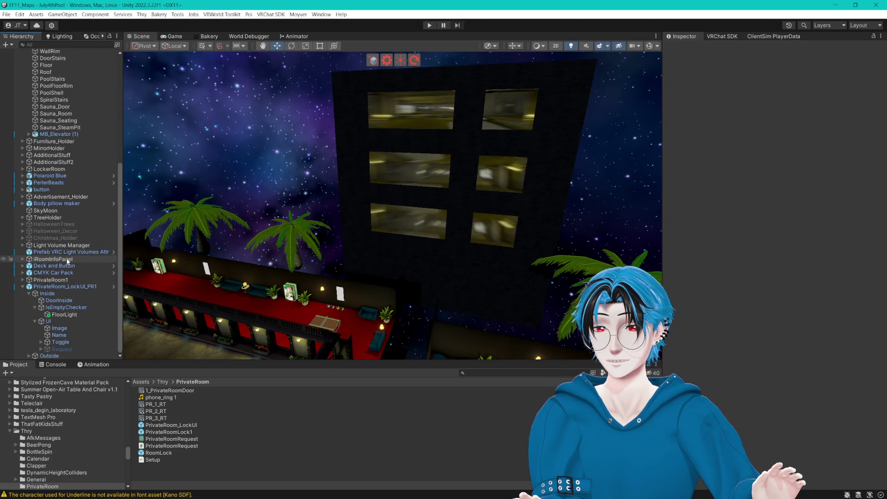
- Select FloorLight and expand its Thry Action's Be Inside Collider requirement list
click(66, 307)
click(73, 315)
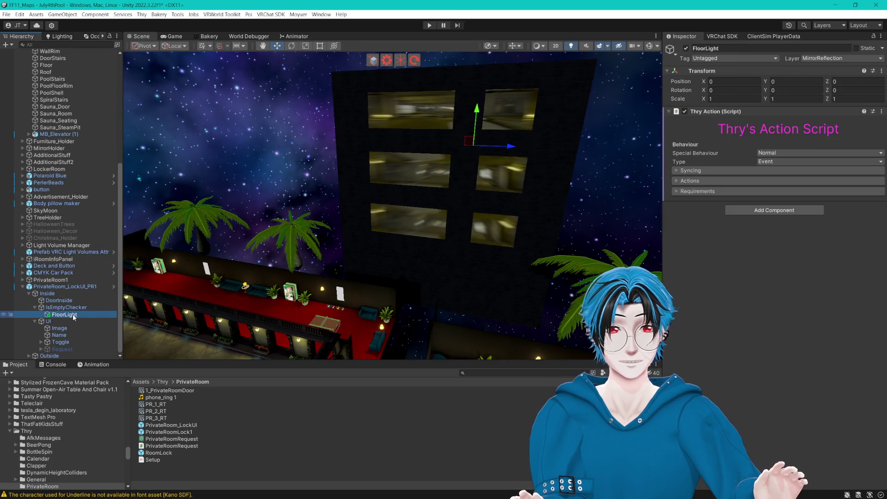
click(675, 191)
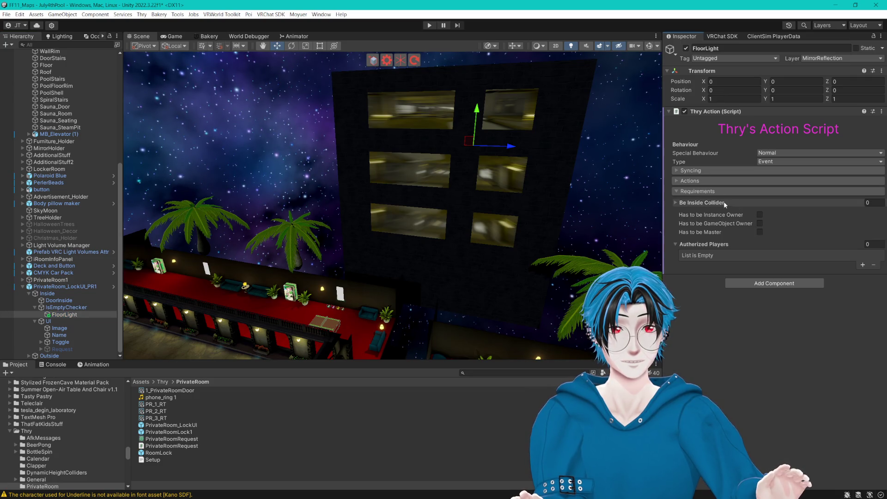
click(744, 202)
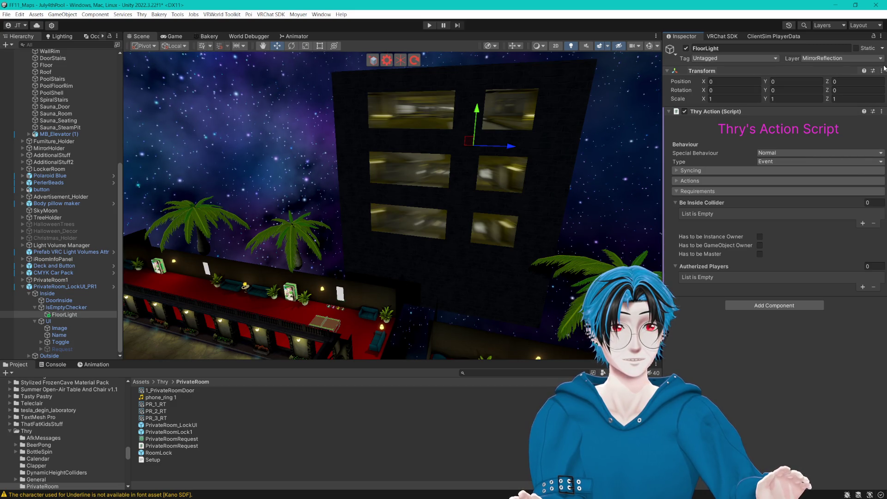
- In Debug Inspector, add one inside-collider entry and set IsEmptyChecker as Element 0
click(881, 36)
click(786, 72)
scroll(755, 224, down, 8)
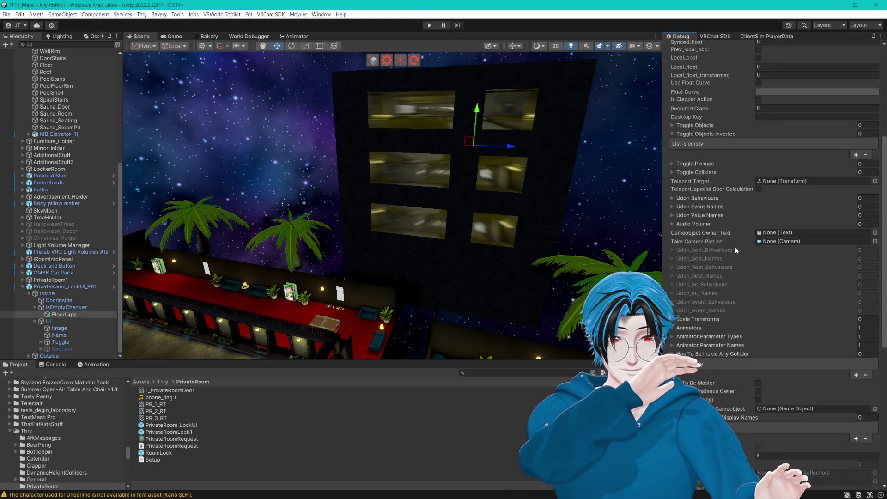
click(856, 374)
drag(66, 307, 799, 366)
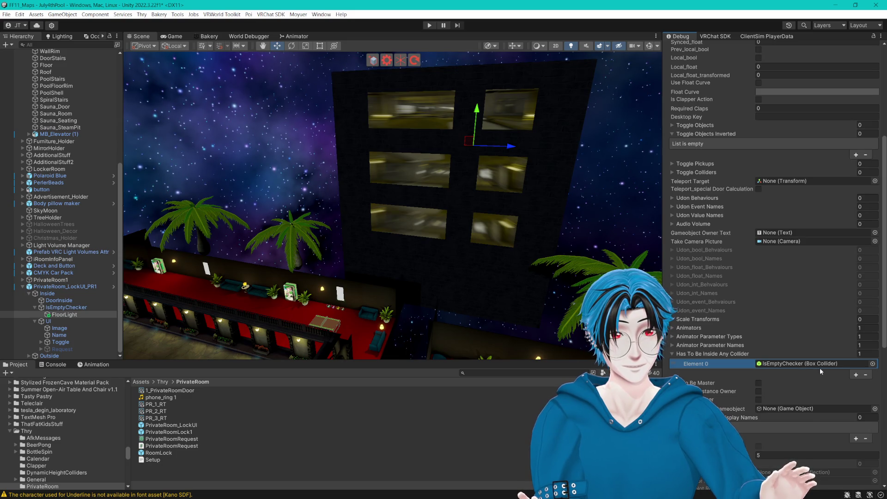
- Switch the Inspector back to Normal mode
scroll(816, 365, up, 5)
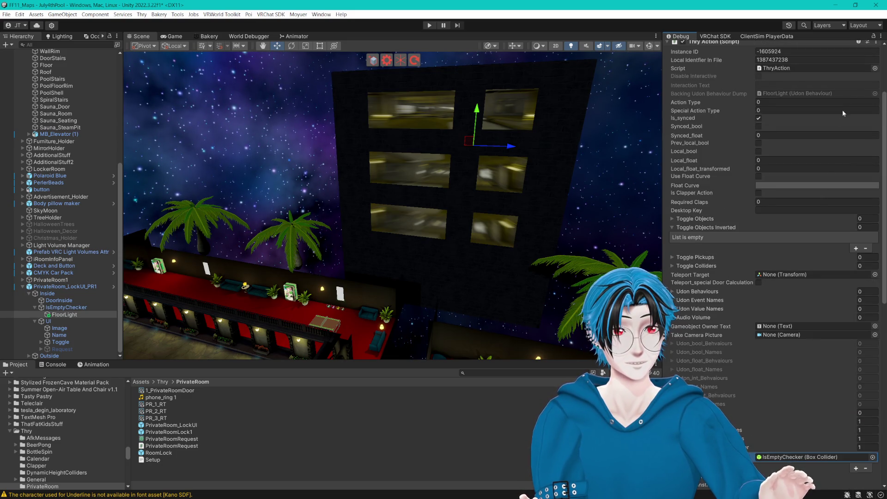
click(881, 36)
click(785, 61)
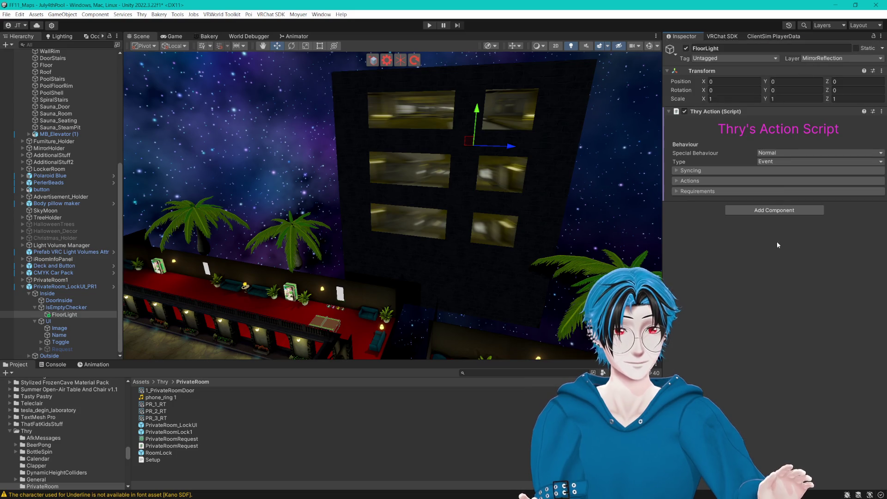
- Verify FloorLight's actions, syncing and IsEmptyChecker requirement, then select IsEmptyChecker
click(678, 180)
click(677, 171)
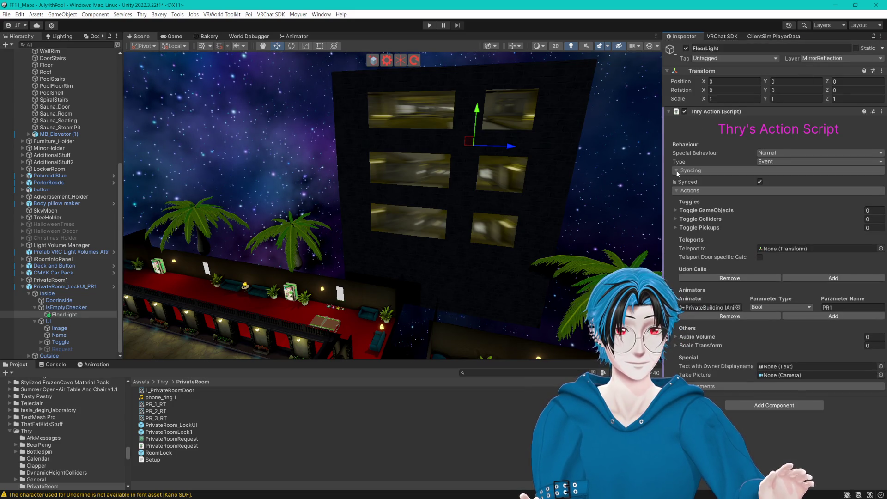
click(676, 219)
click(676, 211)
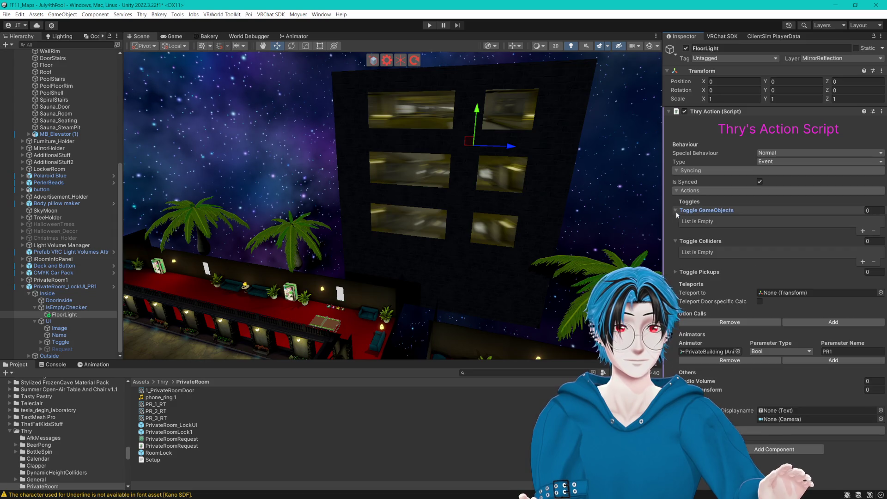
click(676, 211)
click(676, 219)
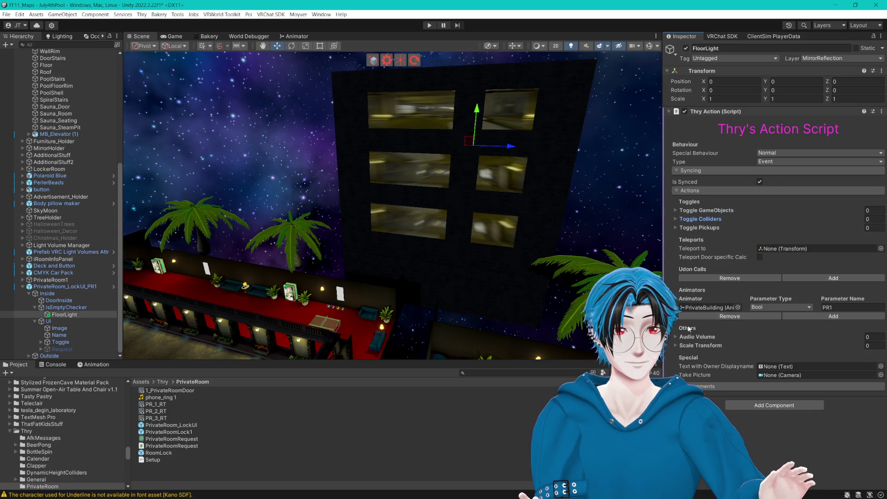
click(679, 386)
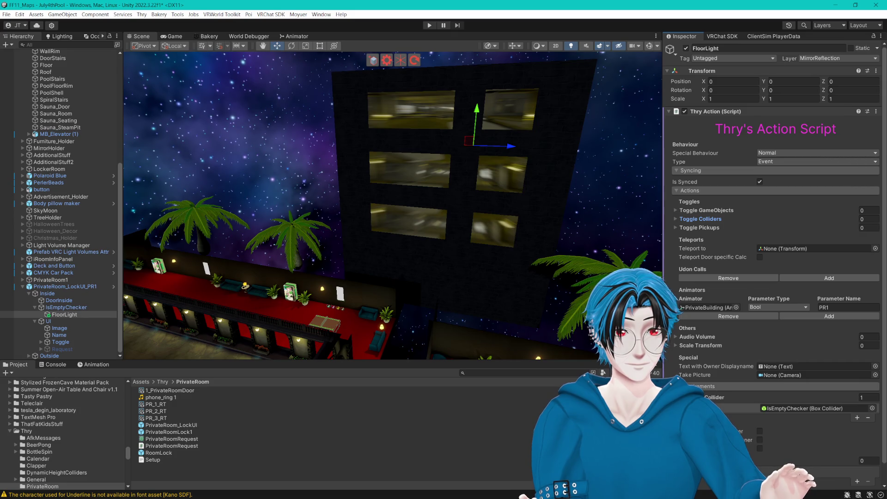
scroll(776, 264, down, 1)
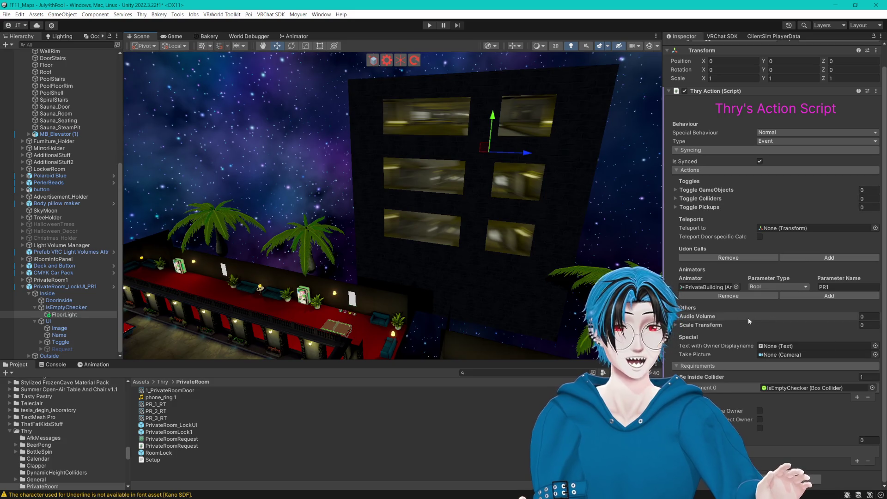
scroll(489, 178, up, 3)
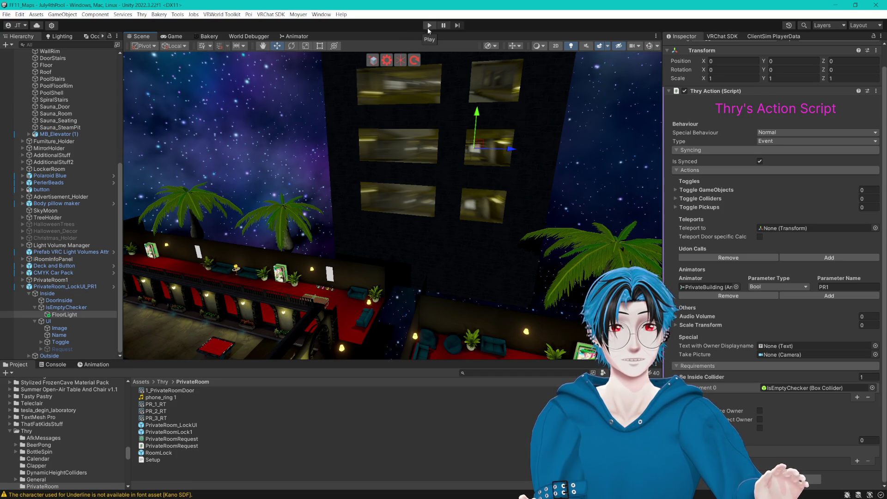
click(66, 308)
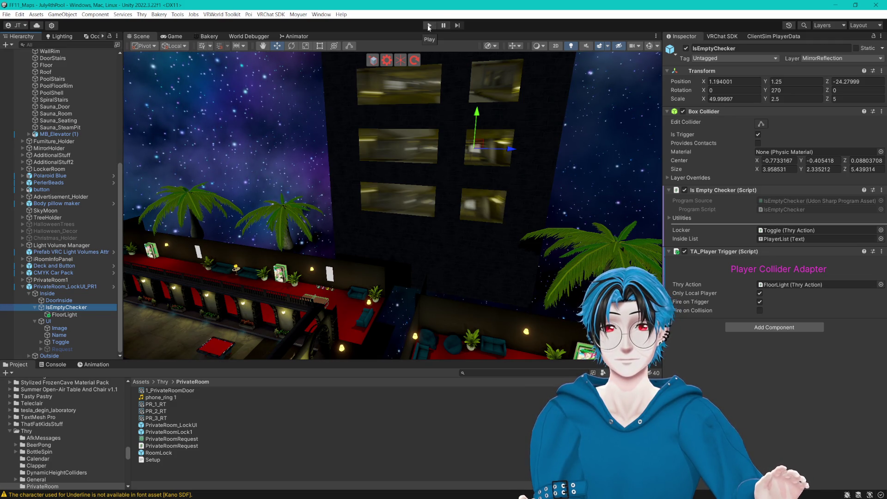
click(62, 321)
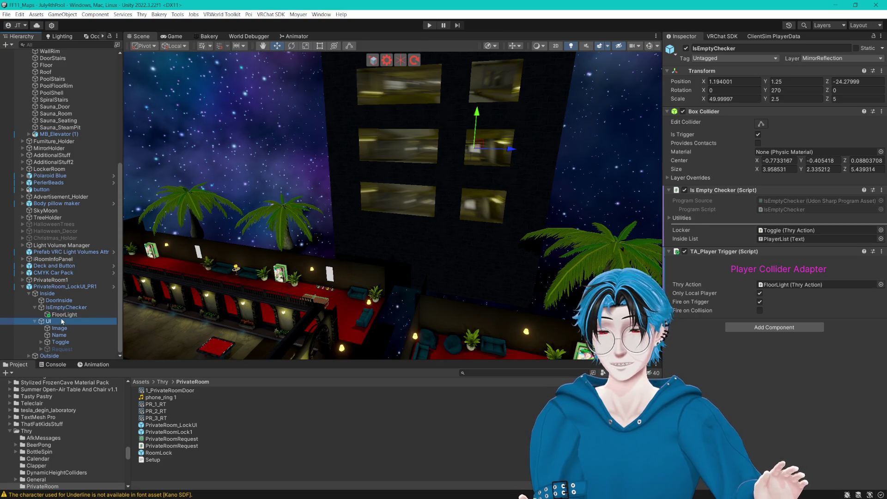
click(64, 314)
click(675, 191)
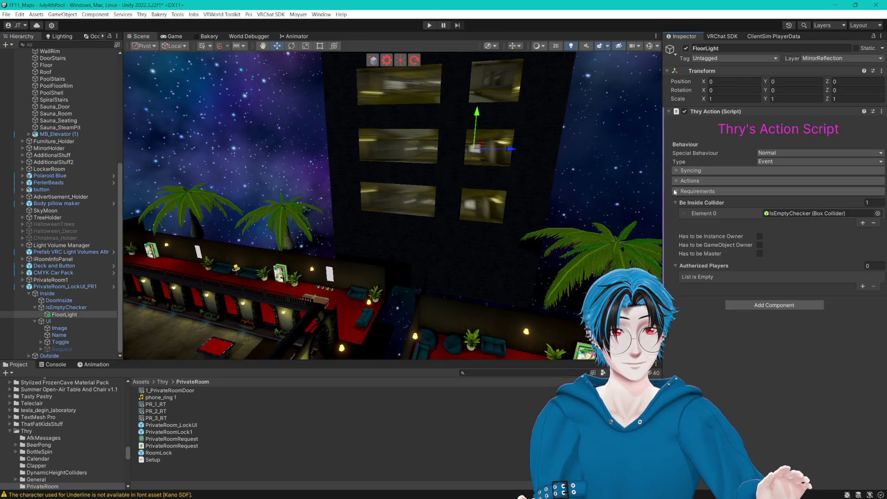
click(675, 191)
click(676, 181)
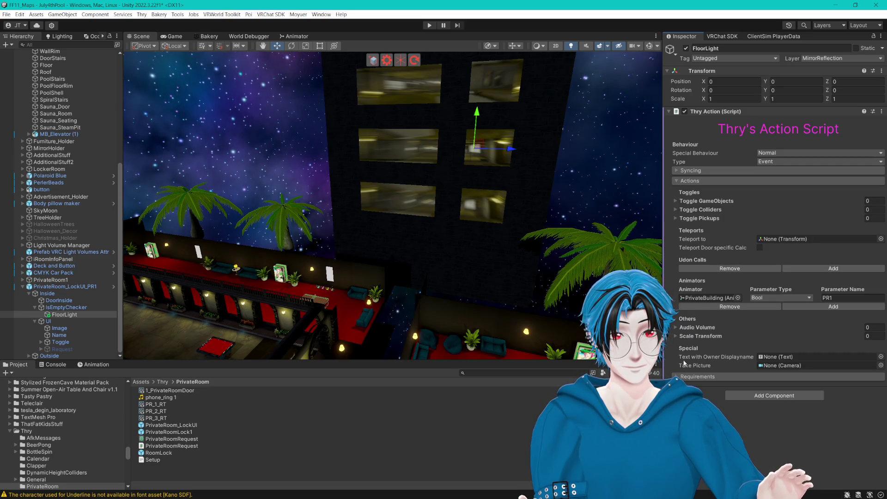
click(679, 377)
mouse_move(696, 389)
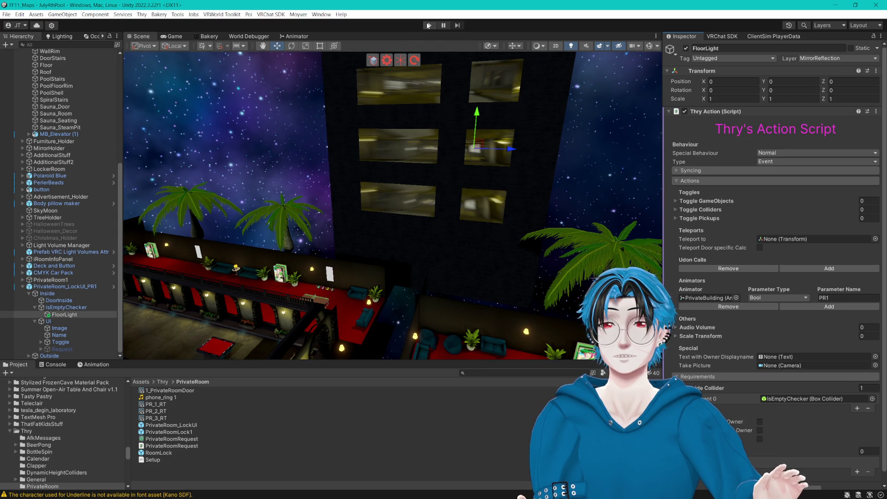
click(429, 25)
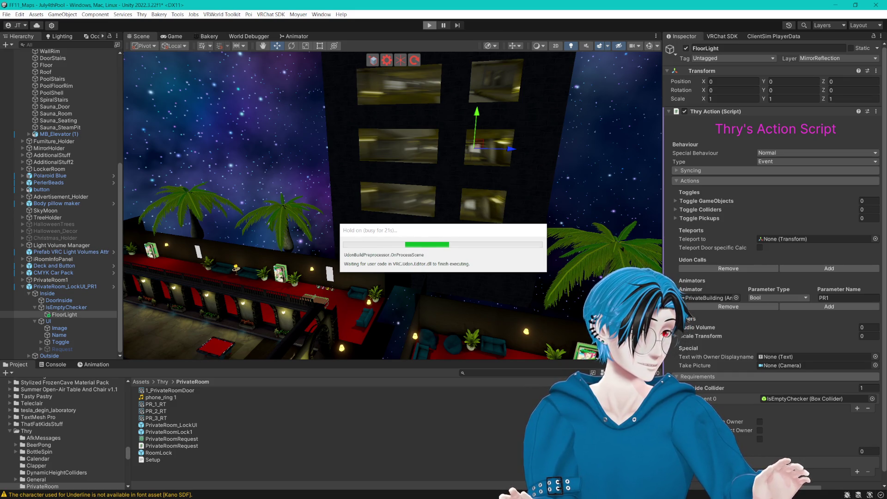
- Walk the test player through the blue door into the elevator and enter Private Room 1
mouse_move(418, 232)
mouse_down()
mouse_move(202, 81)
mouse_move(215, 91)
mouse_up()
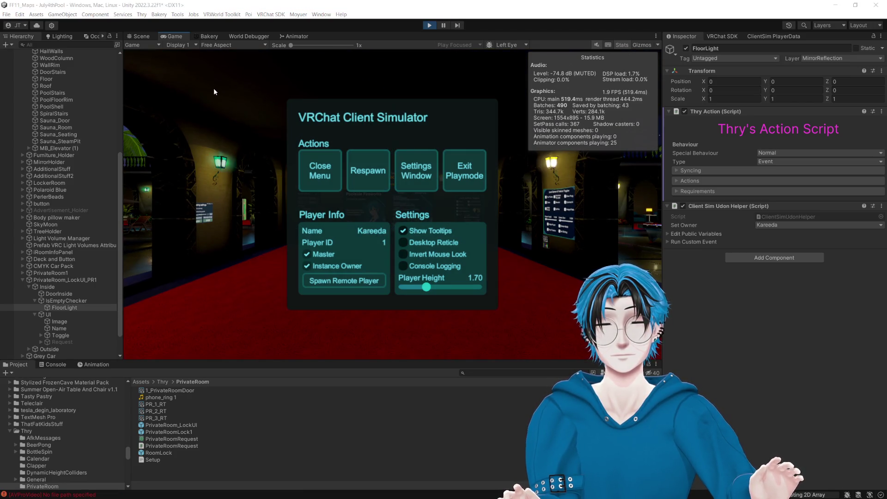
click(312, 83)
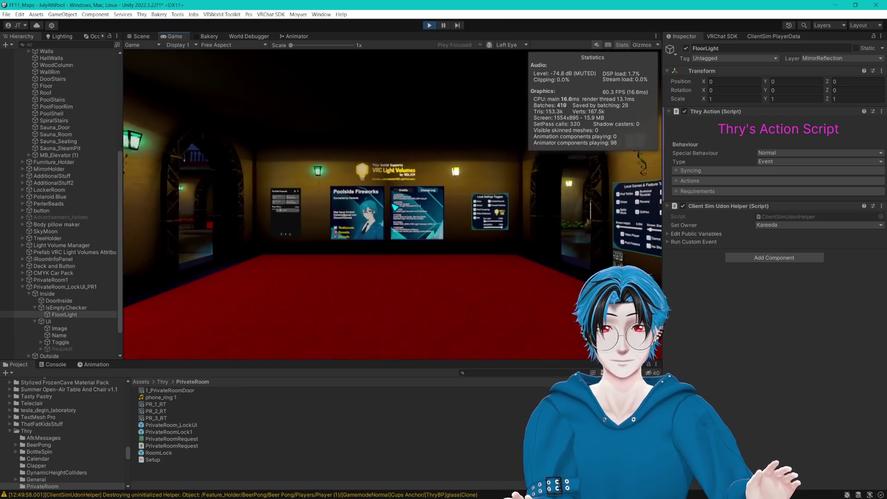
key(w)
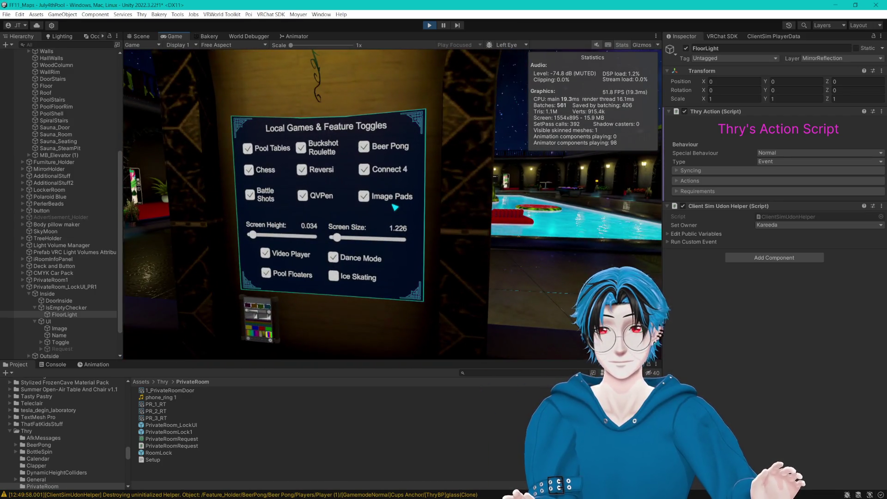
key(w)
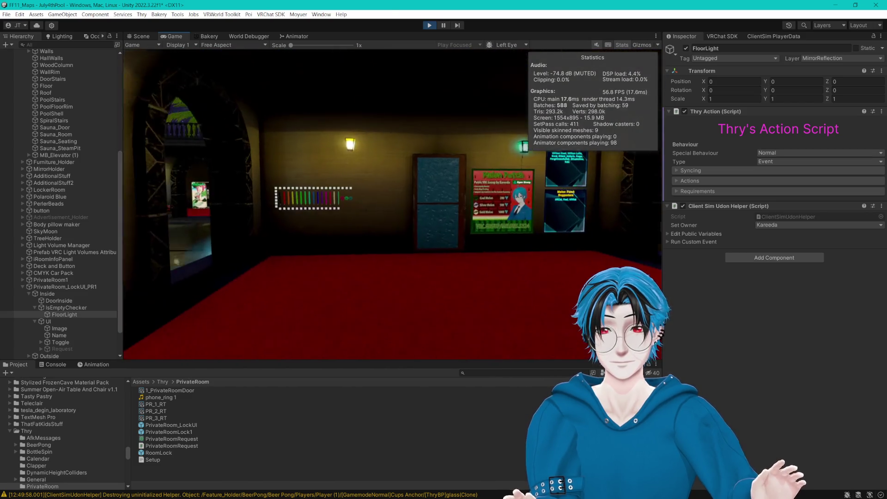
key(w)
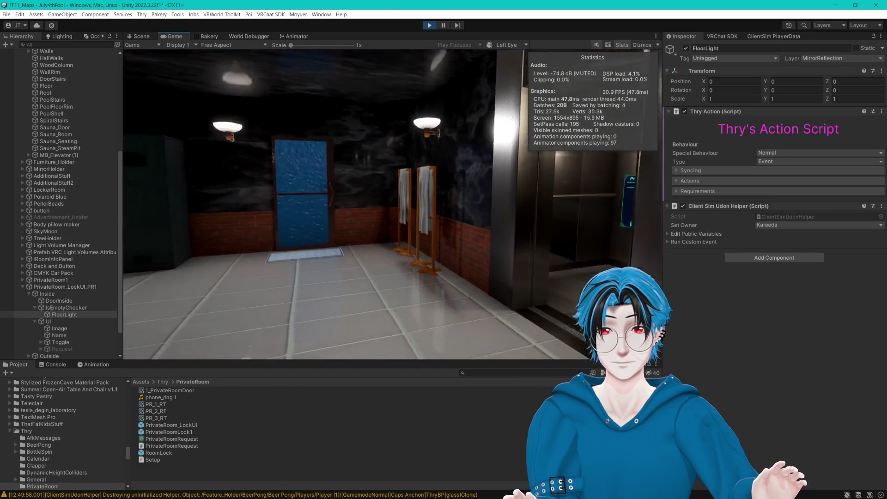
key(w)
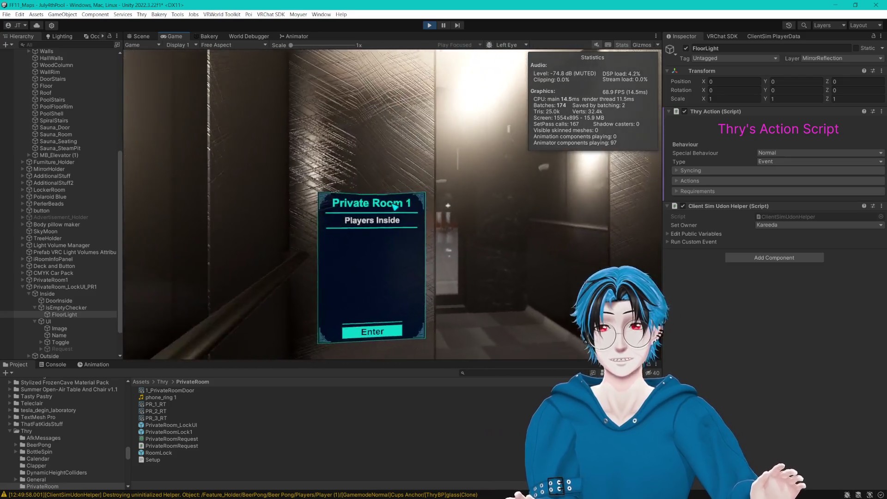
key(s)
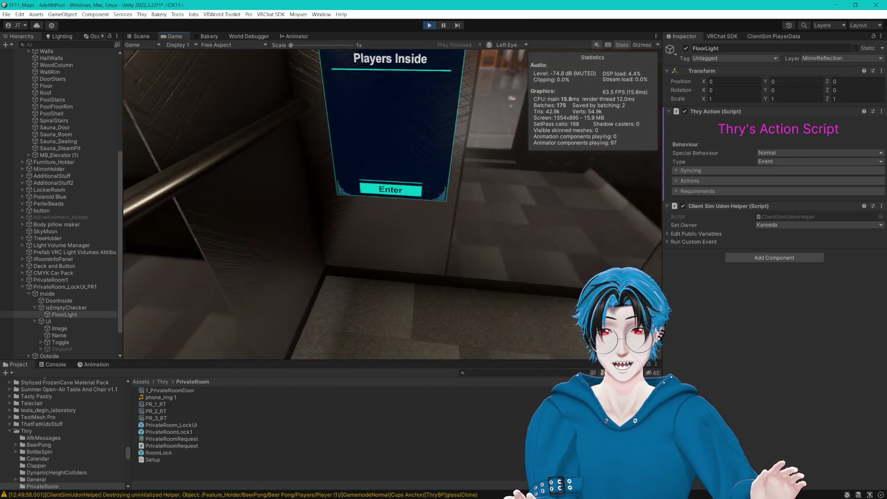
click(394, 206)
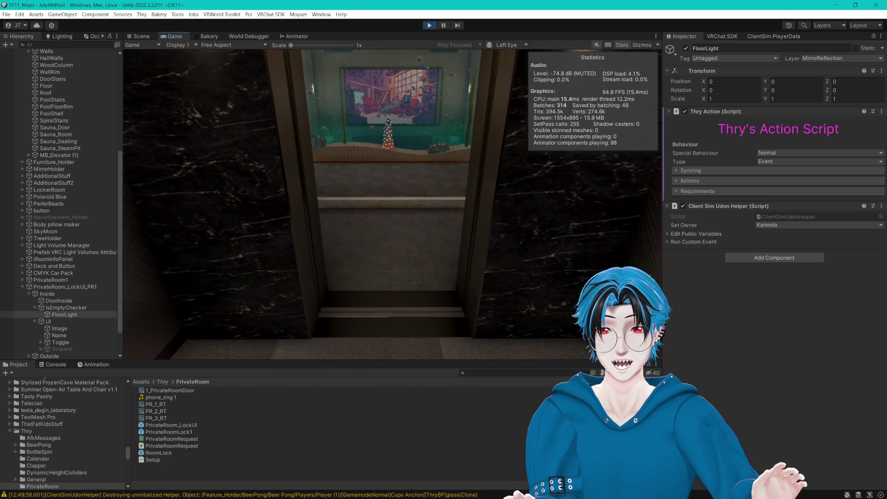
- Walk forward into the aquarium room, then return to the Scene view
key(w)
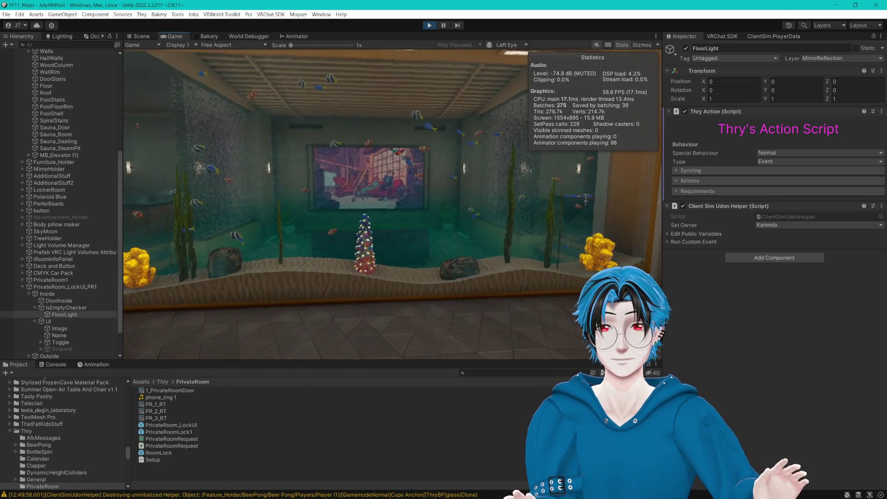
key(Escape)
click(140, 36)
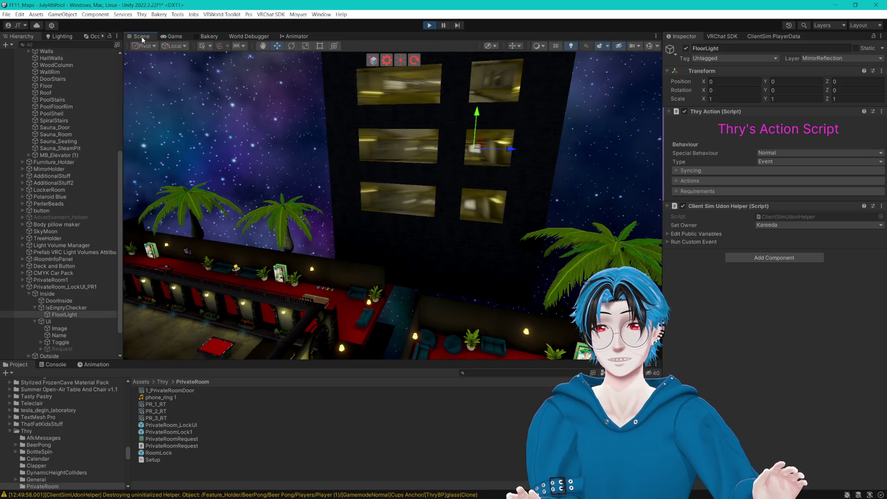
- Dock the Game view to the right of the Scene view and resume walking
click(173, 37)
mouse_move(173, 37)
mouse_down()
mouse_move(266, 92)
mouse_move(544, 188)
mouse_up()
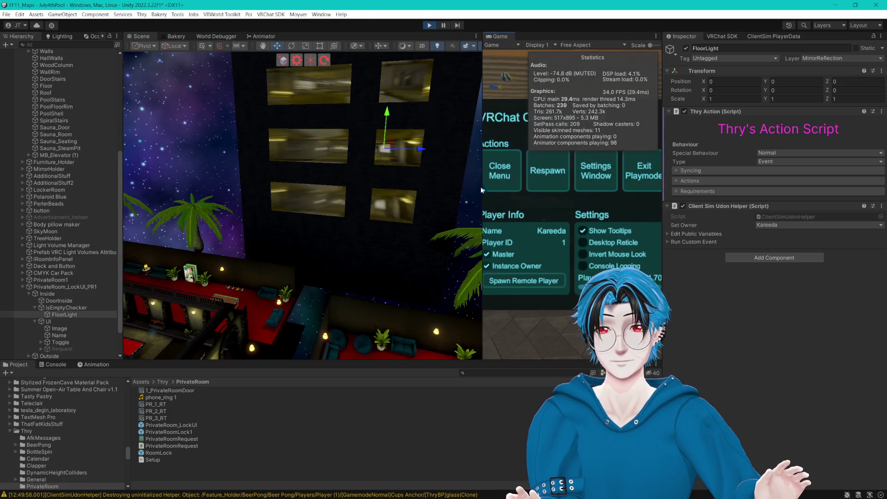
key(Escape)
- Walk the player toward the lobby panel, then stop the play test
key(w)
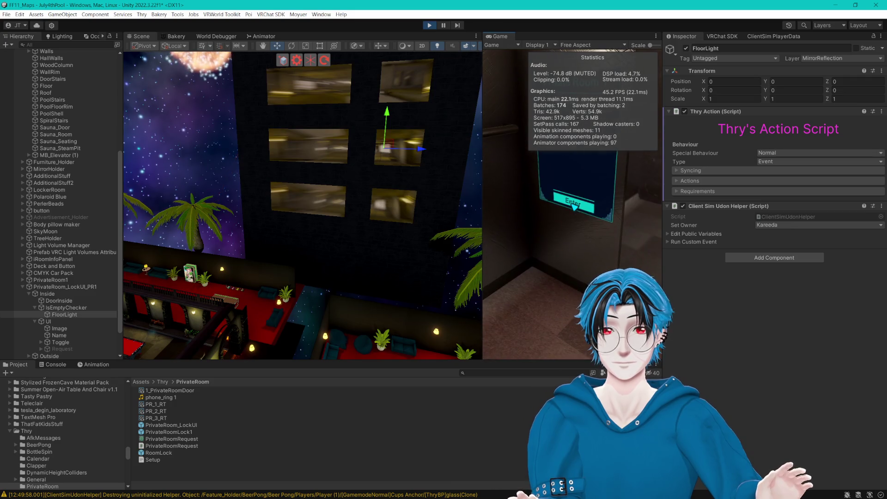
key(Escape)
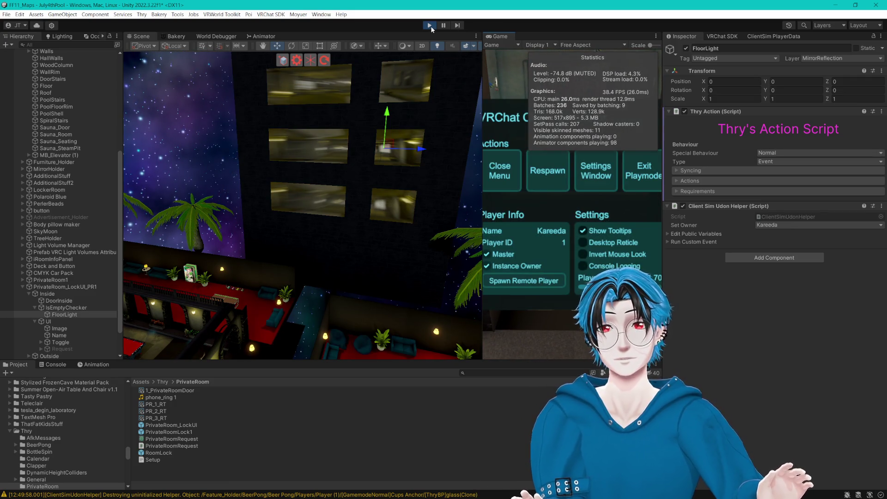
click(430, 25)
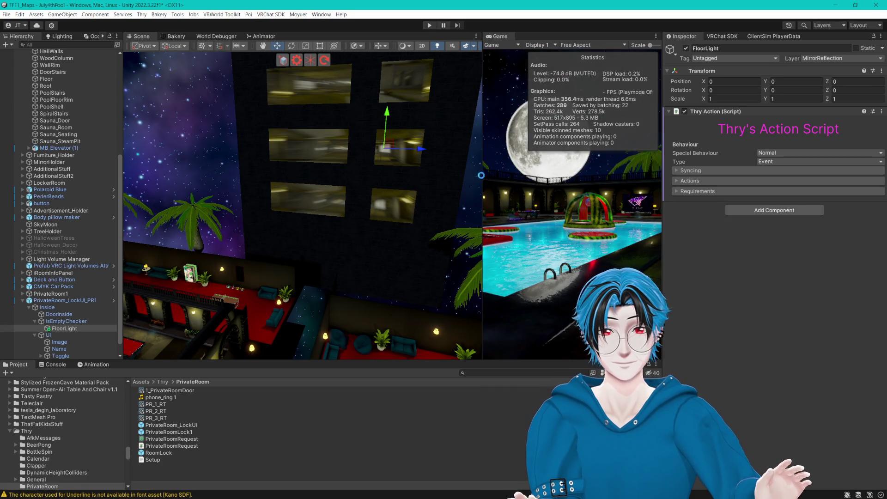
- Copy the Player Collider Adapter from IsEmptyChecker, then remove it there
click(66, 321)
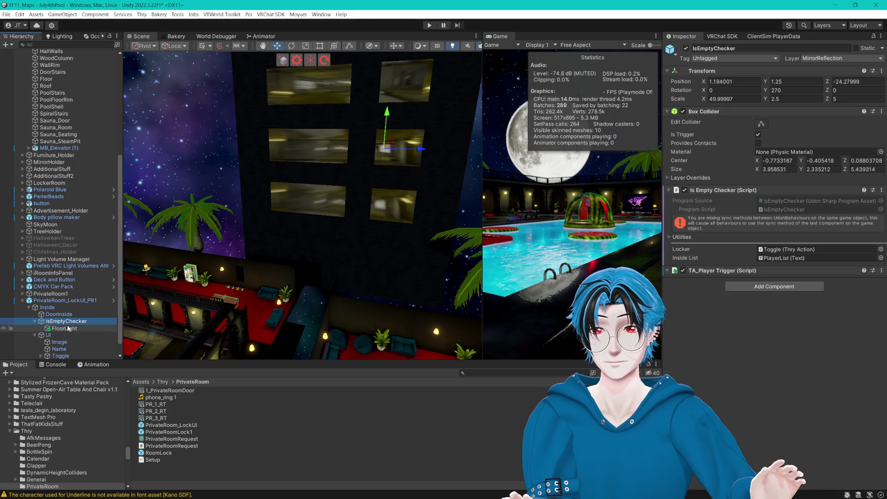
click(68, 329)
click(60, 318)
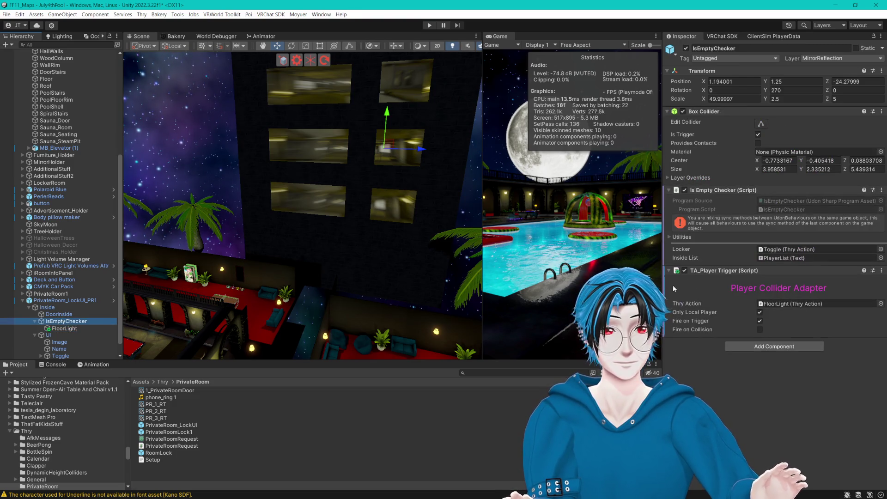
click(880, 271)
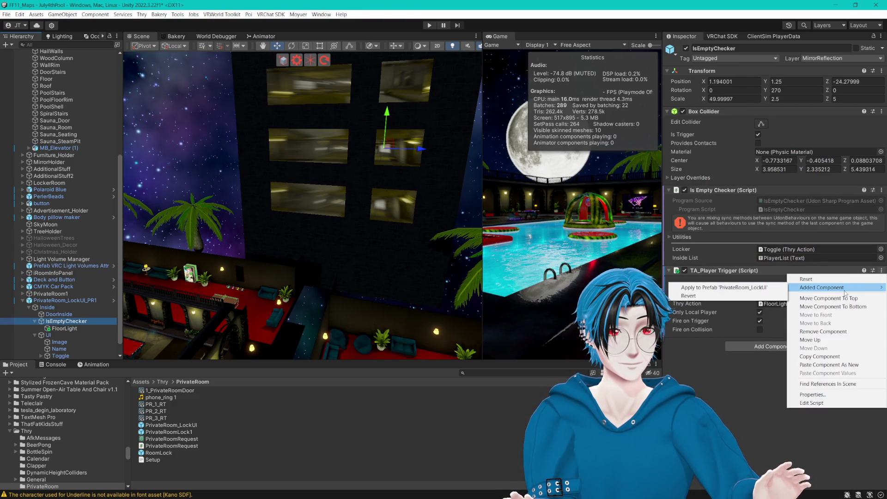
click(819, 356)
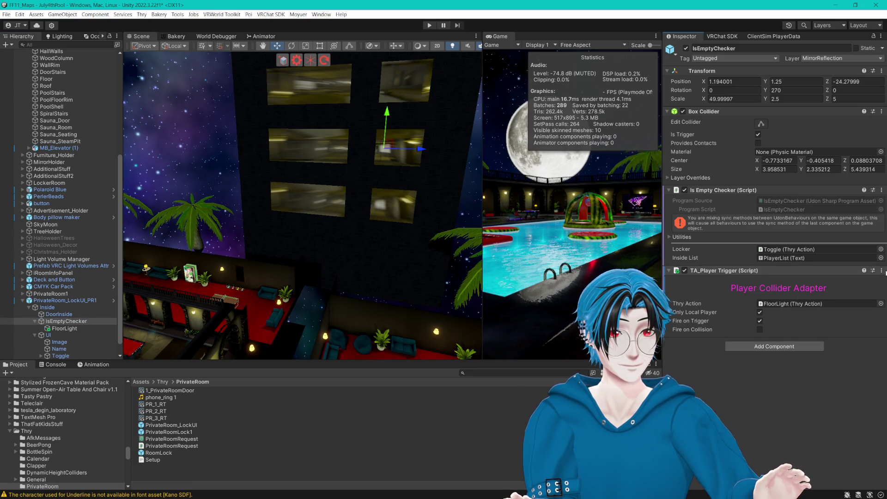
click(881, 271)
click(824, 331)
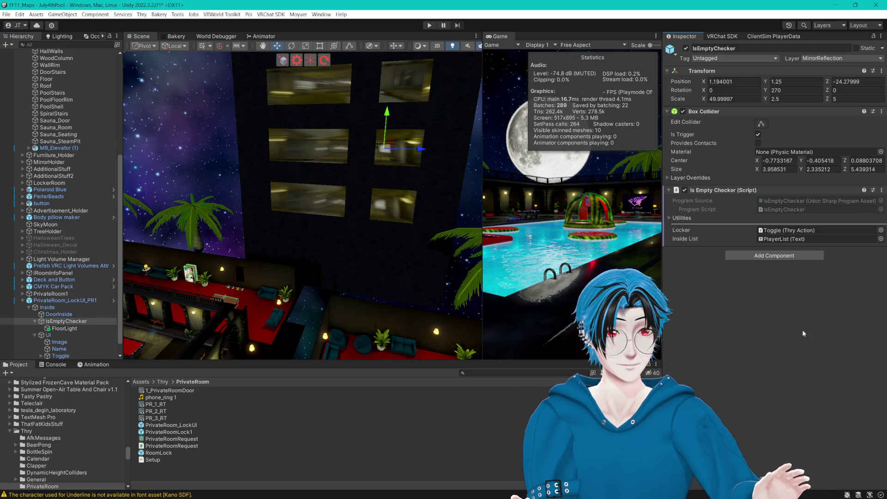
- Paste the adapter as a new component on FloorLight with Only Local Player unticked
click(64, 329)
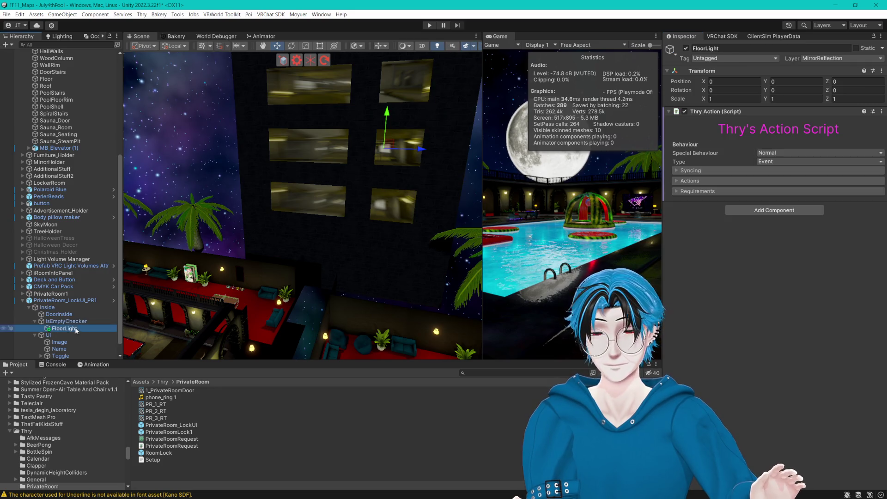
click(881, 113)
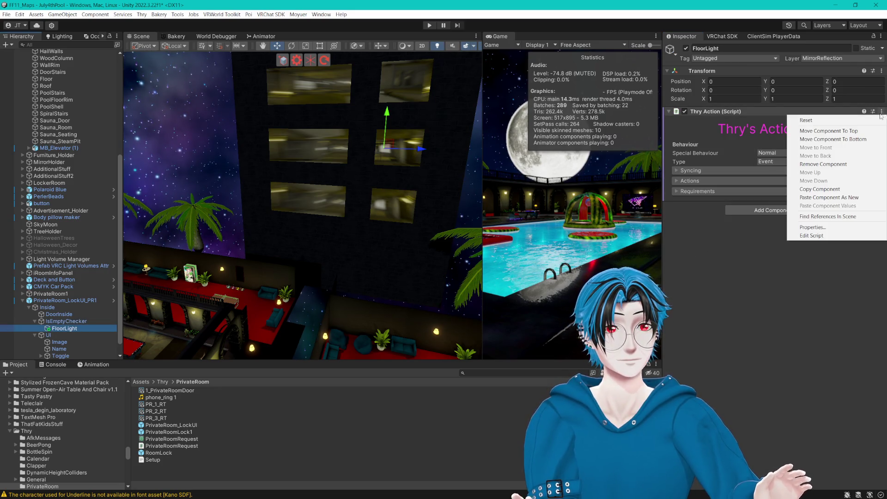
click(827, 198)
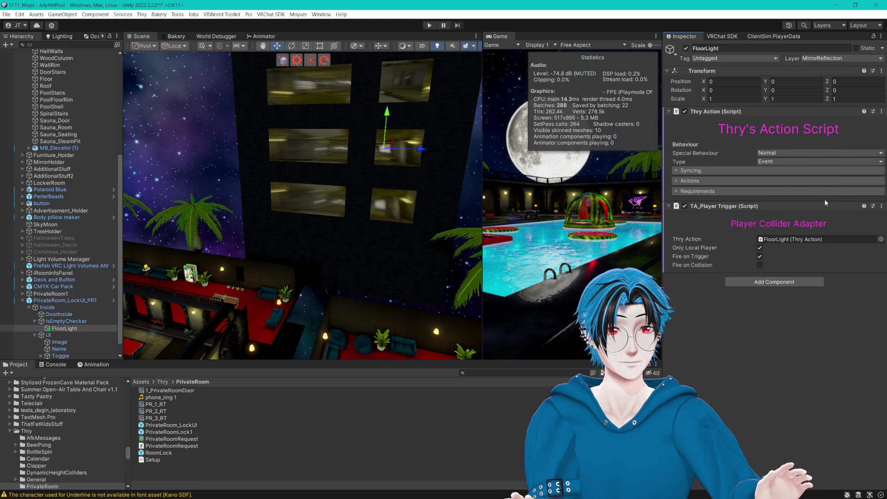
click(760, 249)
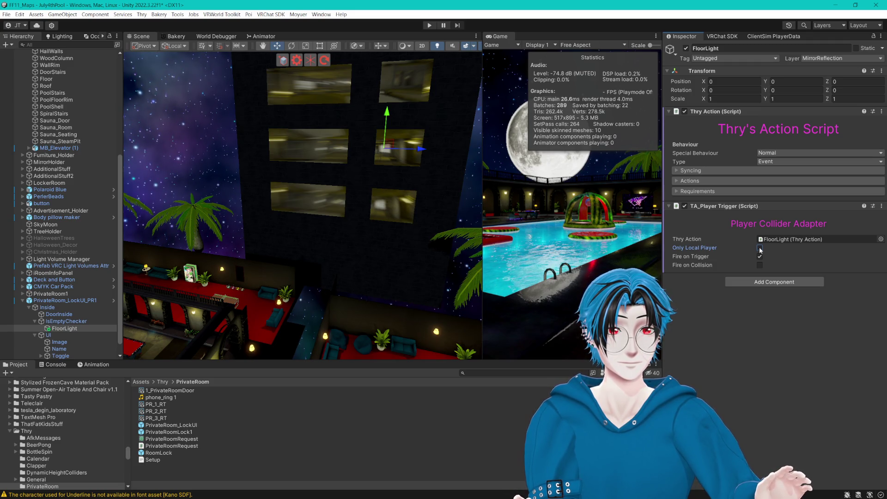
click(678, 192)
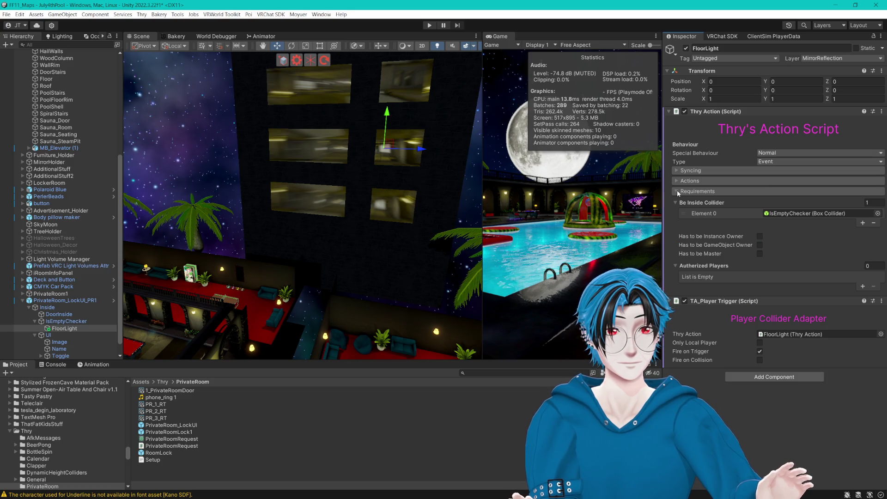
click(677, 190)
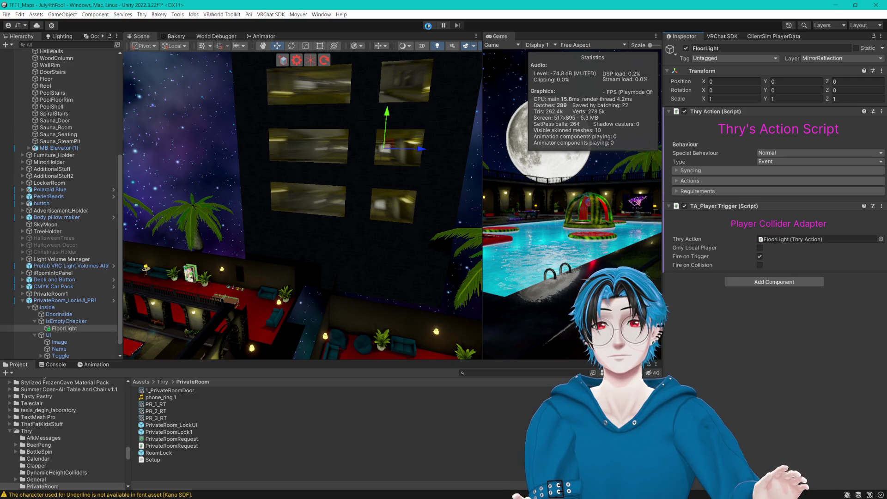
- Start a new play test with IsEmptyChecker selected
click(429, 26)
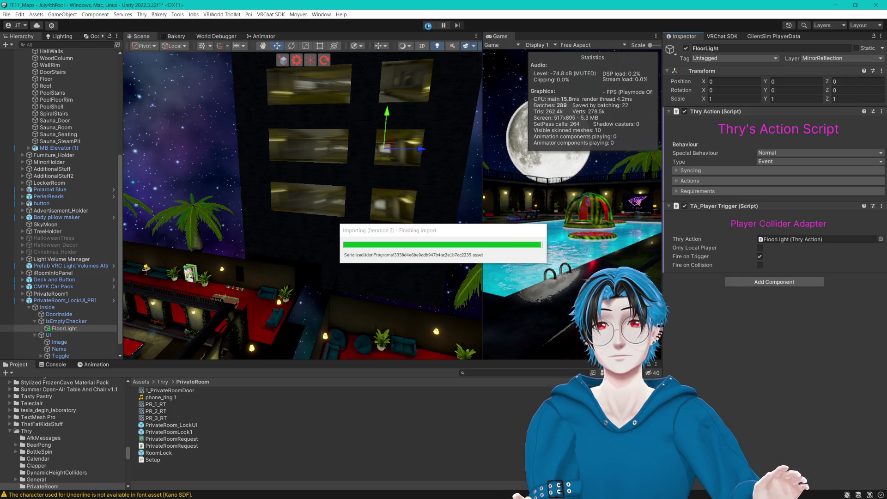
click(66, 321)
click(429, 24)
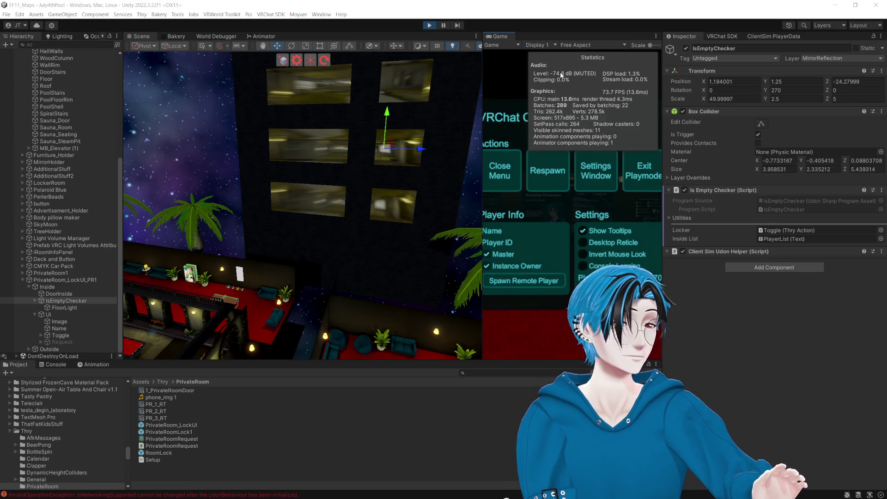
- Widen the Game view, then close Elevator.blend in Blender without saving
drag(482, 93, 445, 94)
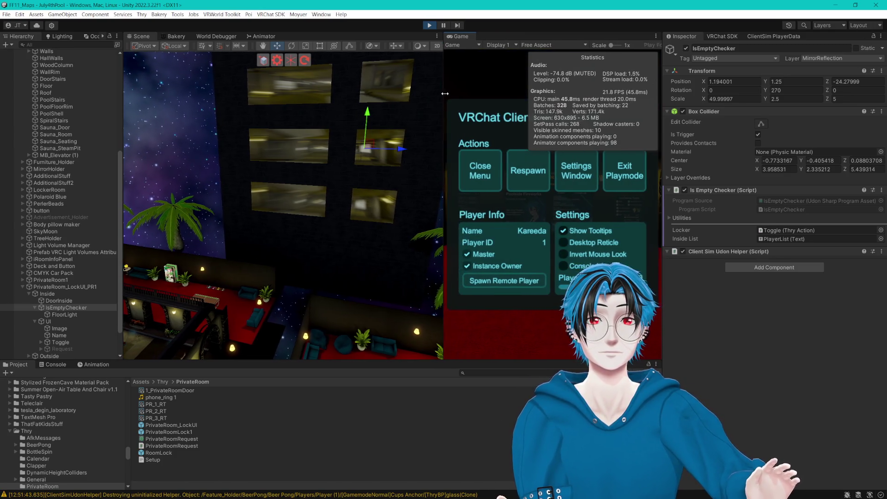
drag(662, 116, 702, 116)
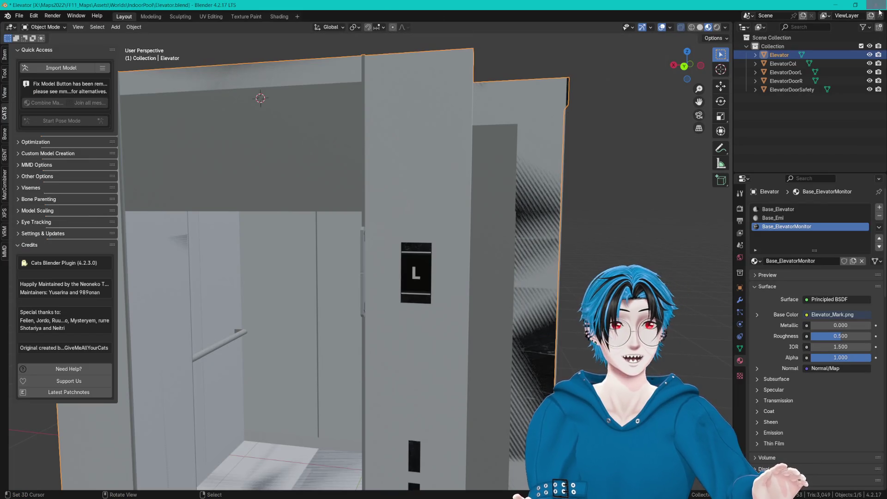
click(876, 5)
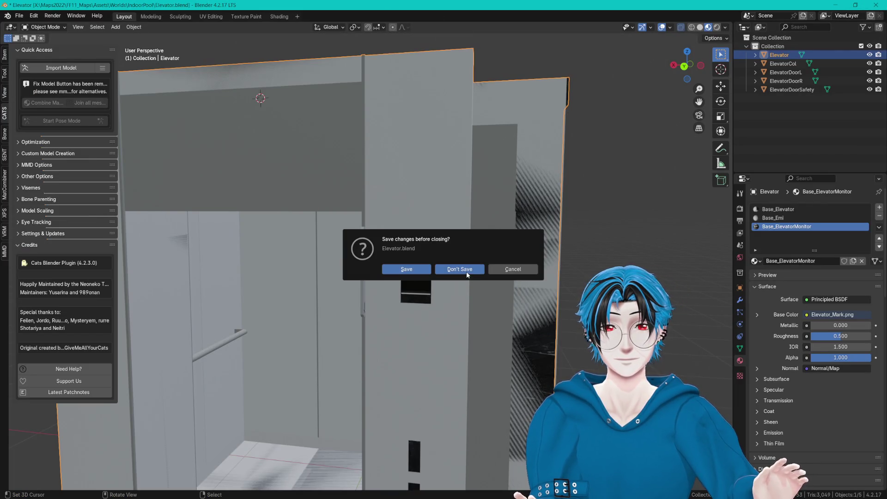
click(466, 271)
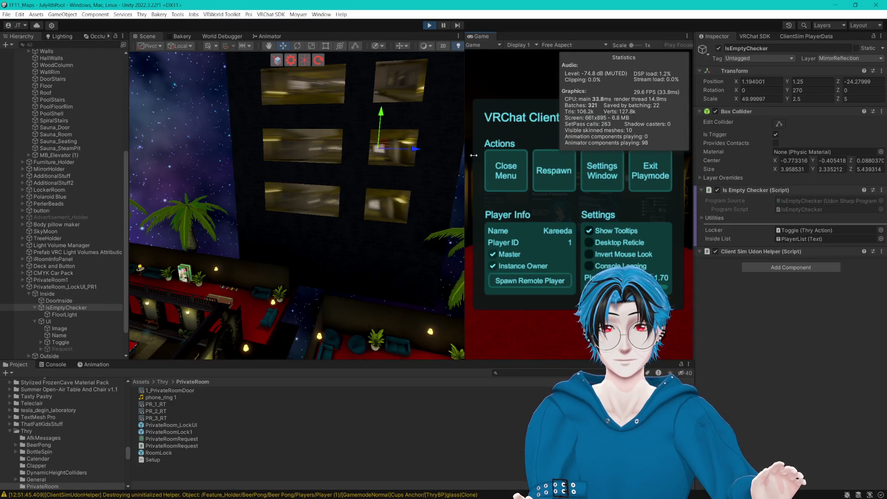